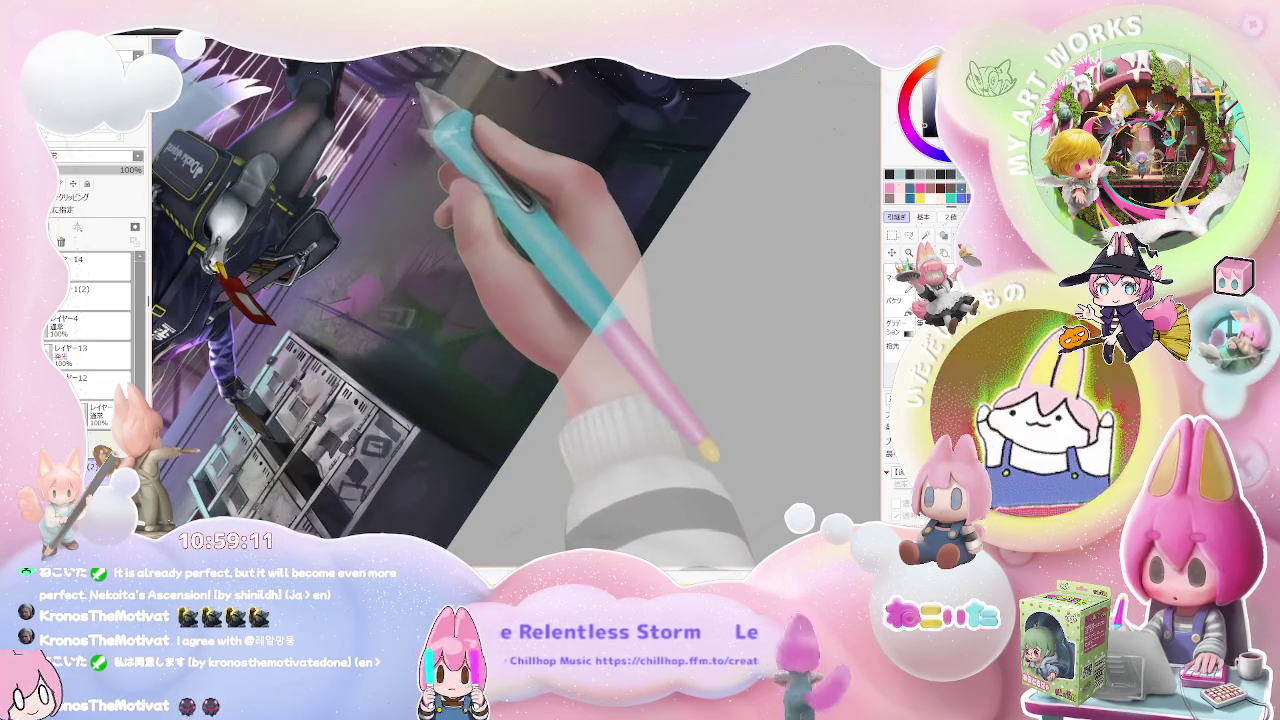
Step: Rotate and zoom the canvas view to inspect the girl, cabinets and doorway
{"action": "mouse_move", "coordinate": [425, 102]}
{"action": "left_mouse_down"}
{"action": "mouse_move", "coordinate": [628, 230]}
{"action": "mouse_move", "coordinate": [466, 314]}
{"action": "mouse_move", "coordinate": [514, 423]}
{"action": "mouse_move", "coordinate": [343, 457]}
{"action": "mouse_move", "coordinate": [445, 435]}
{"action": "left_mouse_up"}
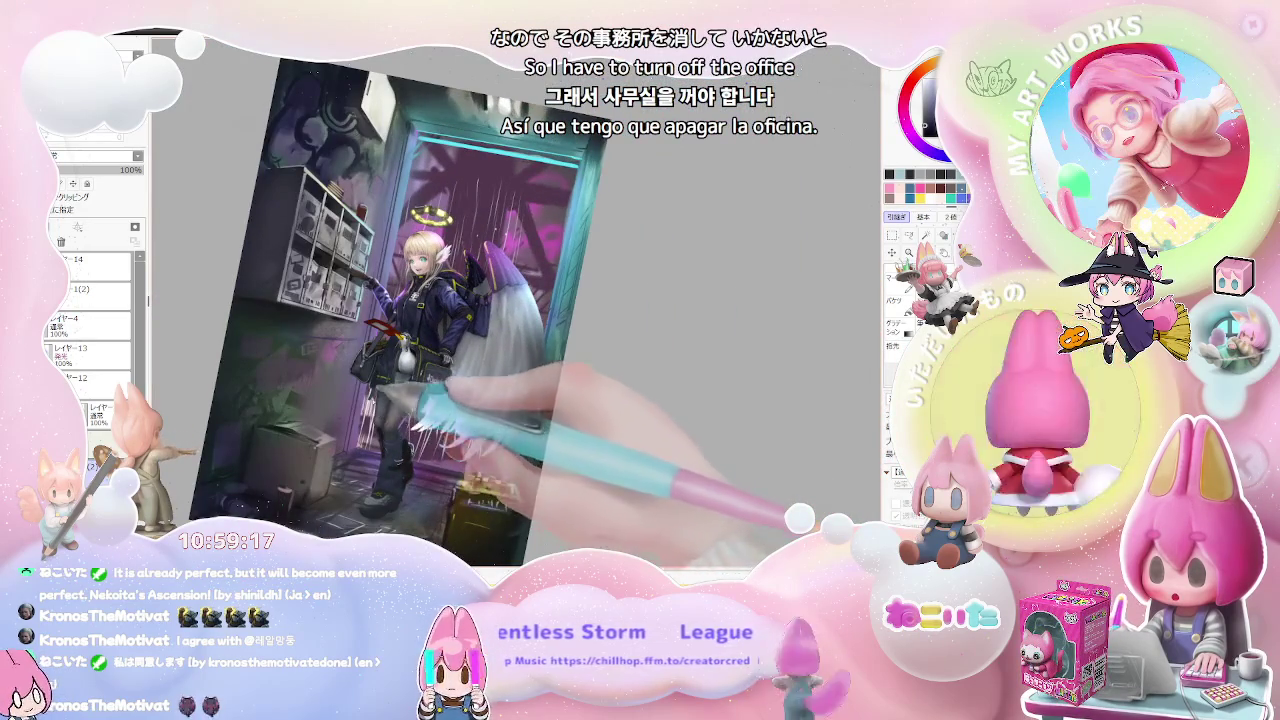
{"action": "scroll", "coordinate": [470, 300], "scroll_direction": "up", "scroll_amount": 1}
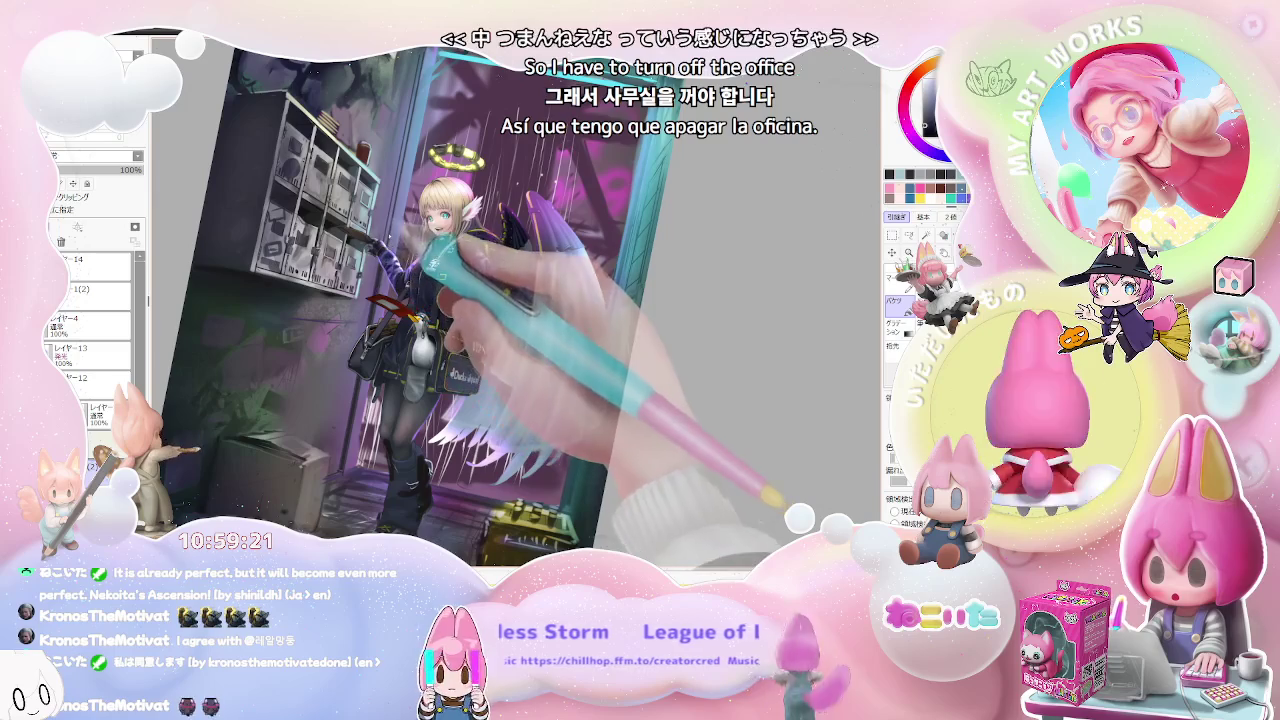
{"action": "key", "text": "End"}
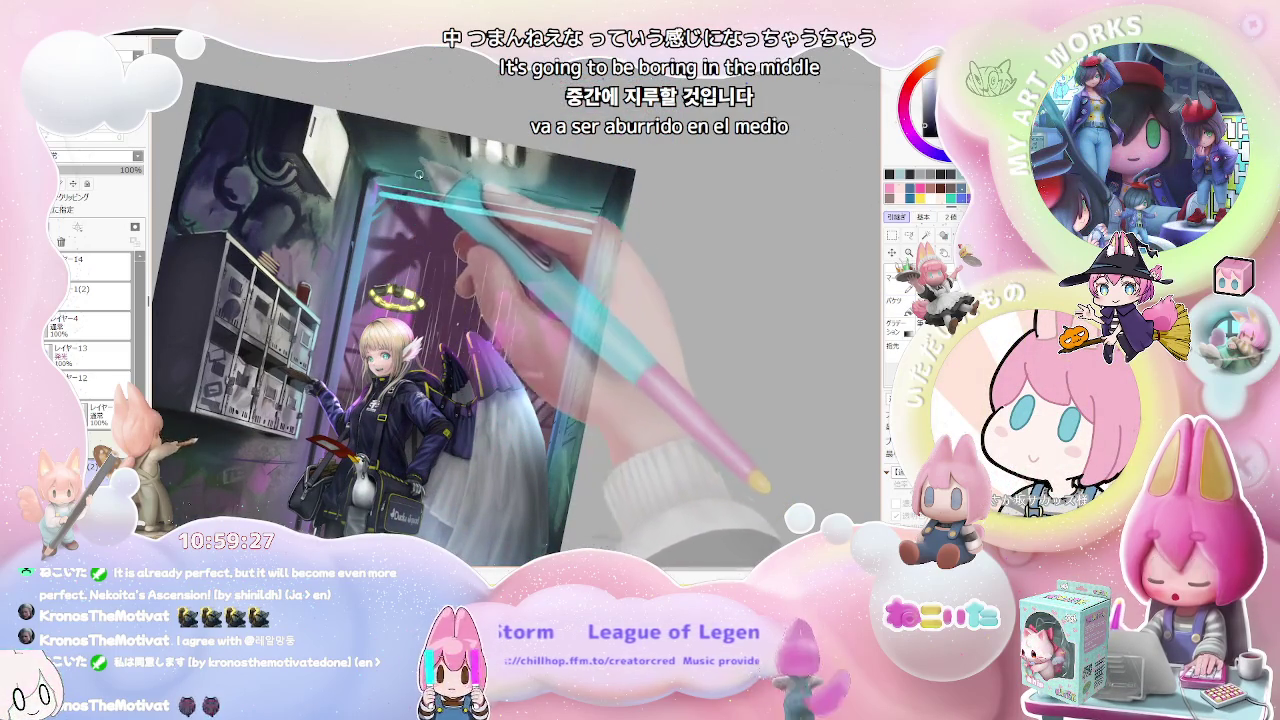
{"action": "key", "text": "End"}
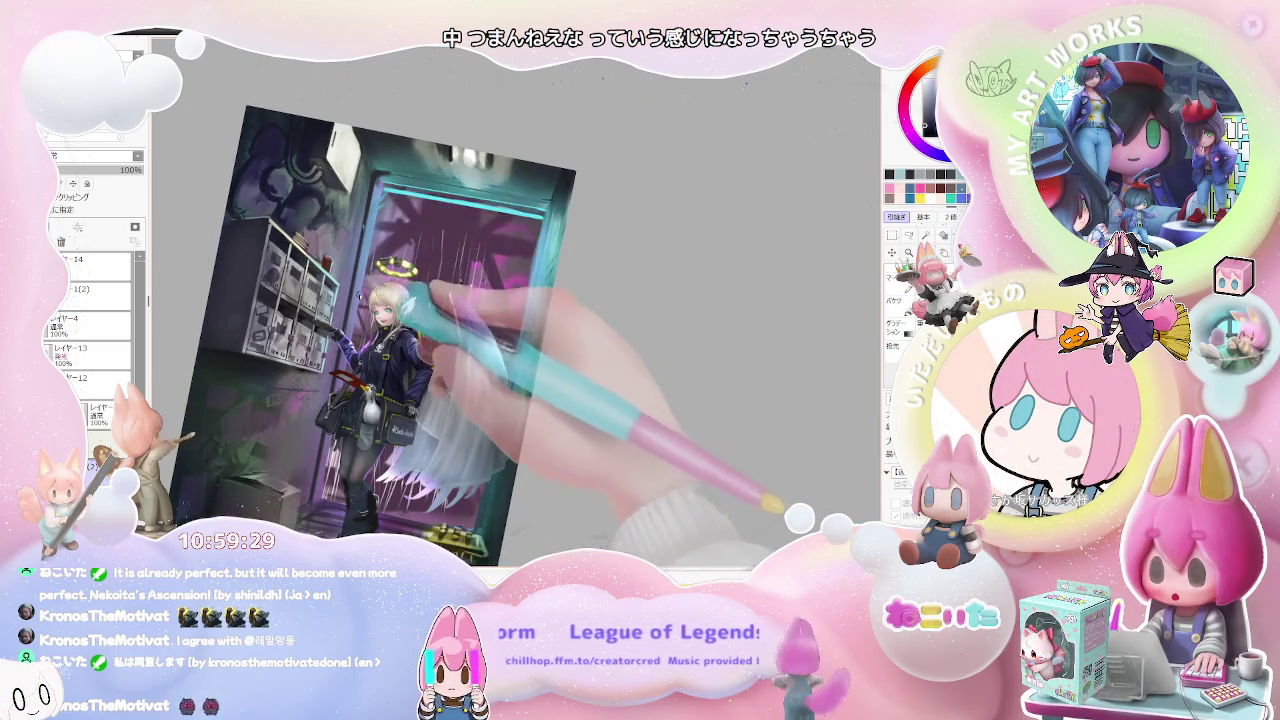
{"action": "key", "text": "End"}
{"action": "key", "text": "End"}
{"action": "key", "text": "End"}
{"action": "key", "text": "End"}
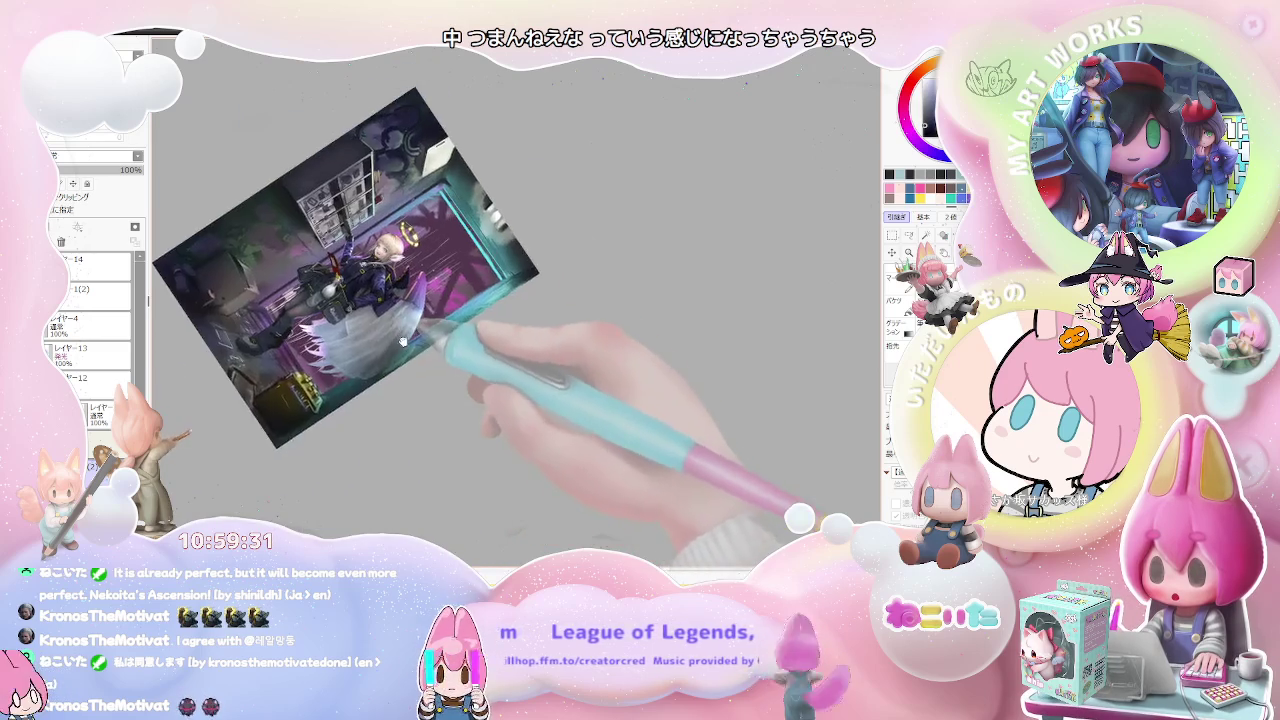
{"action": "scroll", "coordinate": [330, 350], "scroll_direction": "up", "scroll_amount": 2}
{"action": "scroll", "coordinate": [257, 382], "scroll_direction": "up", "scroll_amount": 4}
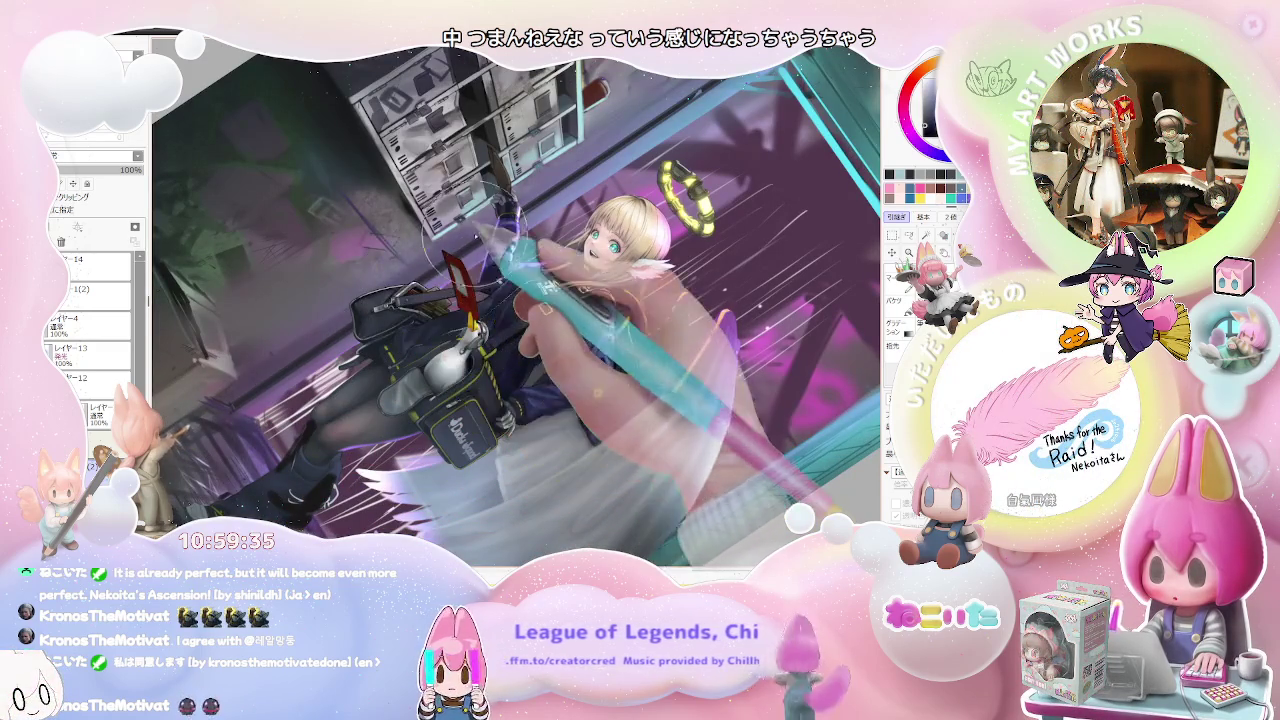
{"action": "key", "text": "End"}
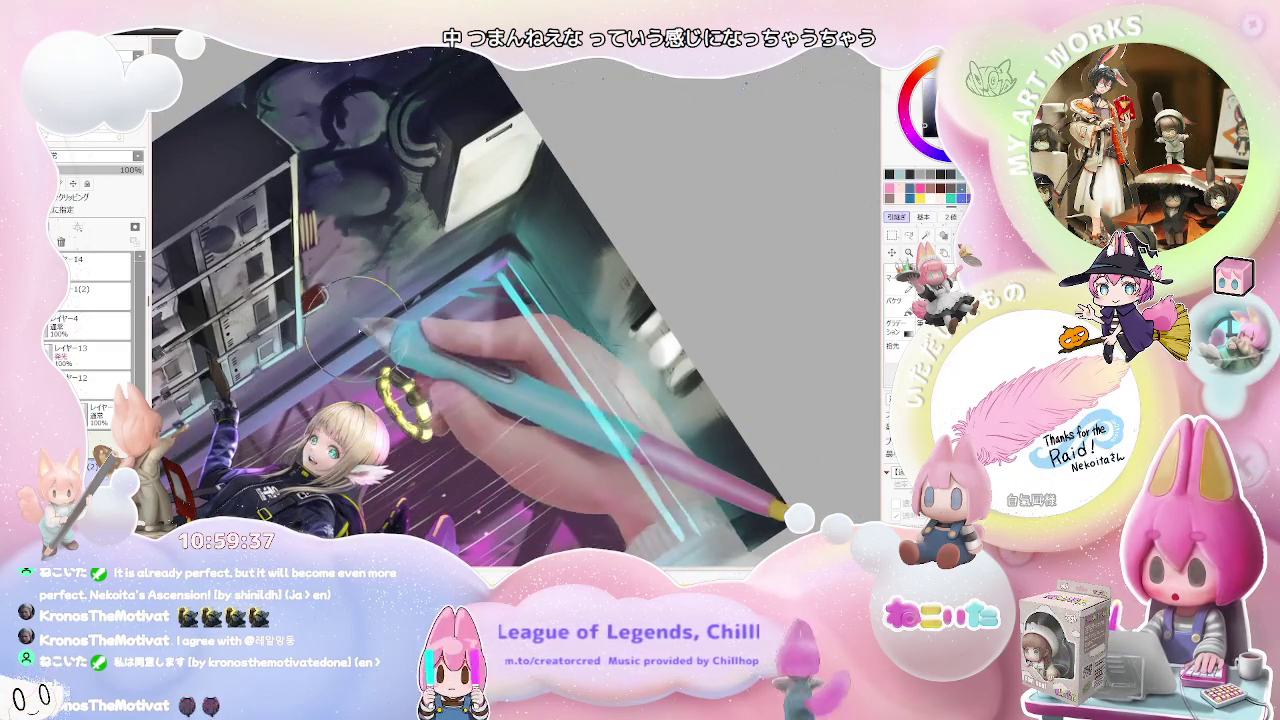
{"action": "scroll", "coordinate": [380, 315], "scroll_direction": "up", "scroll_amount": 1}
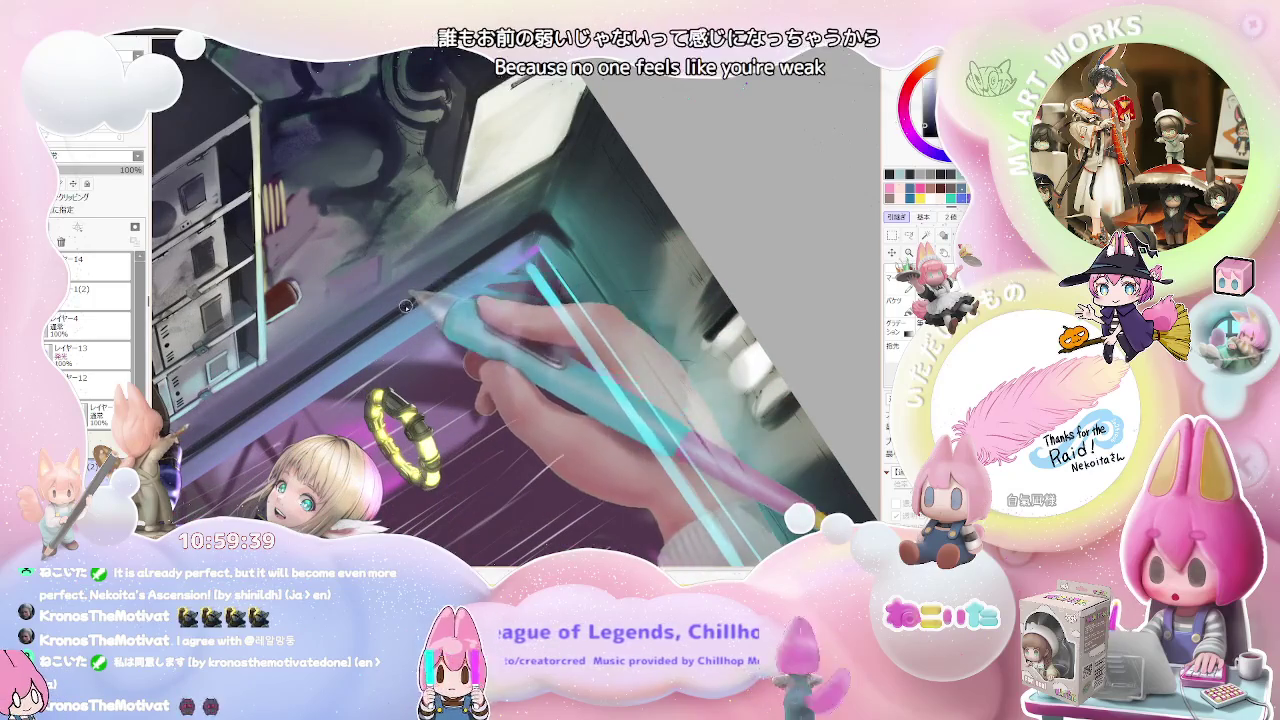
{"action": "scroll", "coordinate": [406, 306], "scroll_direction": "down", "scroll_amount": 3}
{"action": "scroll", "coordinate": [406, 306], "scroll_direction": "down", "scroll_amount": 3}
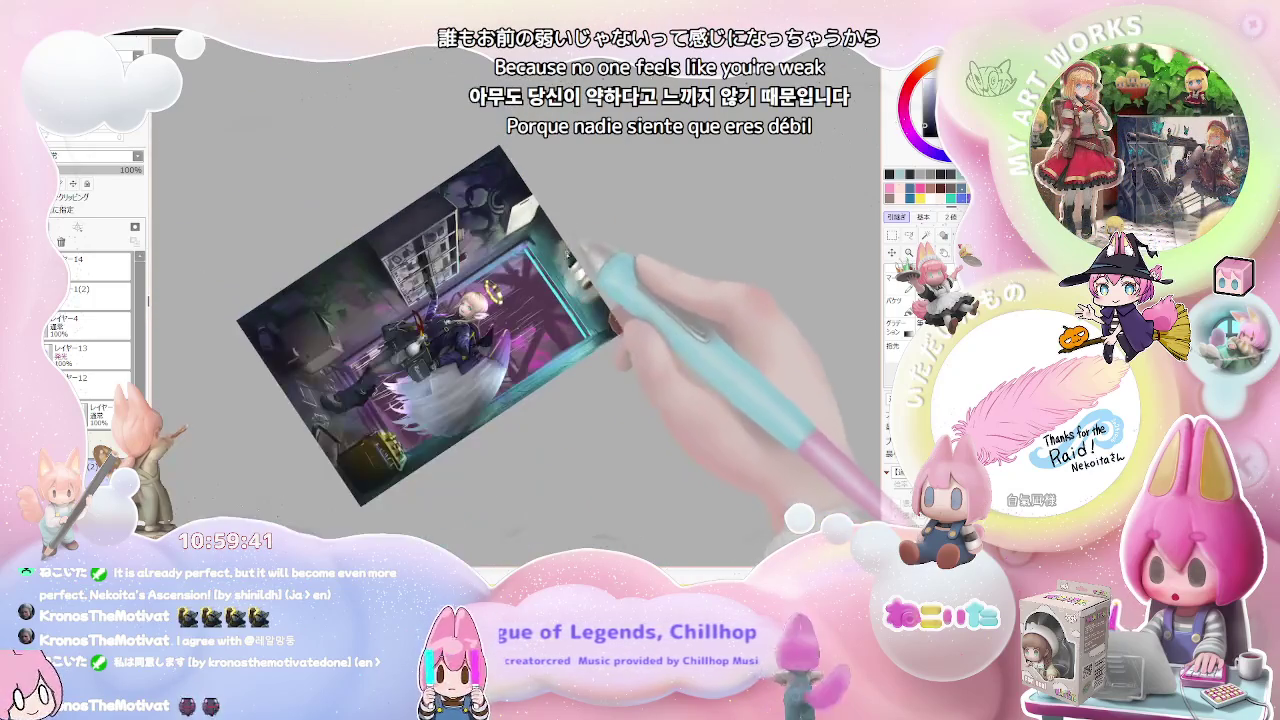
{"action": "key", "text": "Home"}
{"action": "scroll", "coordinate": [604, 310], "scroll_direction": "up", "scroll_amount": 2}
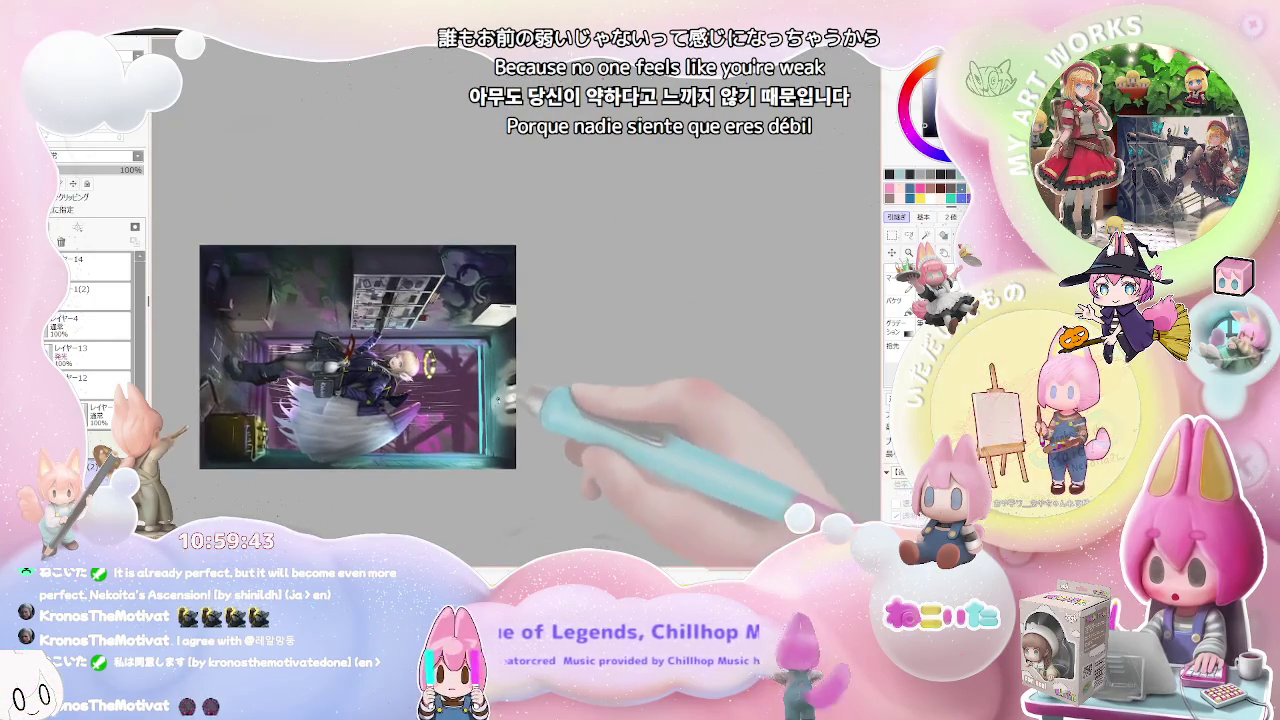
{"action": "scroll", "coordinate": [560, 315], "scroll_direction": "up", "scroll_amount": 2}
{"action": "scroll", "coordinate": [500, 318], "scroll_direction": "up", "scroll_amount": 2}
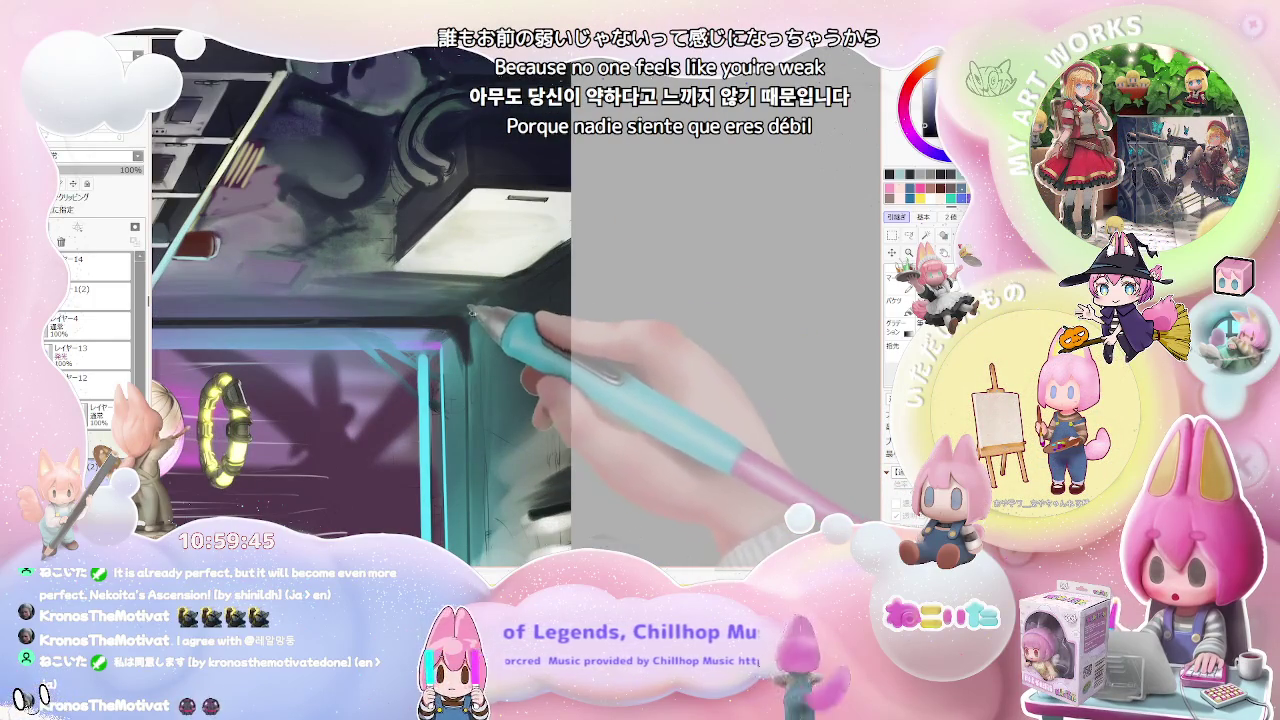
{"action": "scroll", "coordinate": [490, 315], "scroll_direction": "down", "scroll_amount": 1}
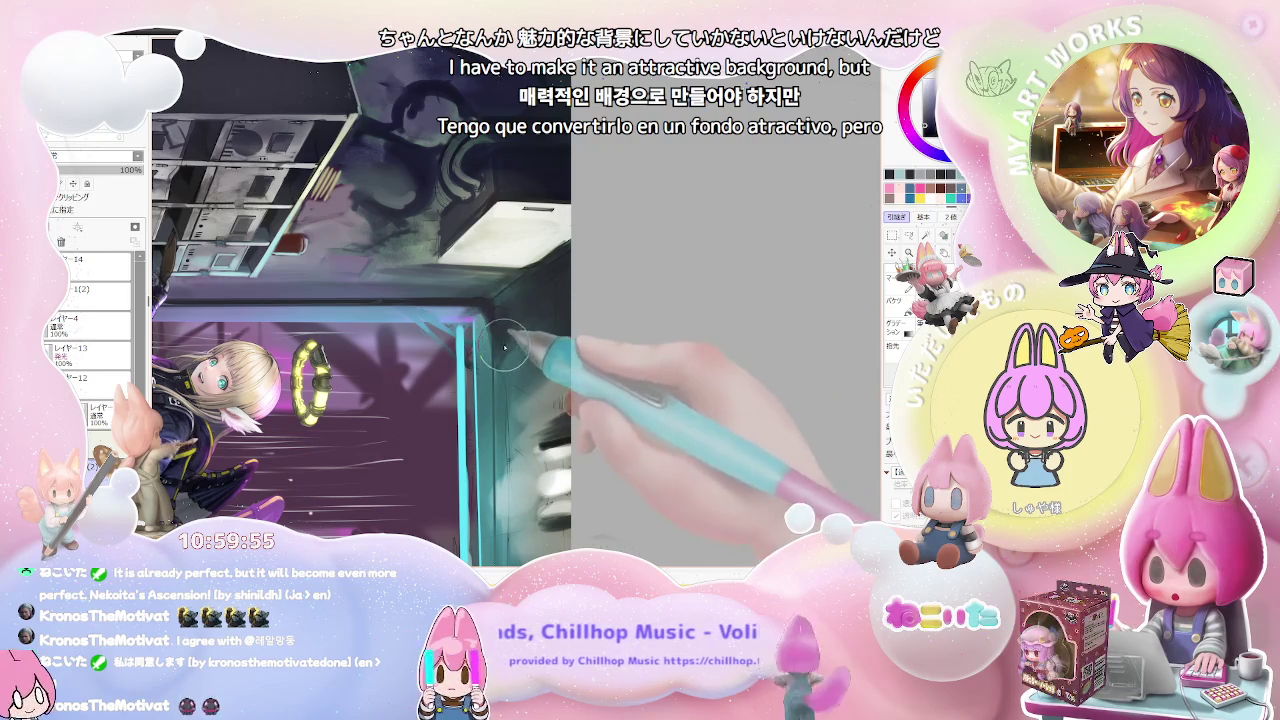
{"action": "scroll", "coordinate": [510, 360], "scroll_direction": "down", "scroll_amount": 2}
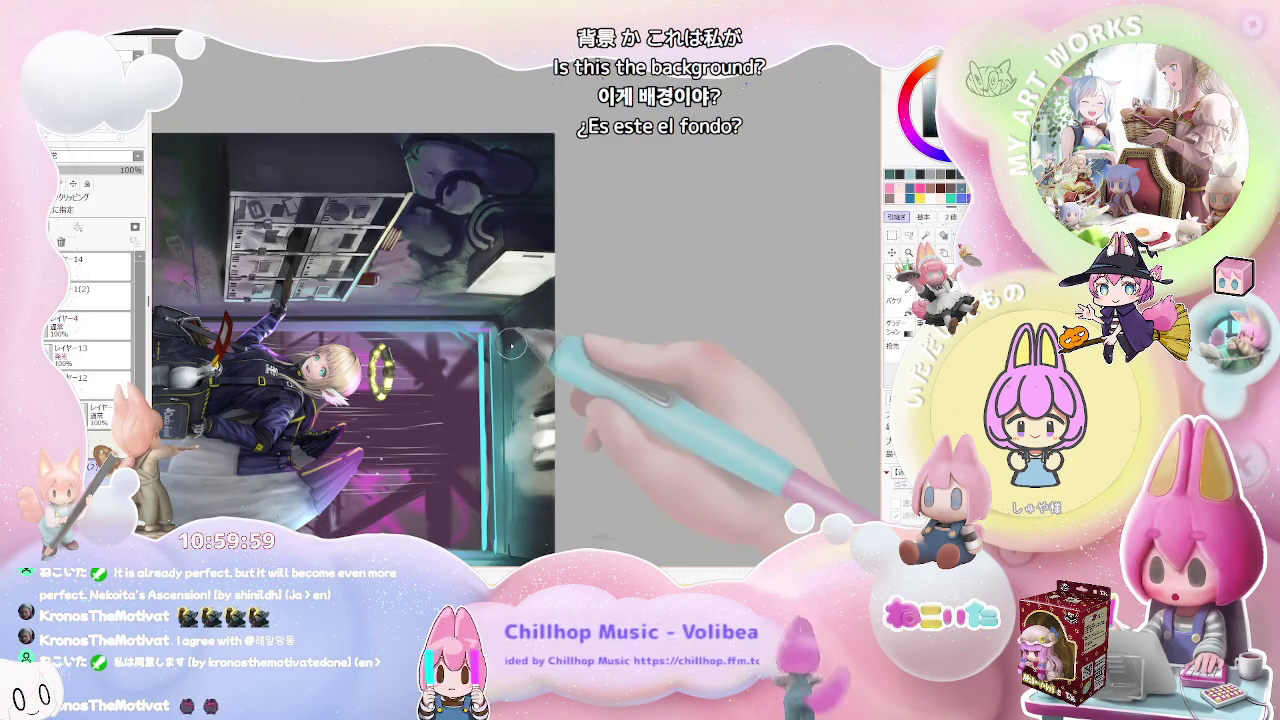
{"action": "key", "text": "Delete"}
{"action": "key", "text": "End"}
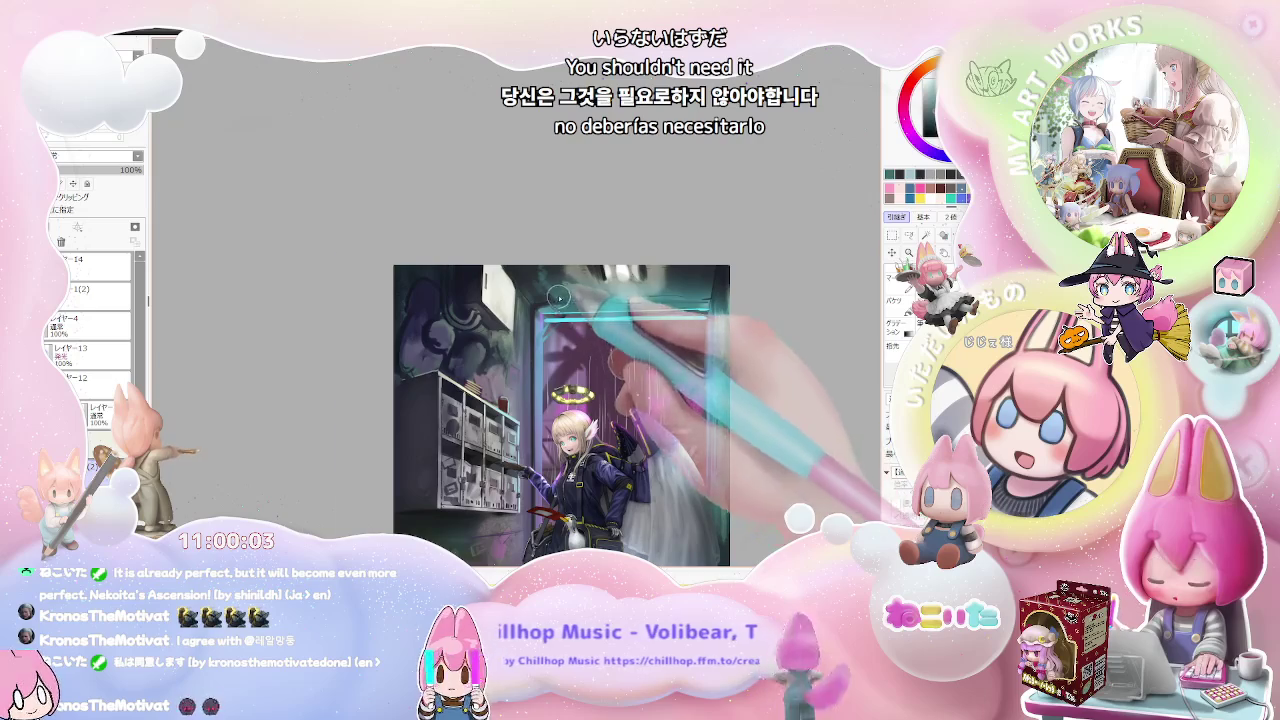
{"action": "scroll", "coordinate": [491, 358], "scroll_direction": "up", "scroll_amount": 2}
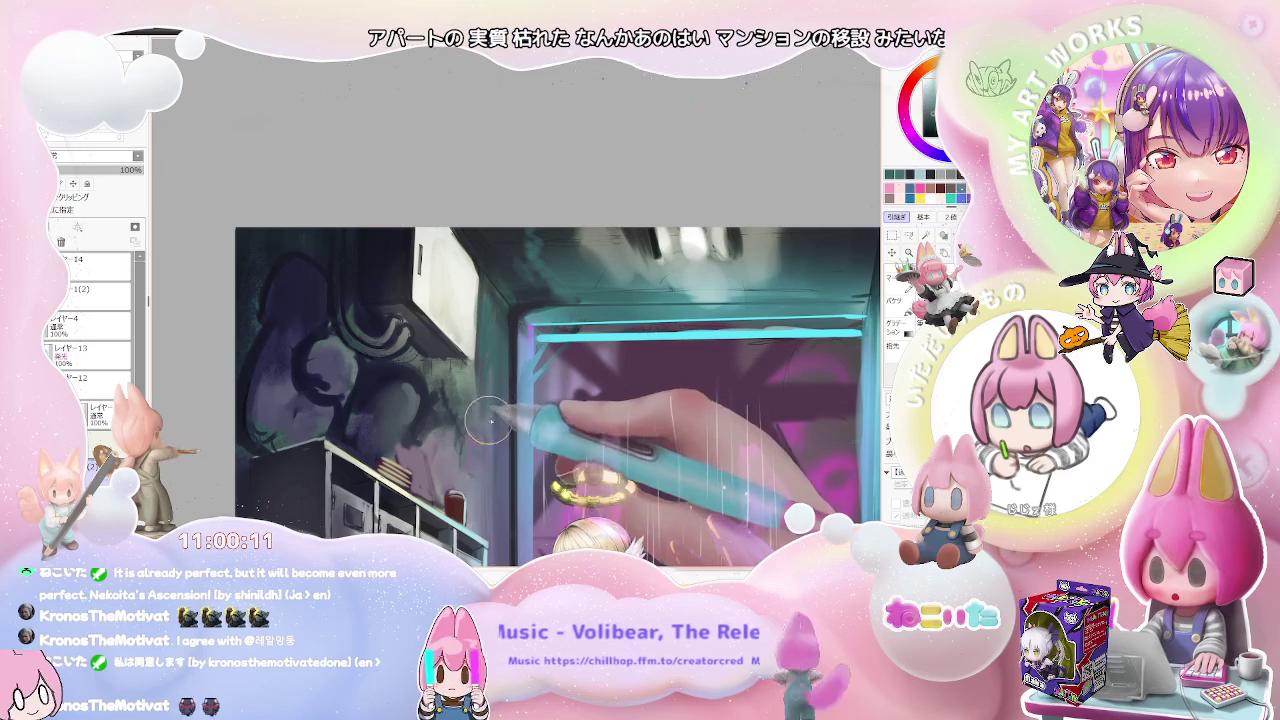
{"action": "left_click_drag", "start_coordinate": [493, 440], "coordinate": [466, 380]}
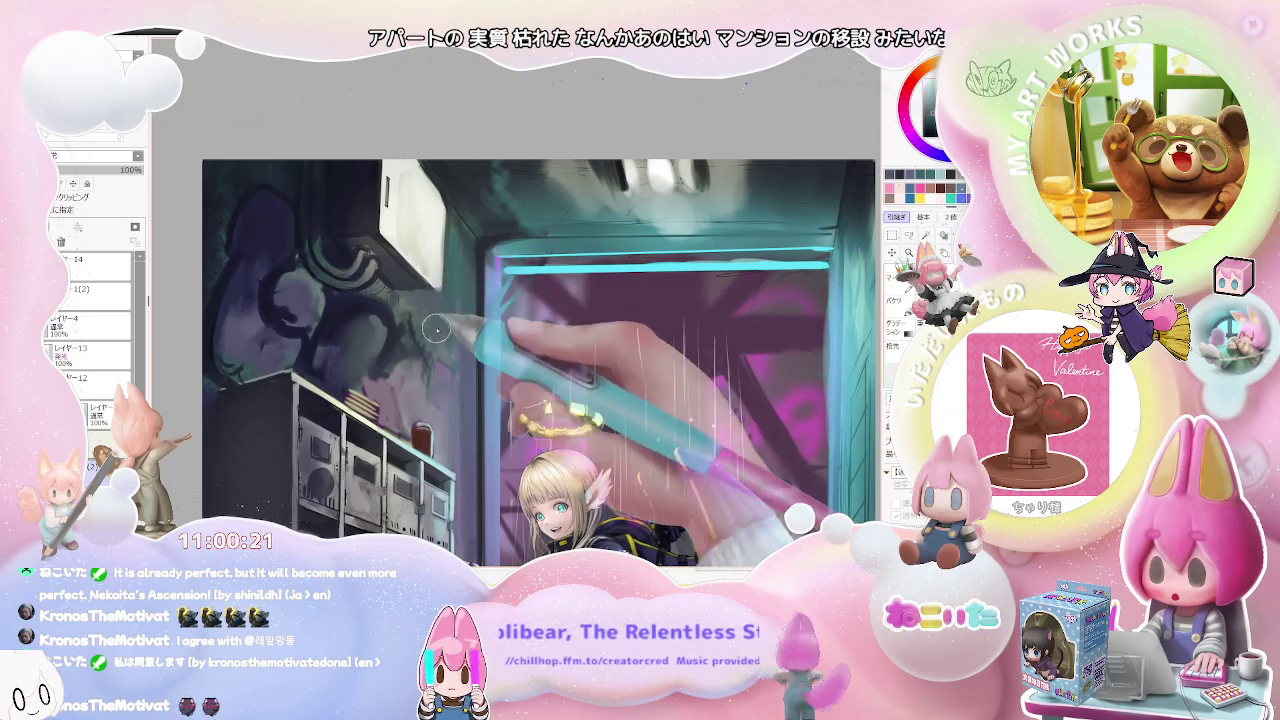
{"action": "scroll", "coordinate": [455, 385], "scroll_direction": "down", "scroll_amount": 2}
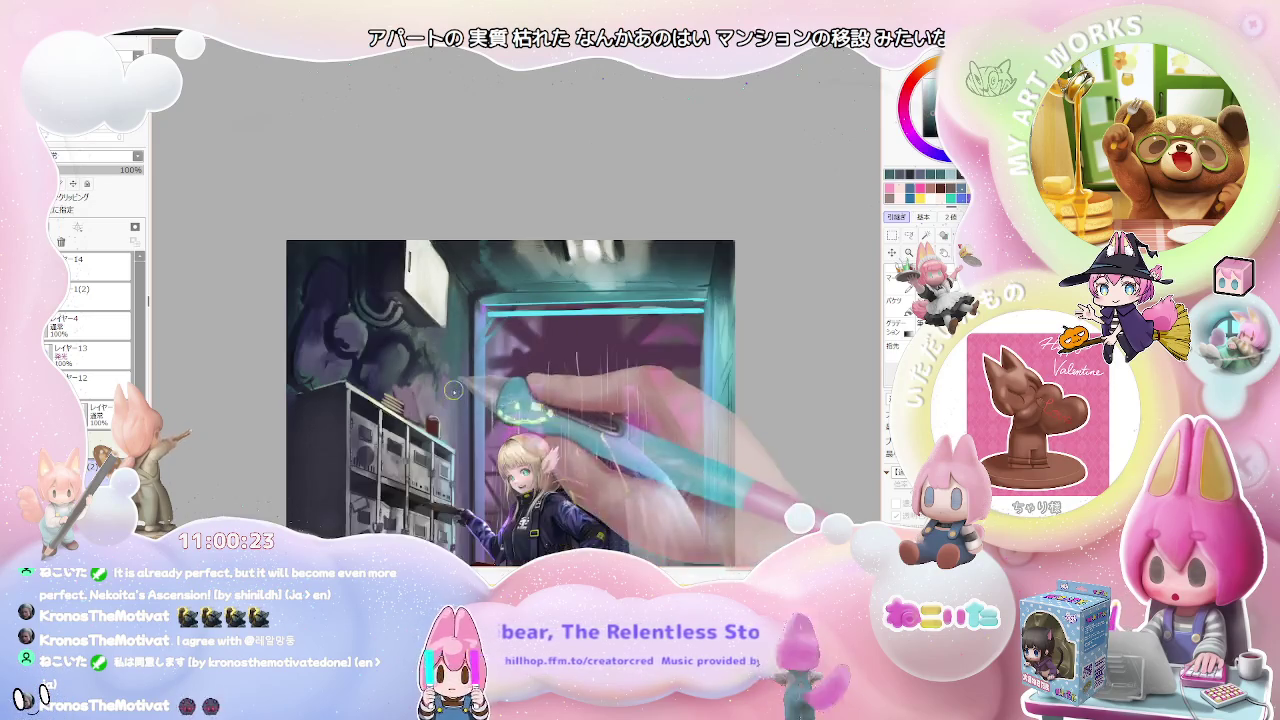
{"action": "scroll", "coordinate": [455, 385], "scroll_direction": "down", "scroll_amount": 1}
{"action": "scroll", "coordinate": [455, 385], "scroll_direction": "down", "scroll_amount": 1}
{"action": "scroll", "coordinate": [455, 385], "scroll_direction": "down", "scroll_amount": 1}
{"action": "key", "text": "End"}
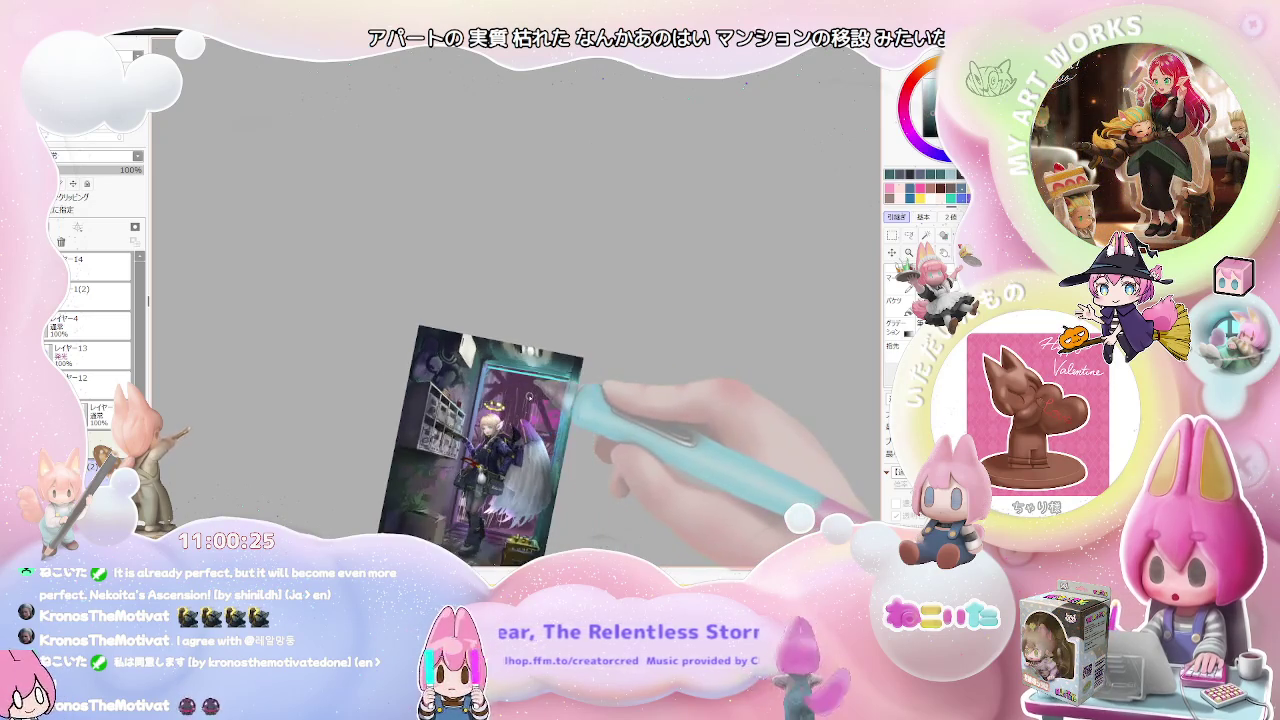
{"action": "scroll", "coordinate": [486, 268], "scroll_direction": "up", "scroll_amount": 1}
{"action": "scroll", "coordinate": [486, 268], "scroll_direction": "up", "scroll_amount": 1}
{"action": "scroll", "coordinate": [486, 268], "scroll_direction": "up", "scroll_amount": 2}
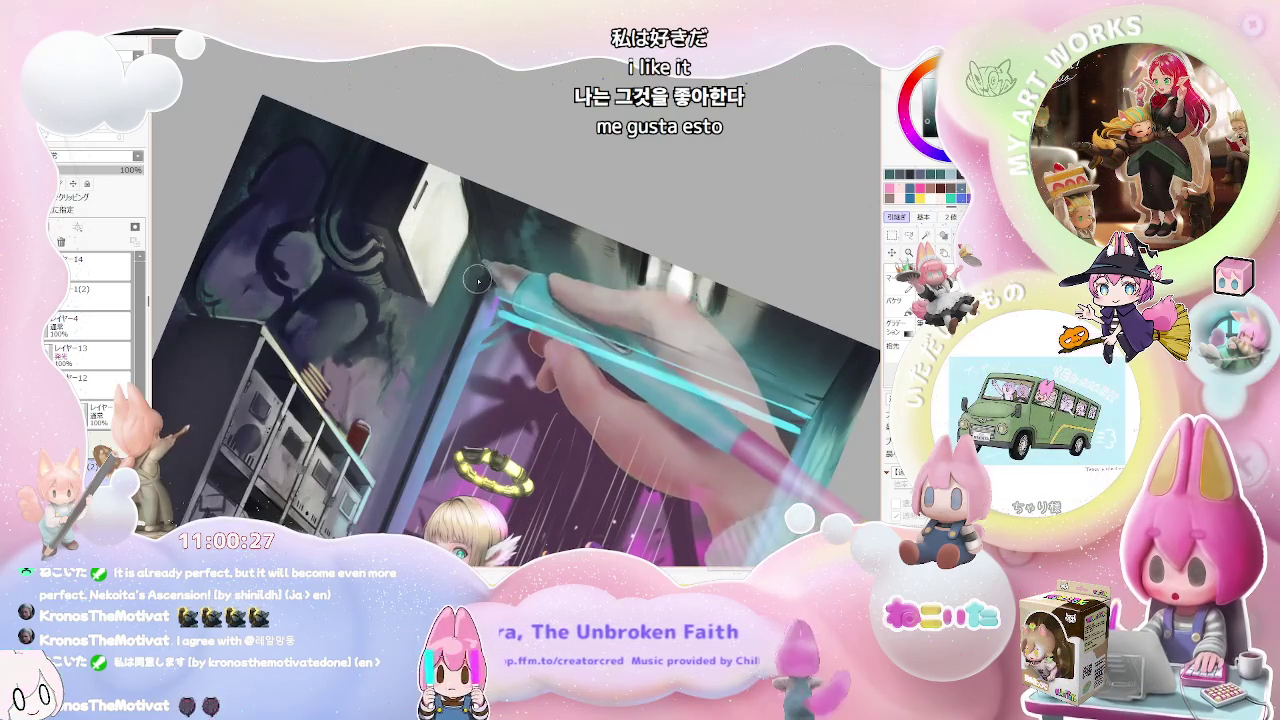
Step: Enlarge the brush, then keep rotating and zooming the view before resetting it upright
{"action": "left_click_drag", "start_coordinate": [486, 268], "coordinate": [466, 307]}
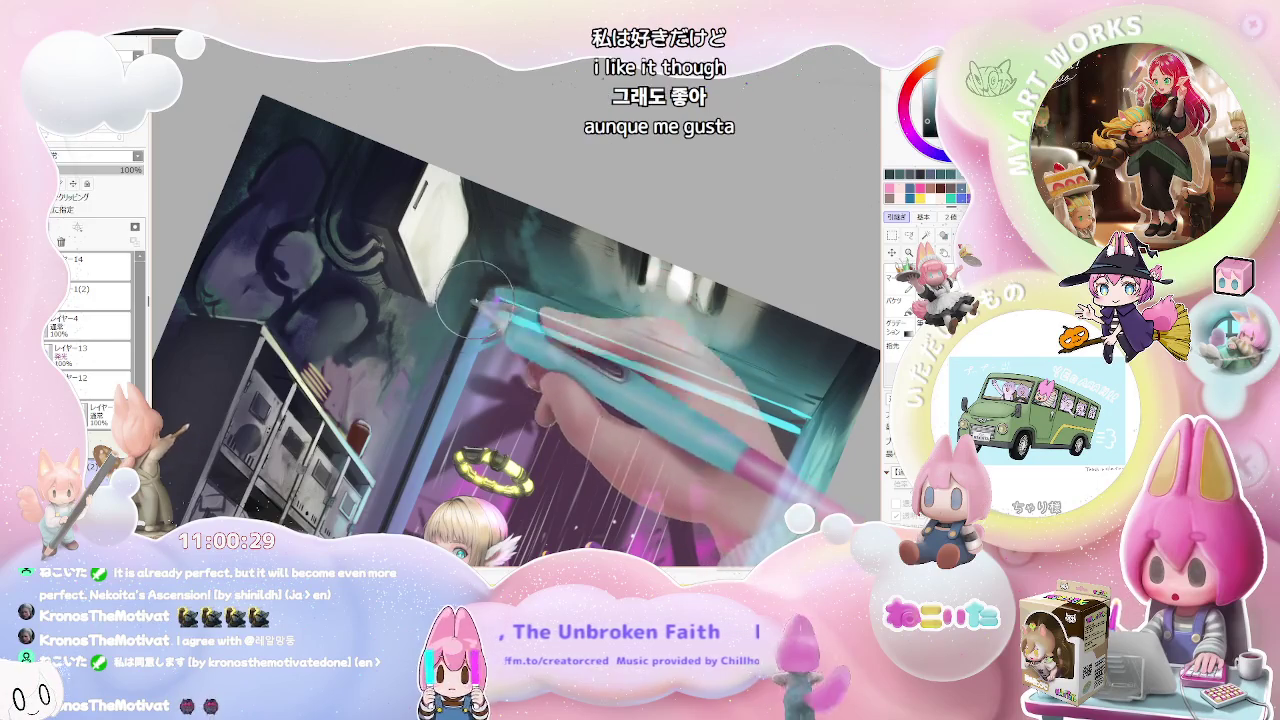
{"action": "scroll", "coordinate": [466, 307], "scroll_direction": "down", "scroll_amount": 1}
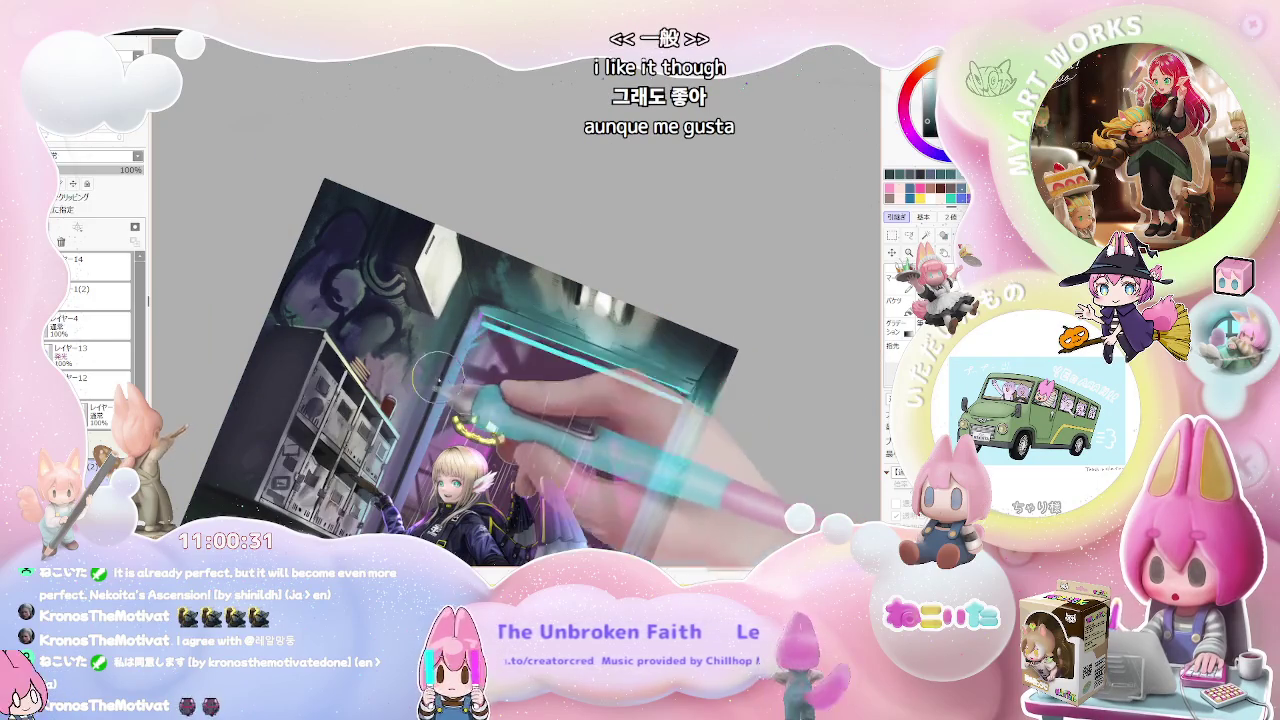
{"action": "scroll", "coordinate": [428, 397], "scroll_direction": "down", "scroll_amount": 1}
{"action": "scroll", "coordinate": [428, 397], "scroll_direction": "down", "scroll_amount": 1}
{"action": "key", "text": "Home"}
{"action": "scroll", "coordinate": [584, 429], "scroll_direction": "down", "scroll_amount": 1}
{"action": "scroll", "coordinate": [583, 428], "scroll_direction": "up", "scroll_amount": 2}
{"action": "scroll", "coordinate": [368, 337], "scroll_direction": "up", "scroll_amount": 2}
{"action": "scroll", "coordinate": [359, 345], "scroll_direction": "up", "scroll_amount": 1}
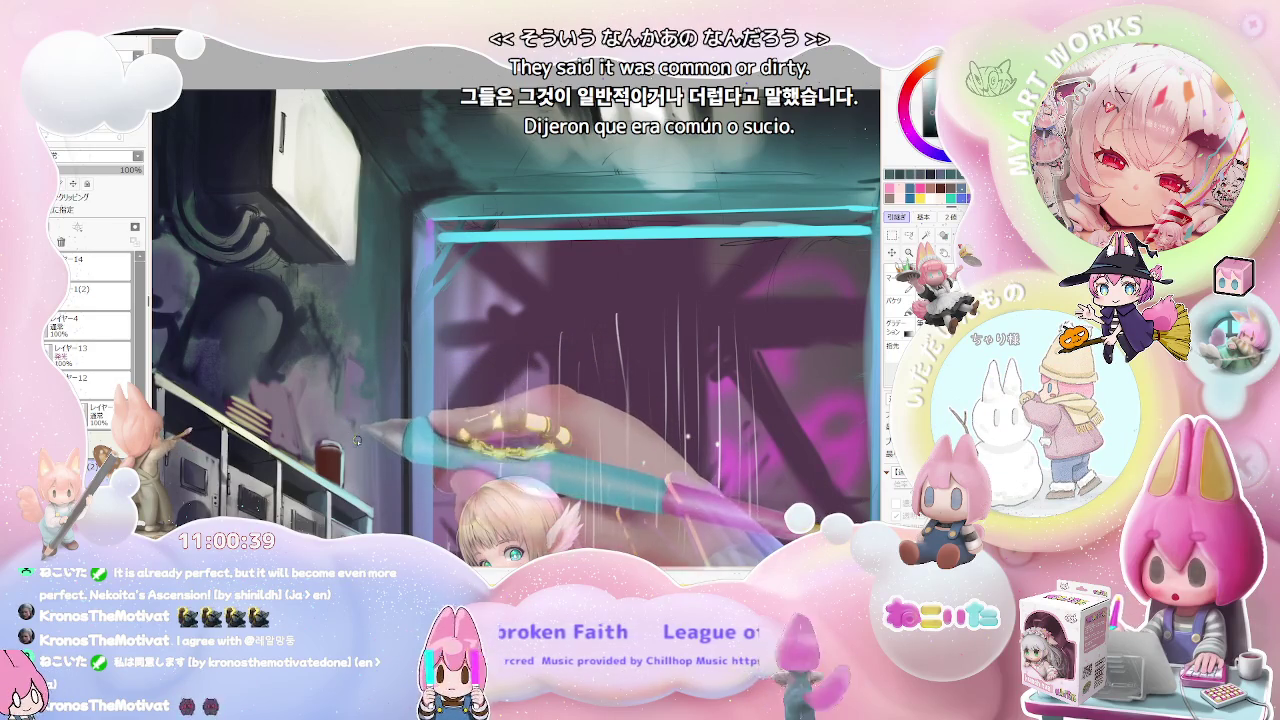
{"action": "scroll", "coordinate": [369, 438], "scroll_direction": "down", "scroll_amount": 1}
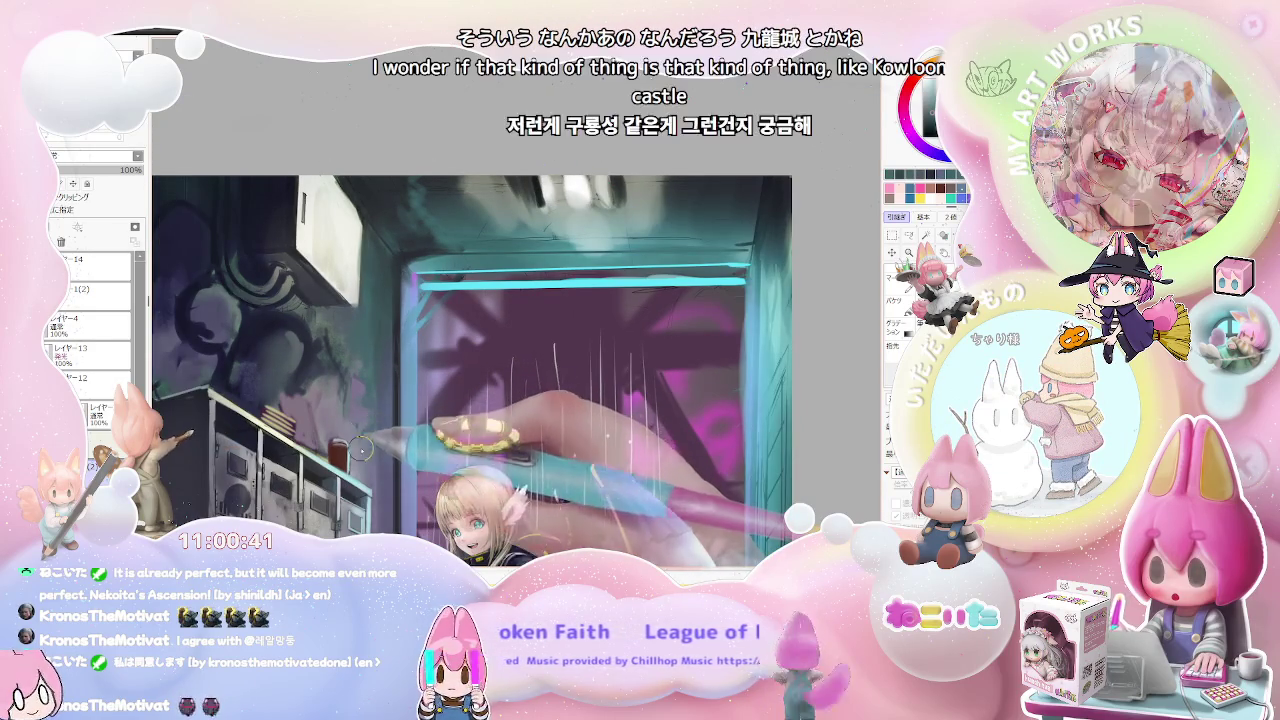
{"action": "scroll", "coordinate": [375, 440], "scroll_direction": "down", "scroll_amount": 1}
{"action": "scroll", "coordinate": [410, 428], "scroll_direction": "down", "scroll_amount": 1}
{"action": "scroll", "coordinate": [430, 425], "scroll_direction": "down", "scroll_amount": 1}
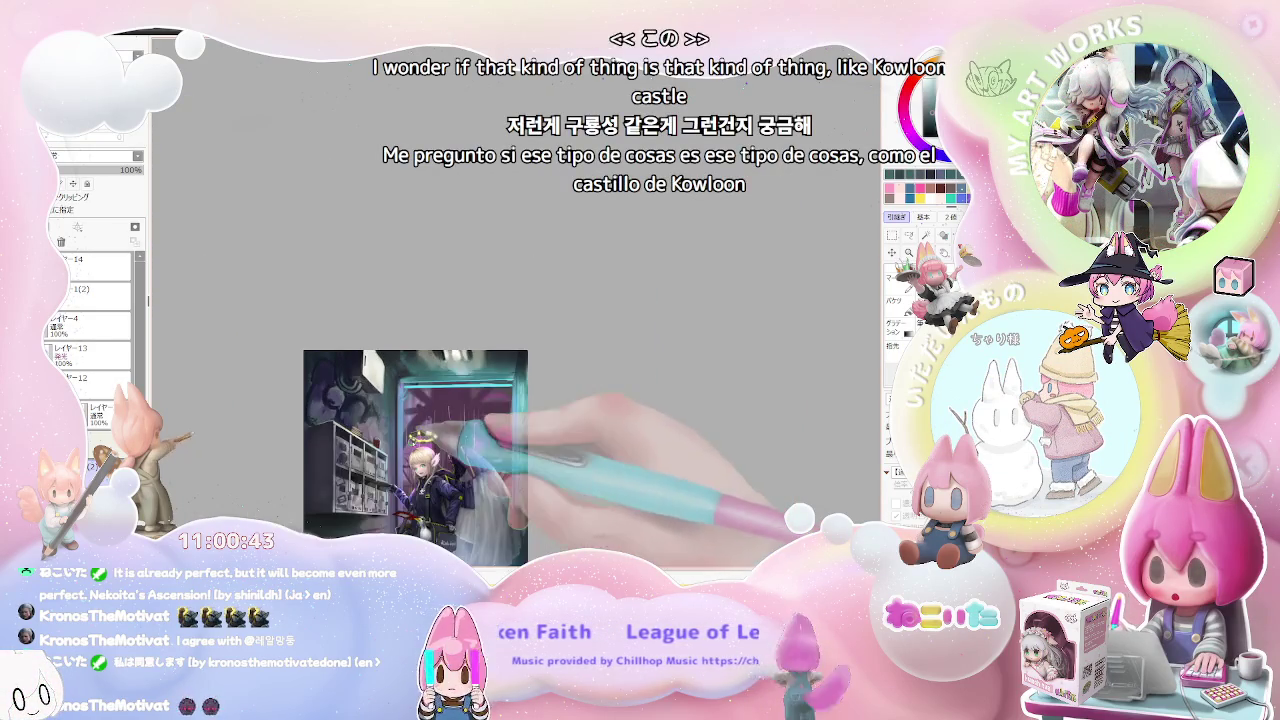
{"action": "scroll", "coordinate": [480, 410], "scroll_direction": "up", "scroll_amount": 1}
{"action": "scroll", "coordinate": [420, 390], "scroll_direction": "up", "scroll_amount": 1}
{"action": "scroll", "coordinate": [350, 370], "scroll_direction": "up", "scroll_amount": 2}
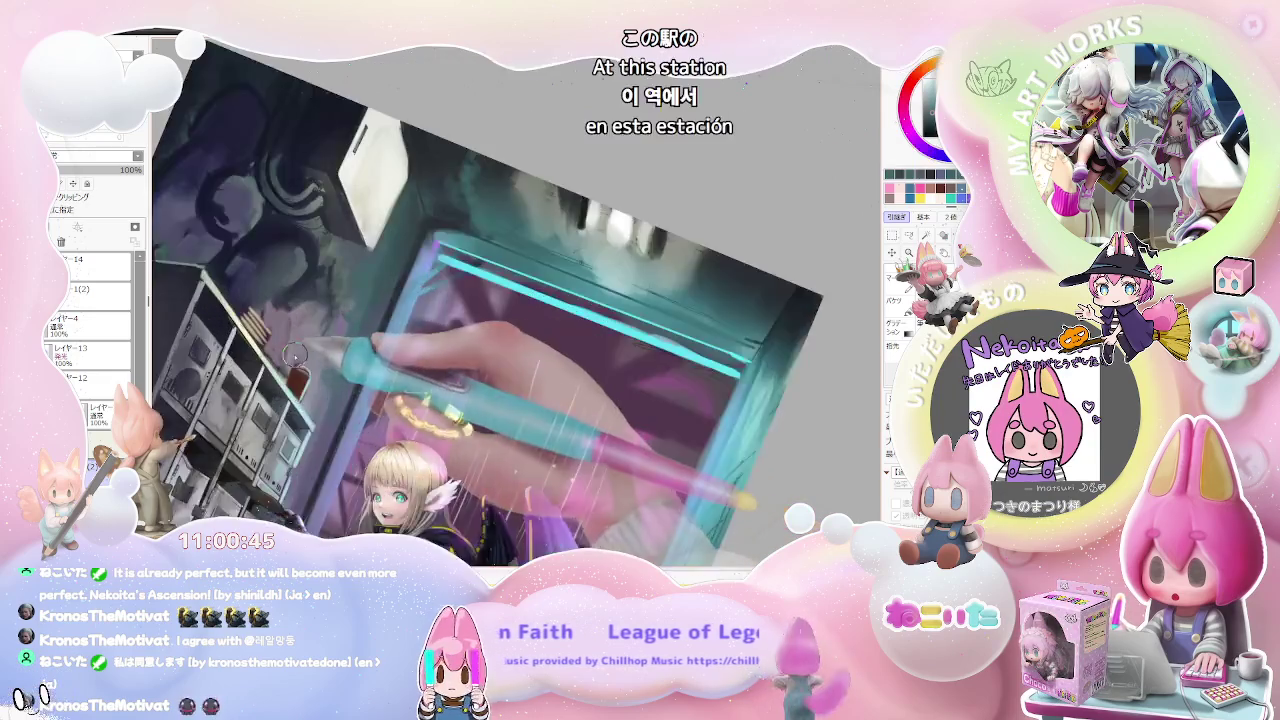
{"action": "scroll", "coordinate": [300, 350], "scroll_direction": "up", "scroll_amount": 1}
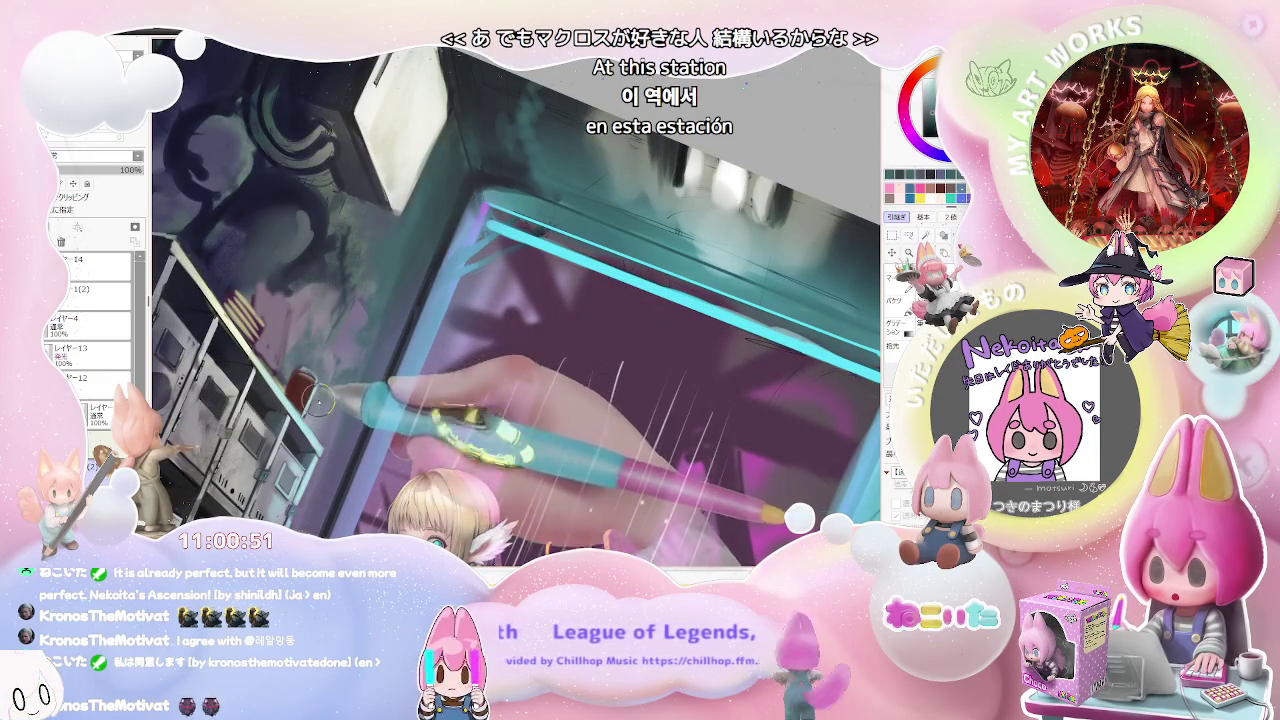
{"action": "scroll", "coordinate": [315, 410], "scroll_direction": "down", "scroll_amount": 3}
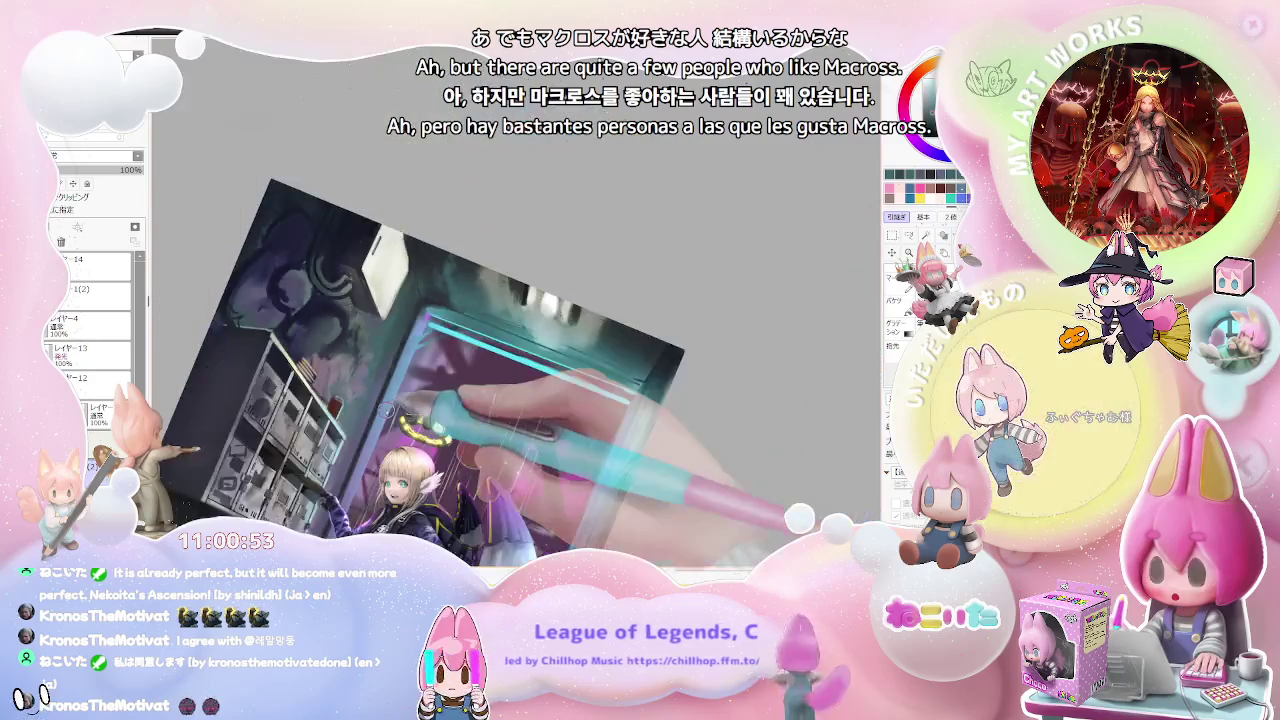
{"action": "left_click_drag", "start_coordinate": [657, 420], "coordinate": [651, 441]}
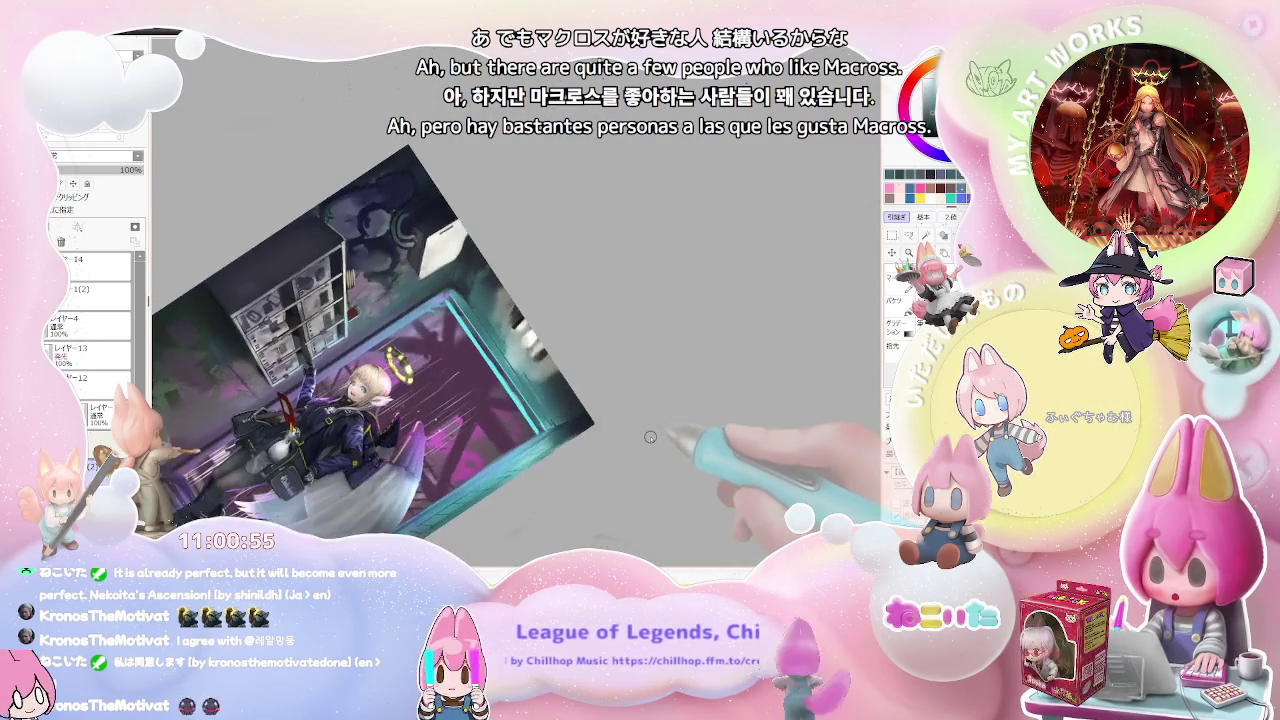
{"action": "scroll", "coordinate": [335, 343], "scroll_direction": "up", "scroll_amount": 5}
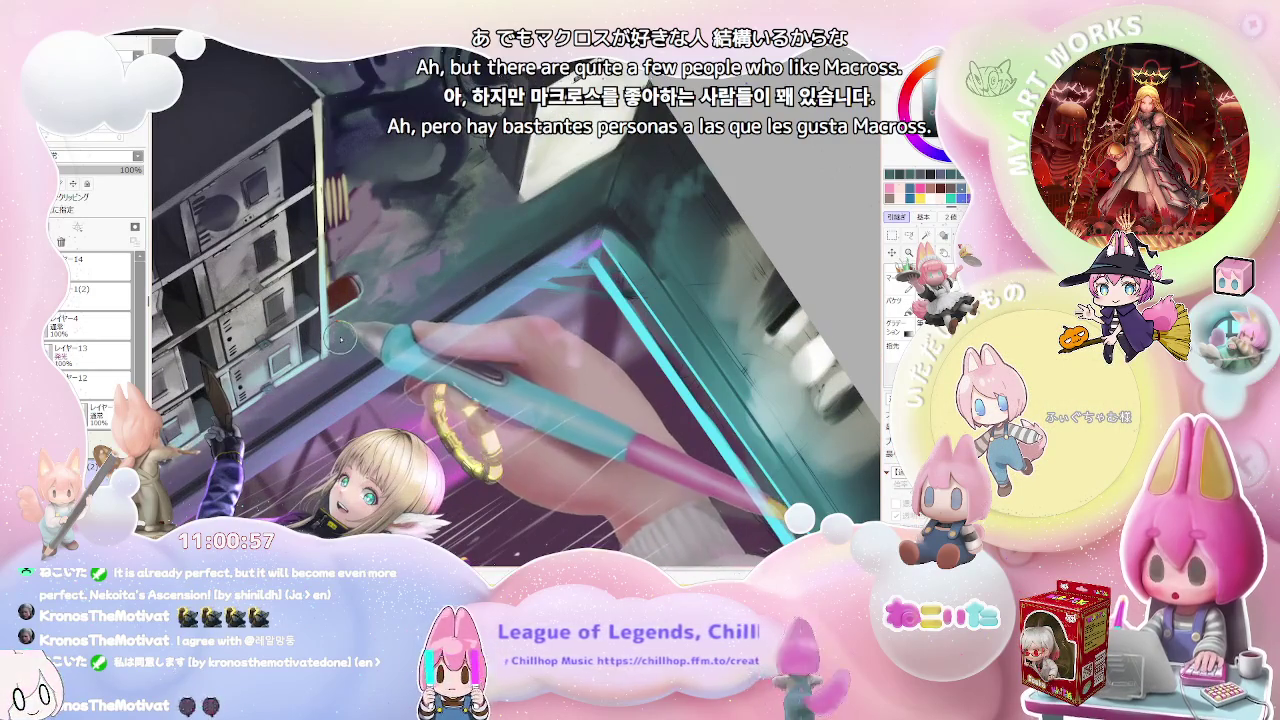
{"action": "scroll", "coordinate": [333, 352], "scroll_direction": "down", "scroll_amount": 3}
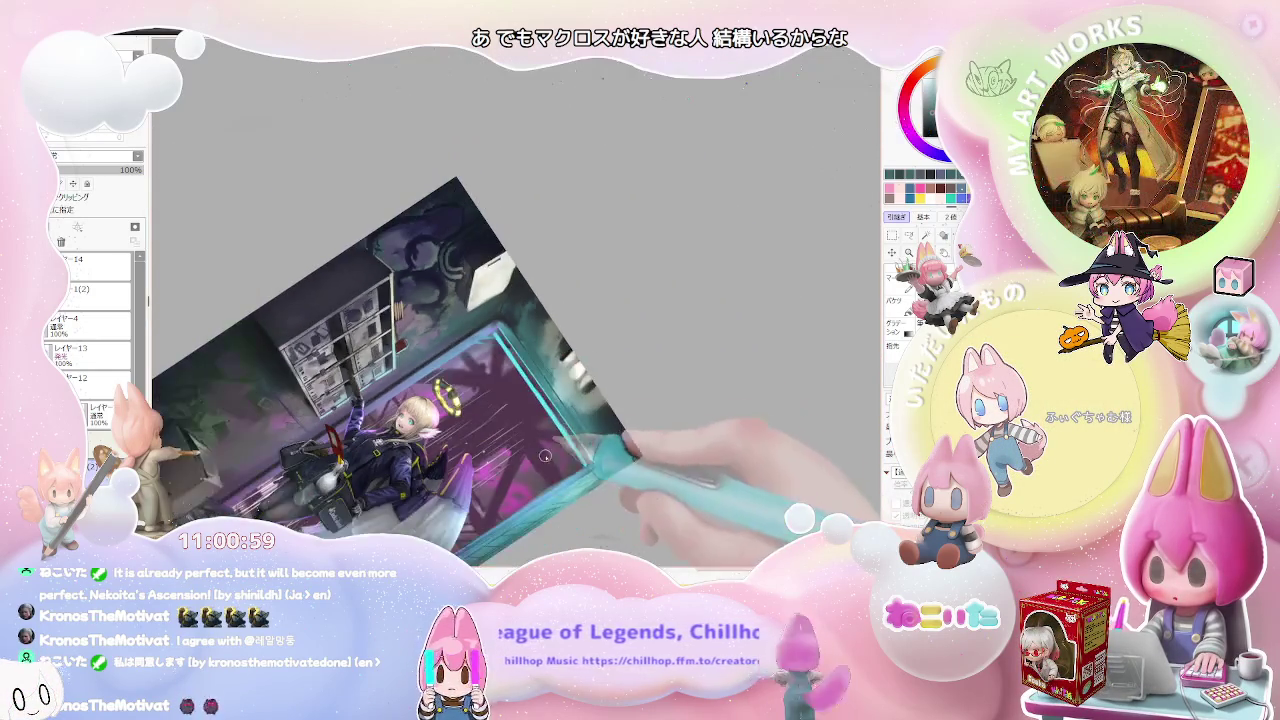
{"action": "scroll", "coordinate": [524, 483], "scroll_direction": "up", "scroll_amount": 3}
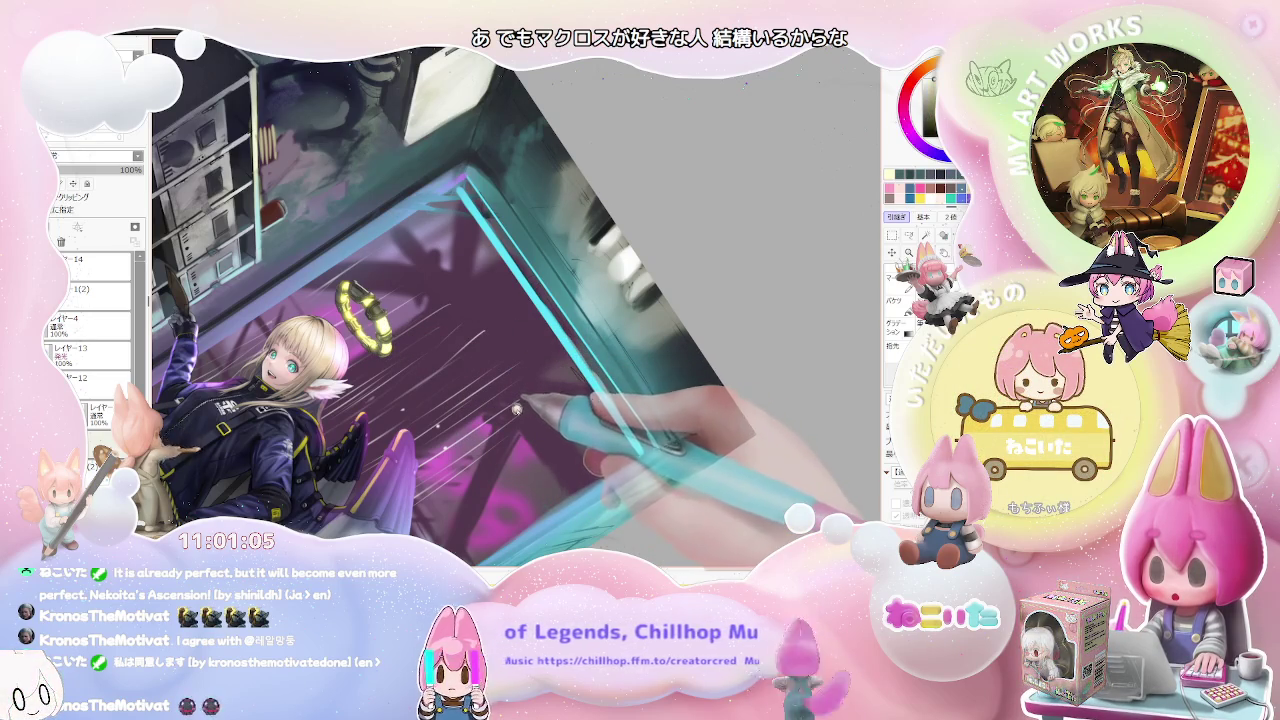
{"action": "left_click_drag", "start_coordinate": [517, 409], "coordinate": [546, 440]}
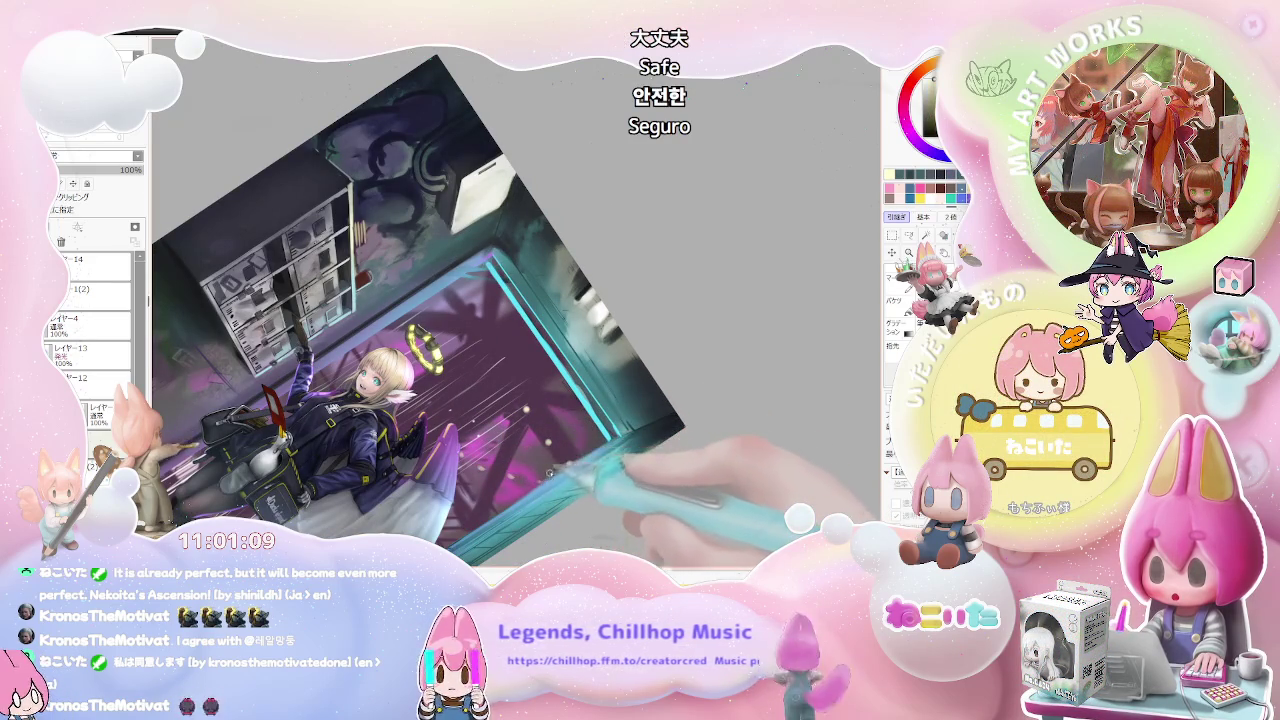
{"action": "mouse_move", "coordinate": [457, 290]}
{"action": "left_mouse_down"}
{"action": "mouse_move", "coordinate": [602, 440]}
{"action": "mouse_move", "coordinate": [603, 383]}
{"action": "left_mouse_up"}
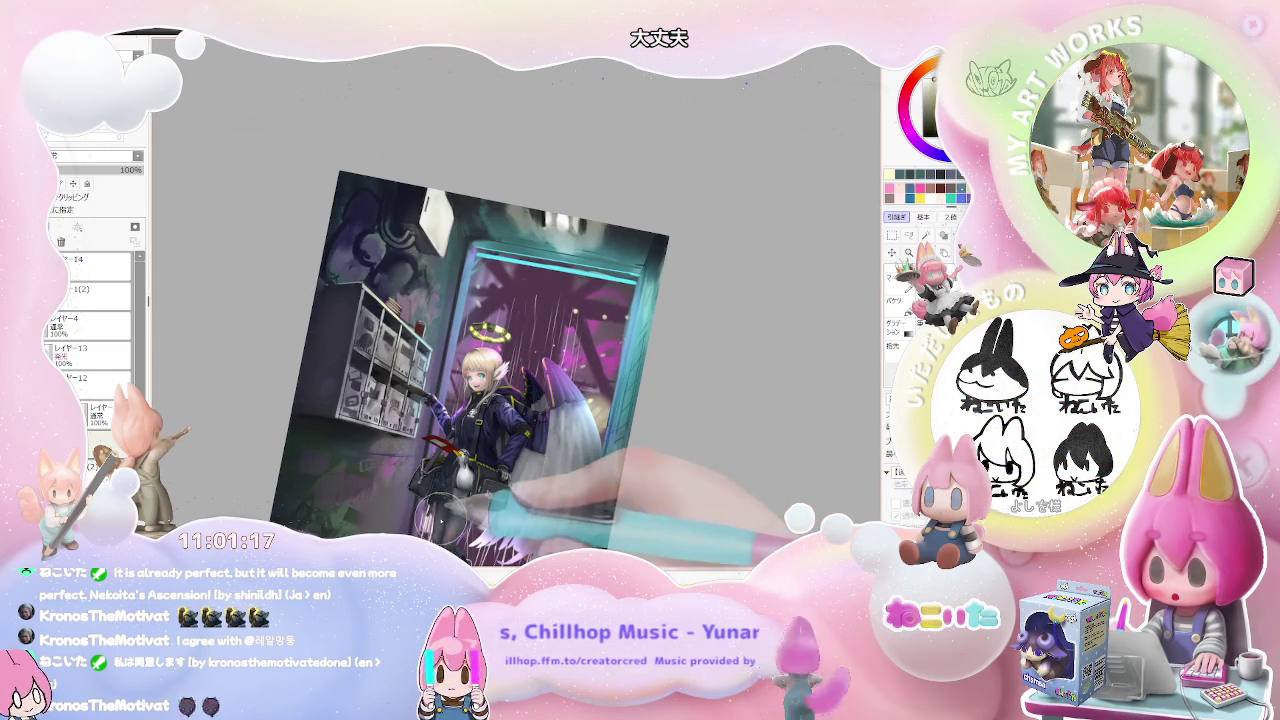
{"action": "left_click_drag", "start_coordinate": [560, 470], "coordinate": [539, 430]}
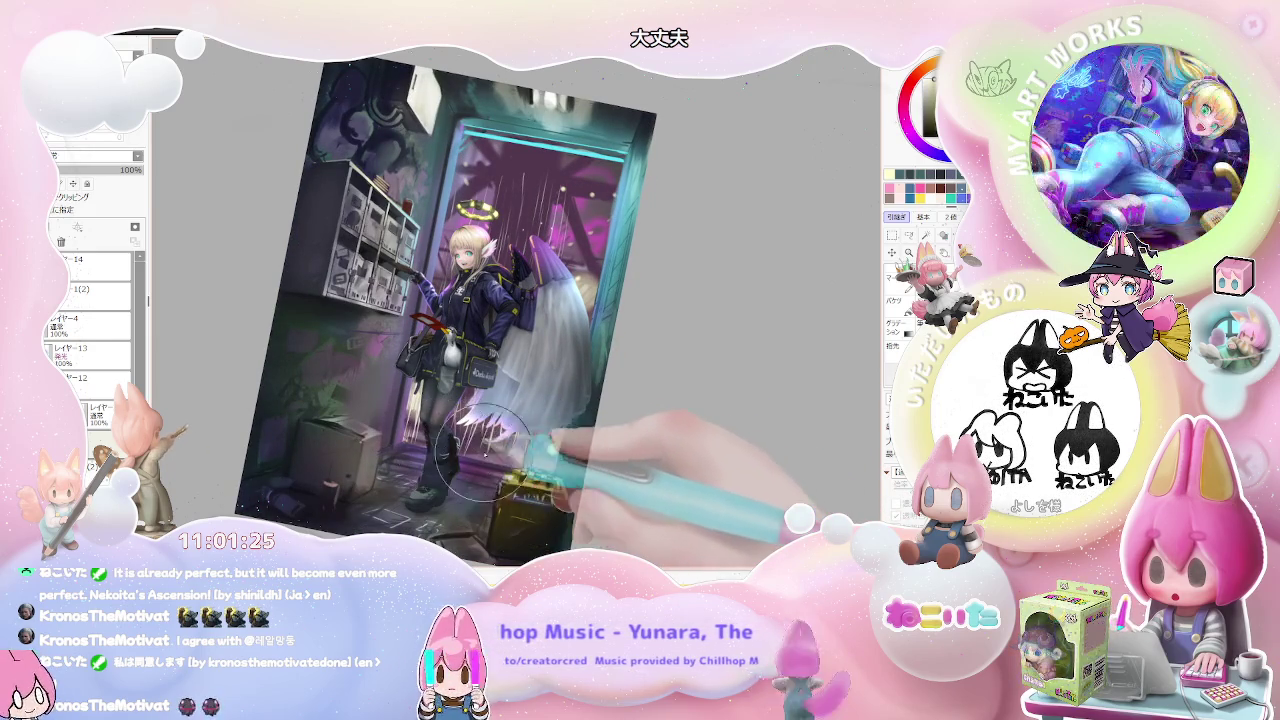
{"action": "key", "text": "Home"}
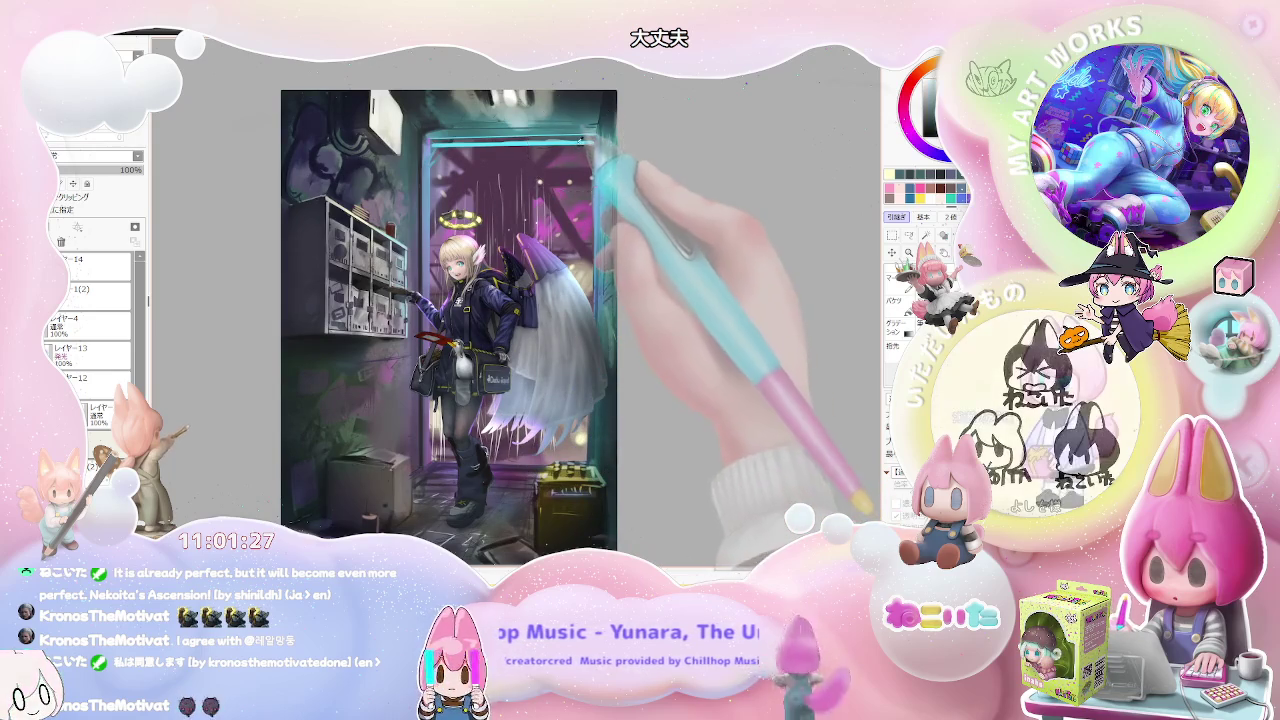
Step: Shrink the brush and paint a cyan stroke diagonally across the top of the doorway
{"action": "left_click_drag", "start_coordinate": [450, 470], "coordinate": [437, 460]}
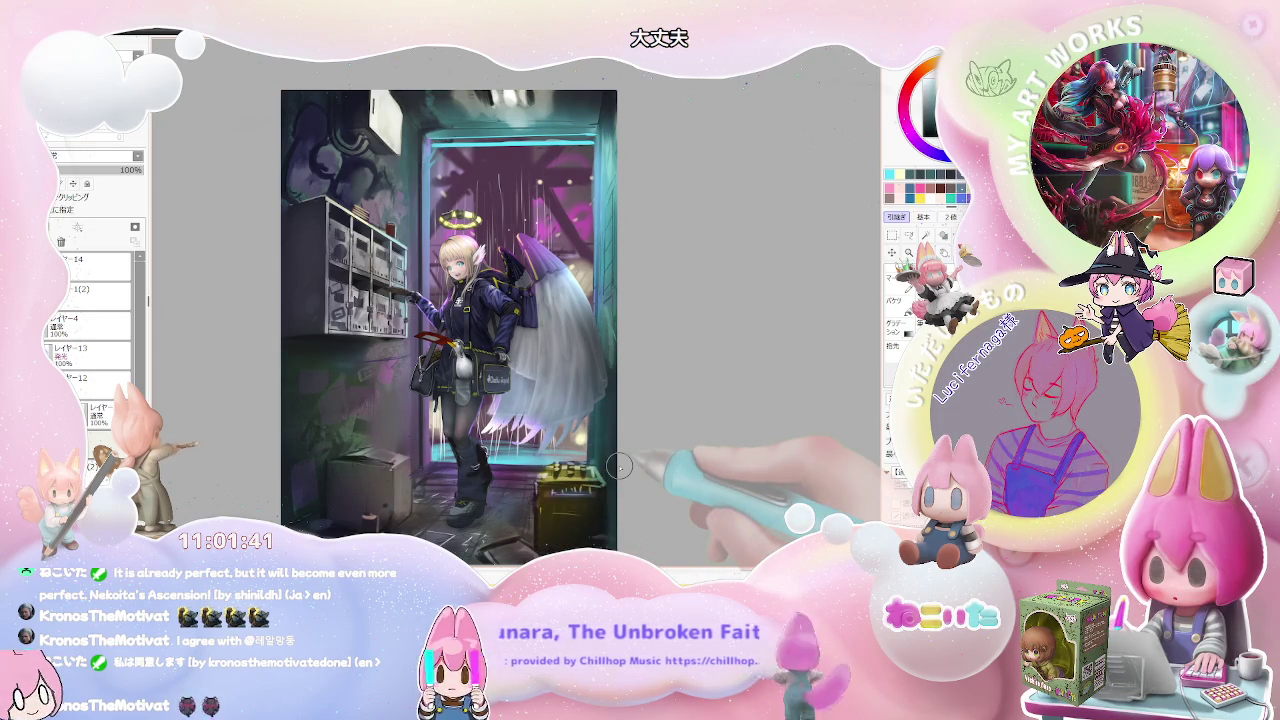
{"action": "scroll", "coordinate": [619, 466], "scroll_direction": "down", "scroll_amount": 2}
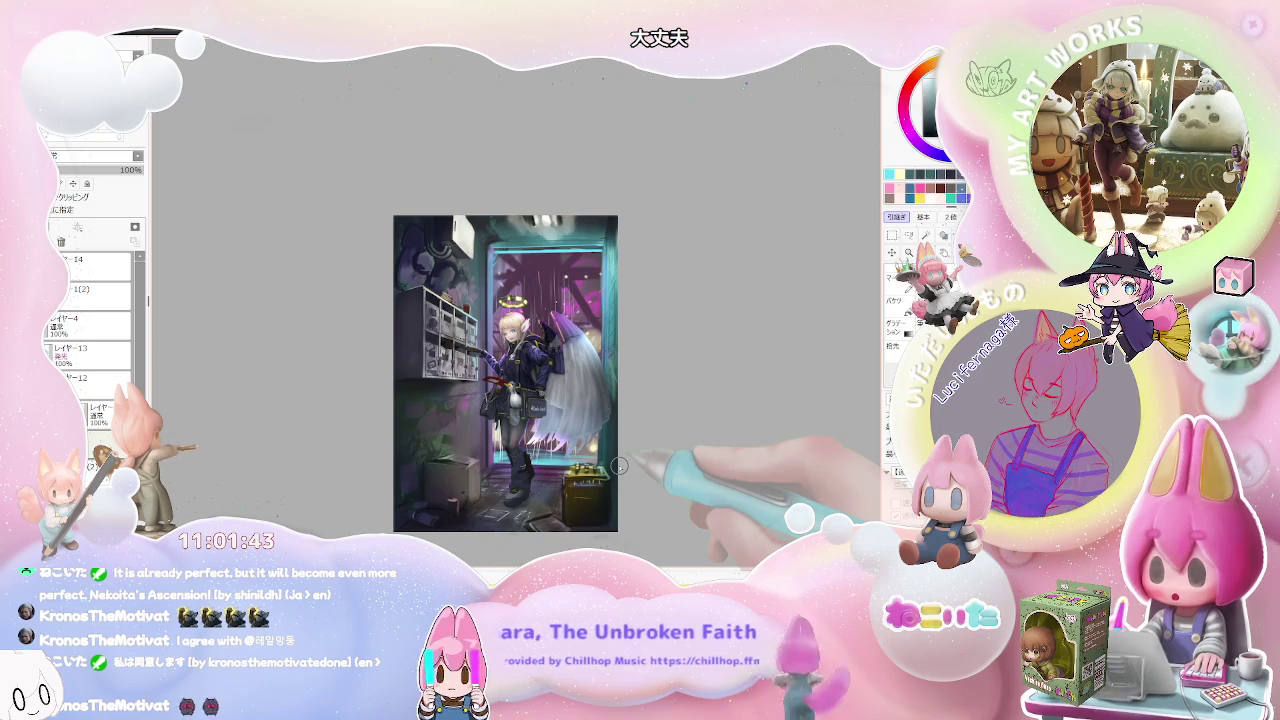
{"action": "key", "text": "End"}
{"action": "key", "text": "End"}
{"action": "scroll", "coordinate": [619, 466], "scroll_direction": "up", "scroll_amount": 3}
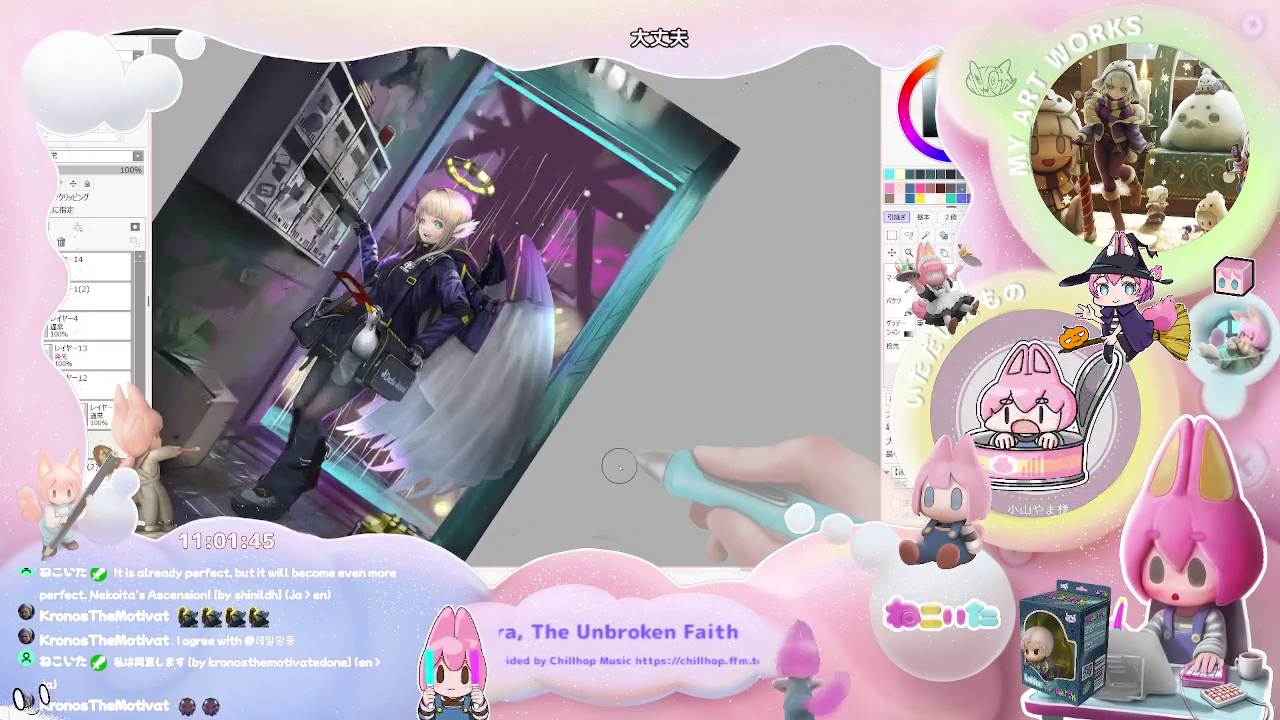
{"action": "key", "text": "Home"}
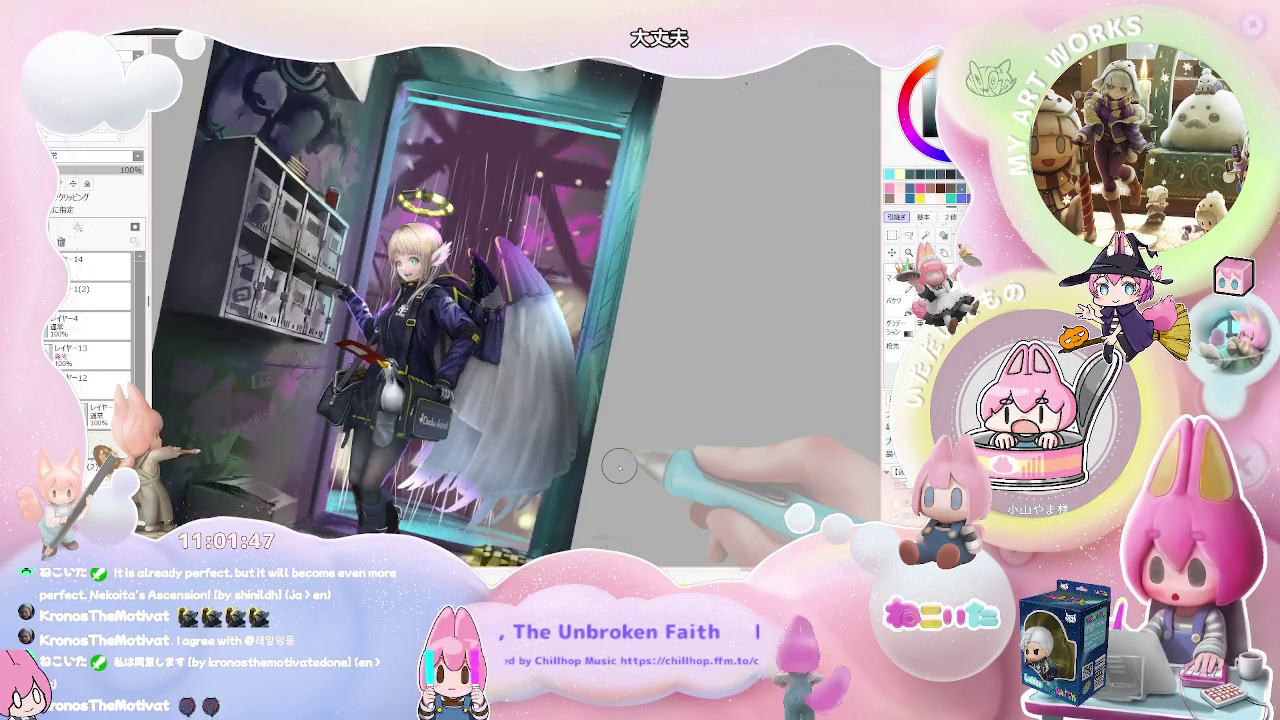
{"action": "scroll", "coordinate": [397, 134], "scroll_direction": "up", "scroll_amount": 2}
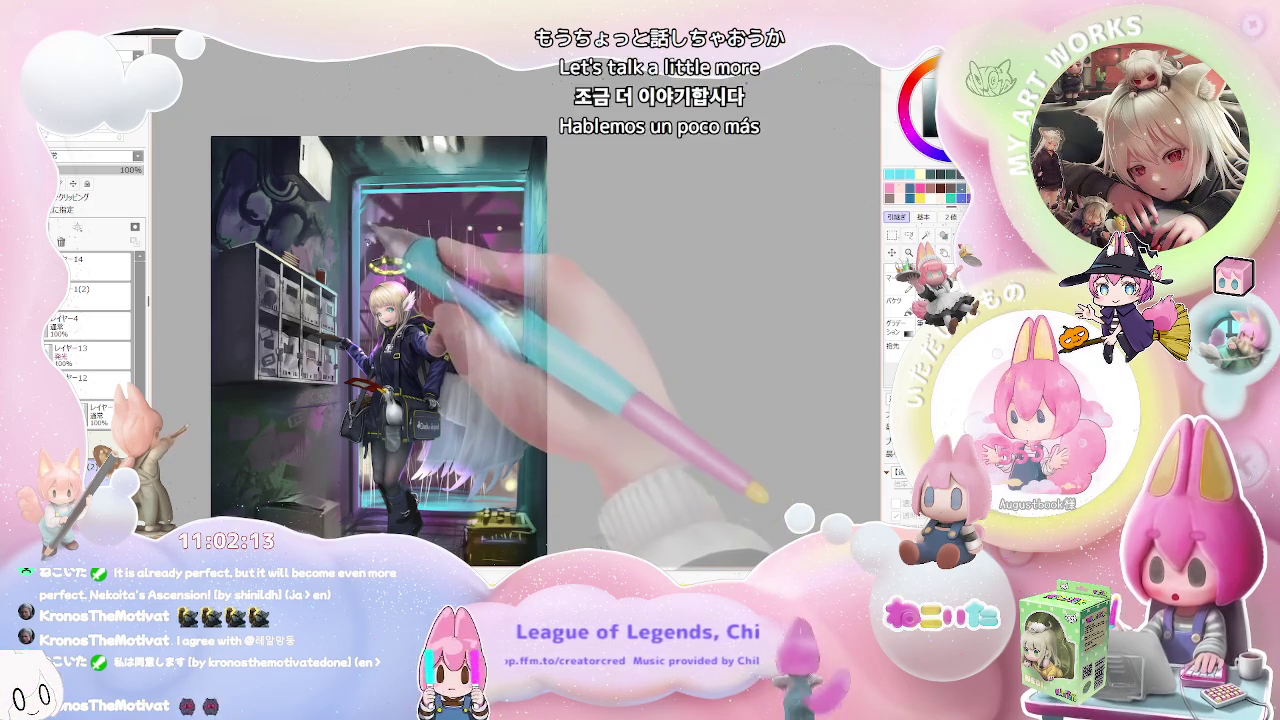
{"action": "left_click_drag", "start_coordinate": [420, 300], "coordinate": [446, 252]}
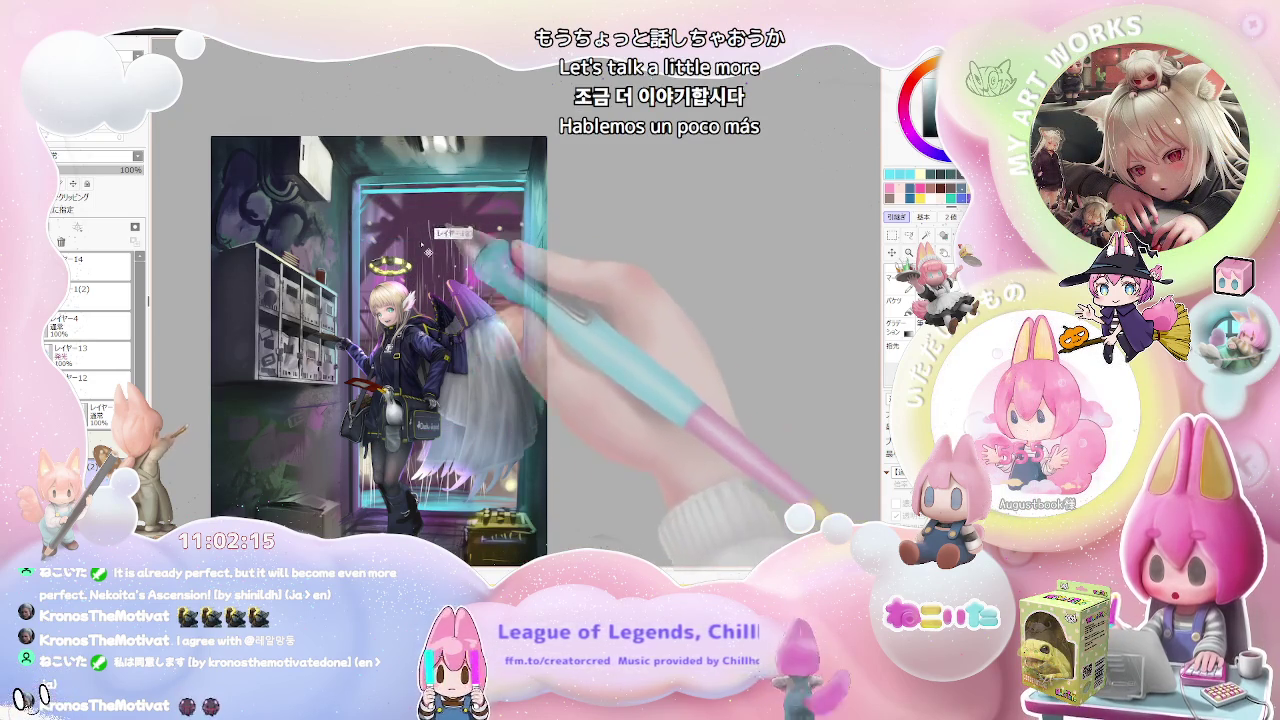
{"action": "mouse_move", "coordinate": [376, 240]}
{"action": "left_mouse_down"}
{"action": "mouse_move", "coordinate": [505, 195]}
{"action": "mouse_move", "coordinate": [416, 204]}
{"action": "left_mouse_up"}
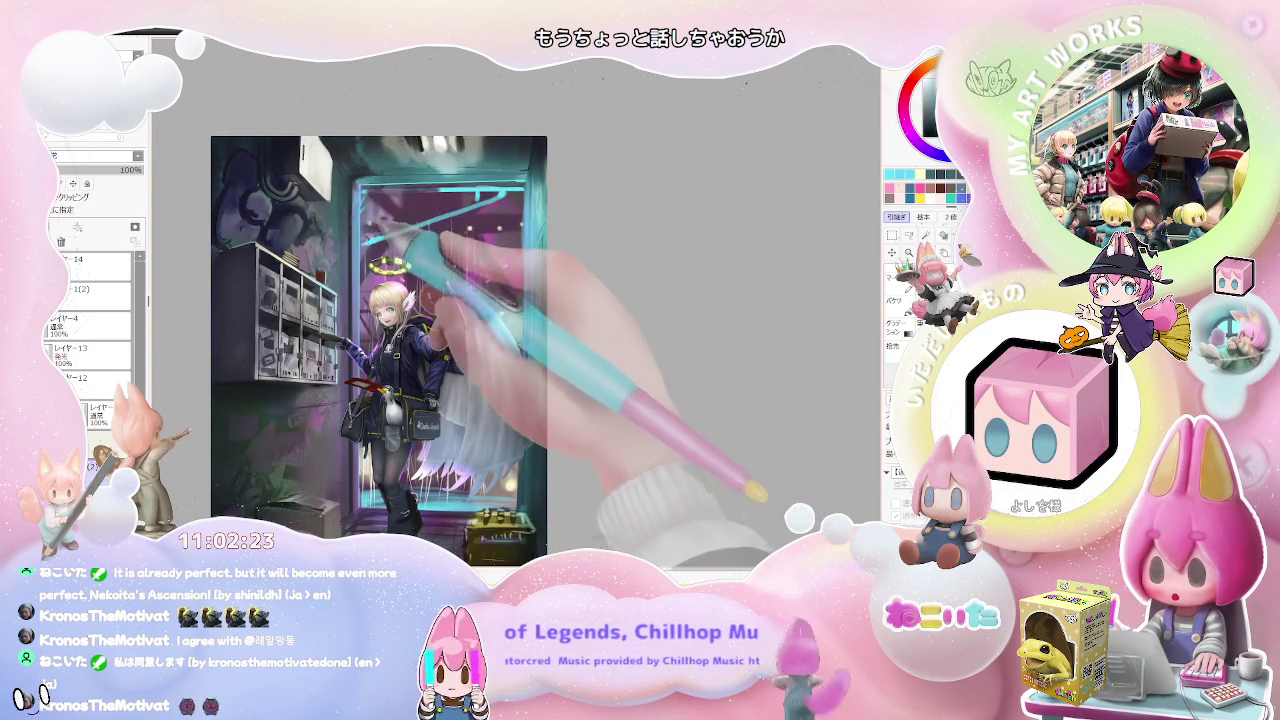
Step: Undo the first cyan stroke and redraw the cyan line along the door's top frame
{"action": "key", "text": "ctrl+z"}
{"action": "key", "text": "ctrl+y"}
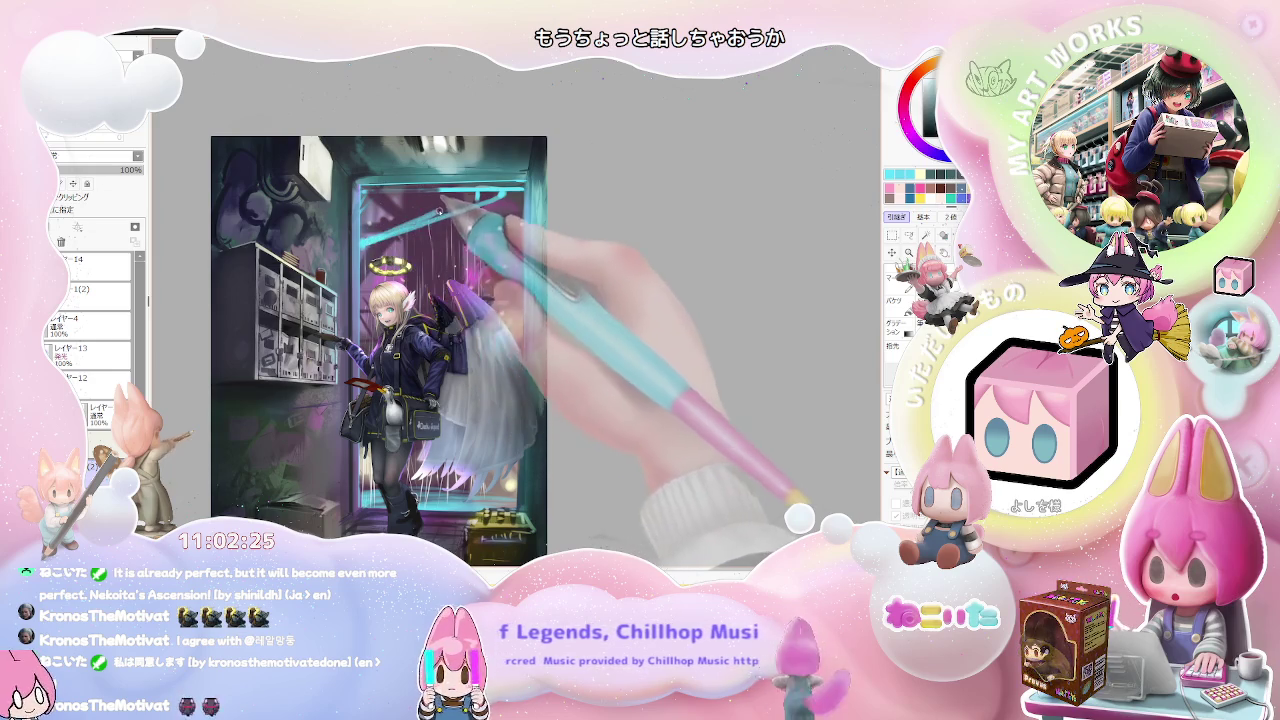
{"action": "left_click_drag", "start_coordinate": [521, 190], "coordinate": [451, 210]}
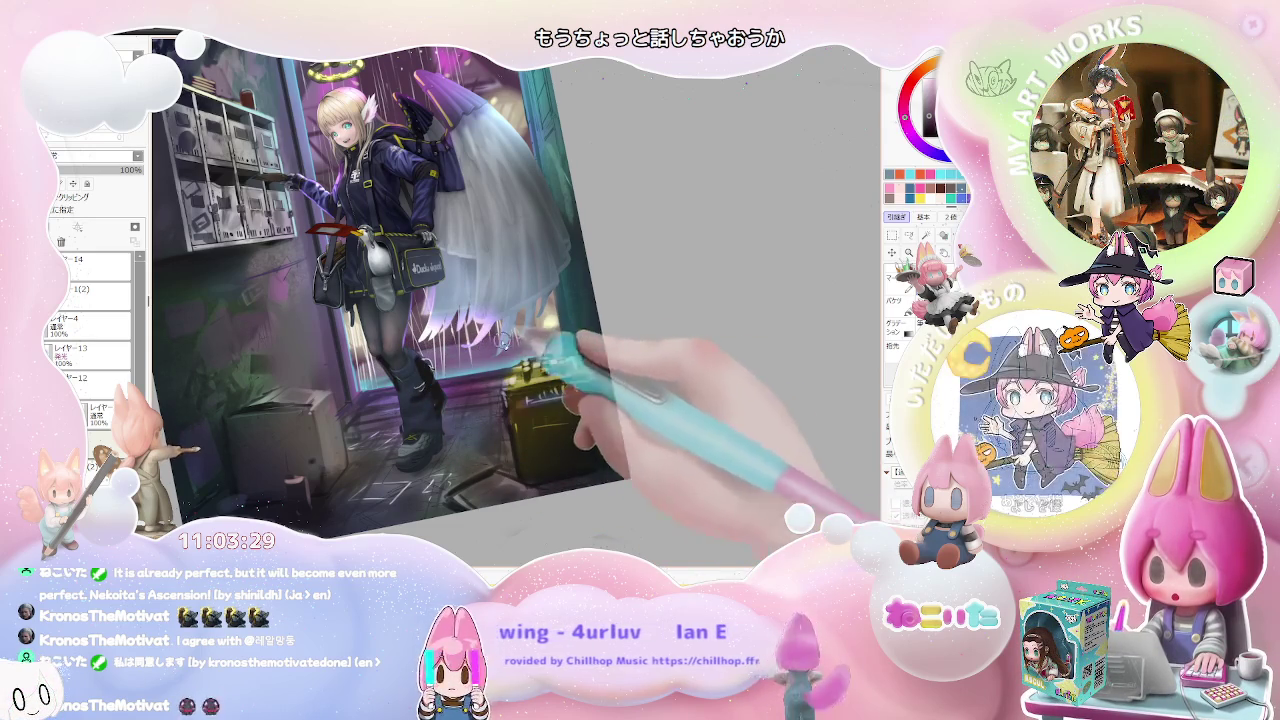
Step: Zoom in and out around the doorway top and straighten the canvas rotation upright
{"action": "scroll", "coordinate": [538, 323], "scroll_direction": "down", "scroll_amount": 2}
{"action": "scroll", "coordinate": [540, 325], "scroll_direction": "down", "scroll_amount": 2}
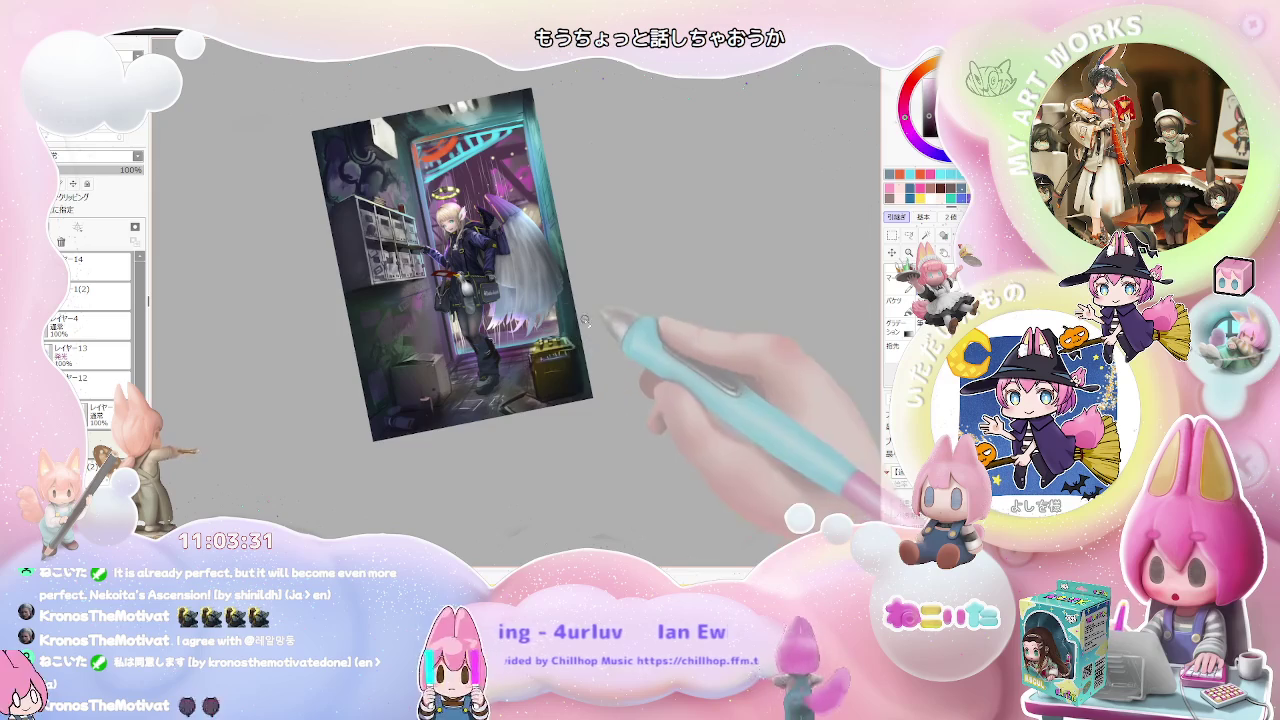
{"action": "scroll", "coordinate": [565, 335], "scroll_direction": "down", "scroll_amount": 1}
{"action": "key", "text": "Home"}
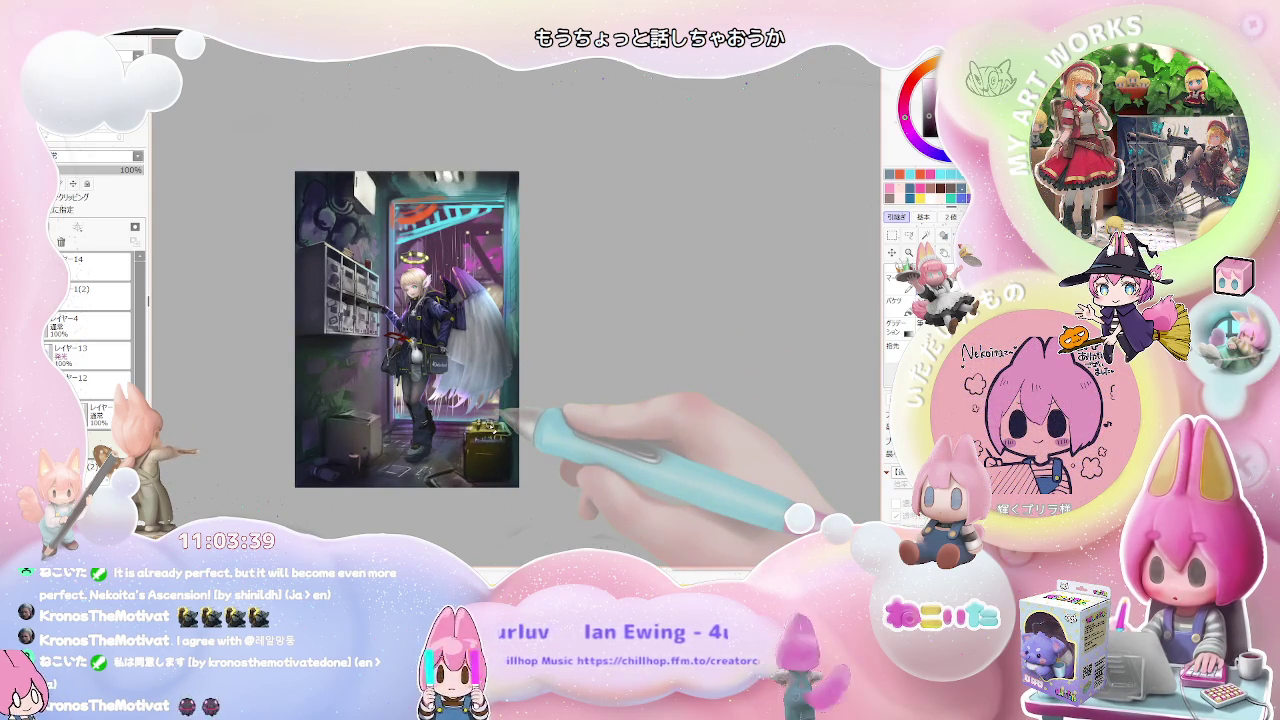
{"action": "scroll", "coordinate": [470, 230], "scroll_direction": "up", "scroll_amount": 1}
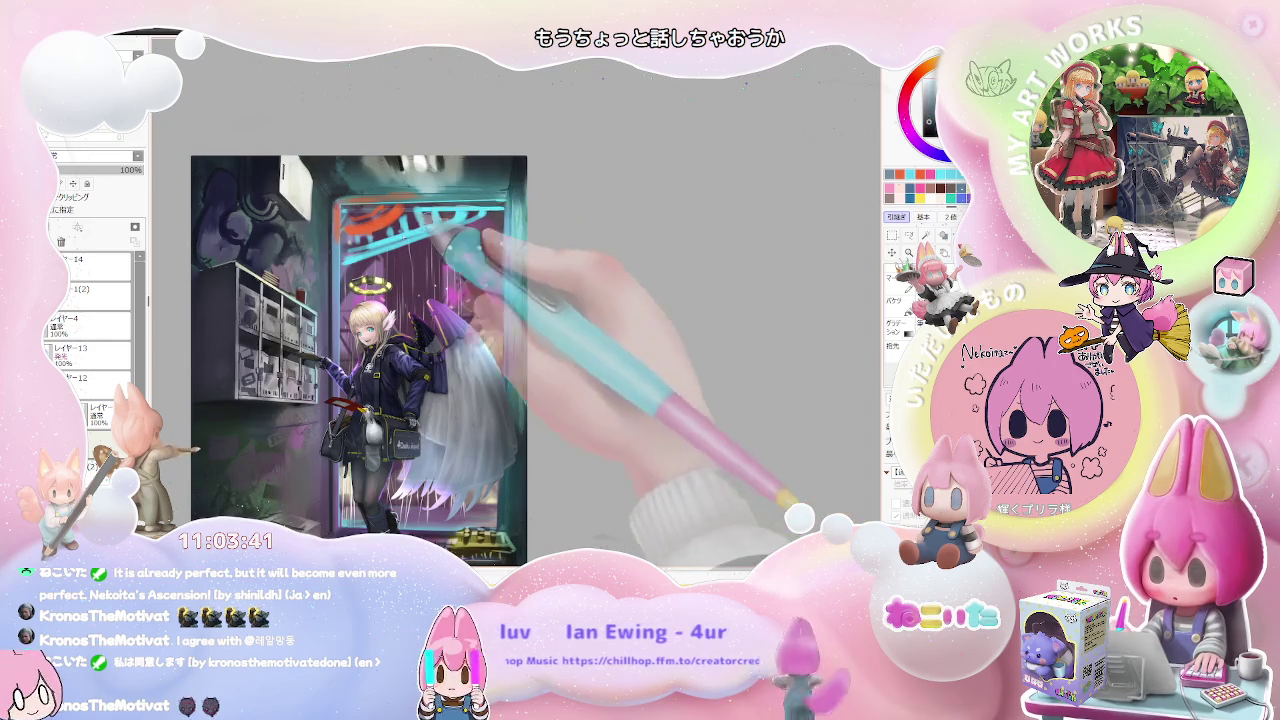
{"action": "scroll", "coordinate": [455, 218], "scroll_direction": "up", "scroll_amount": 1}
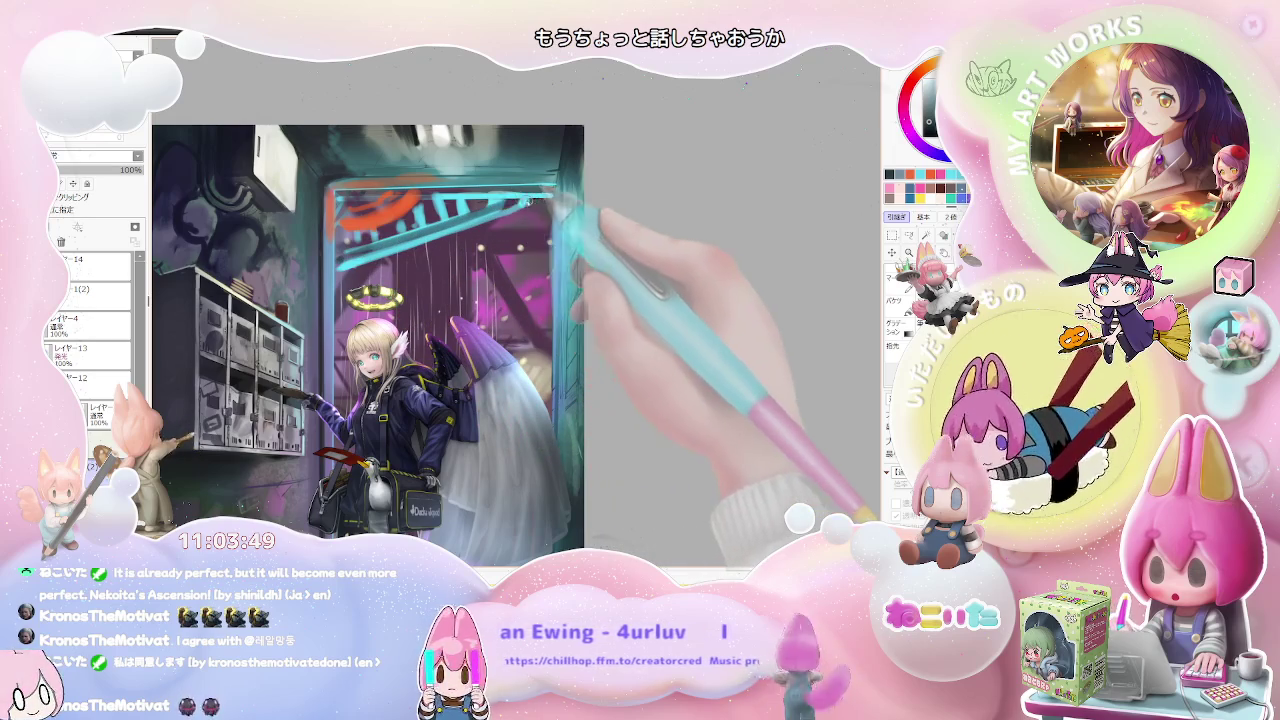
{"action": "scroll", "coordinate": [515, 199], "scroll_direction": "down", "scroll_amount": 2}
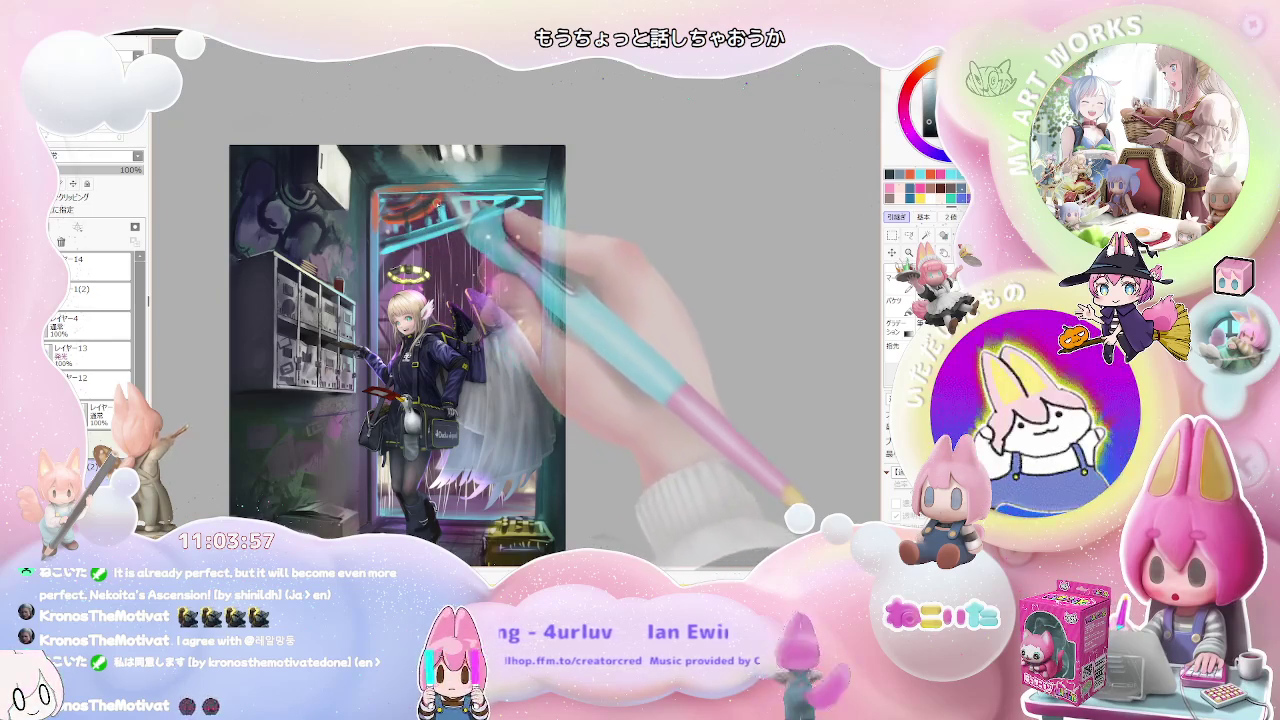
{"action": "scroll", "coordinate": [458, 229], "scroll_direction": "down", "scroll_amount": 1}
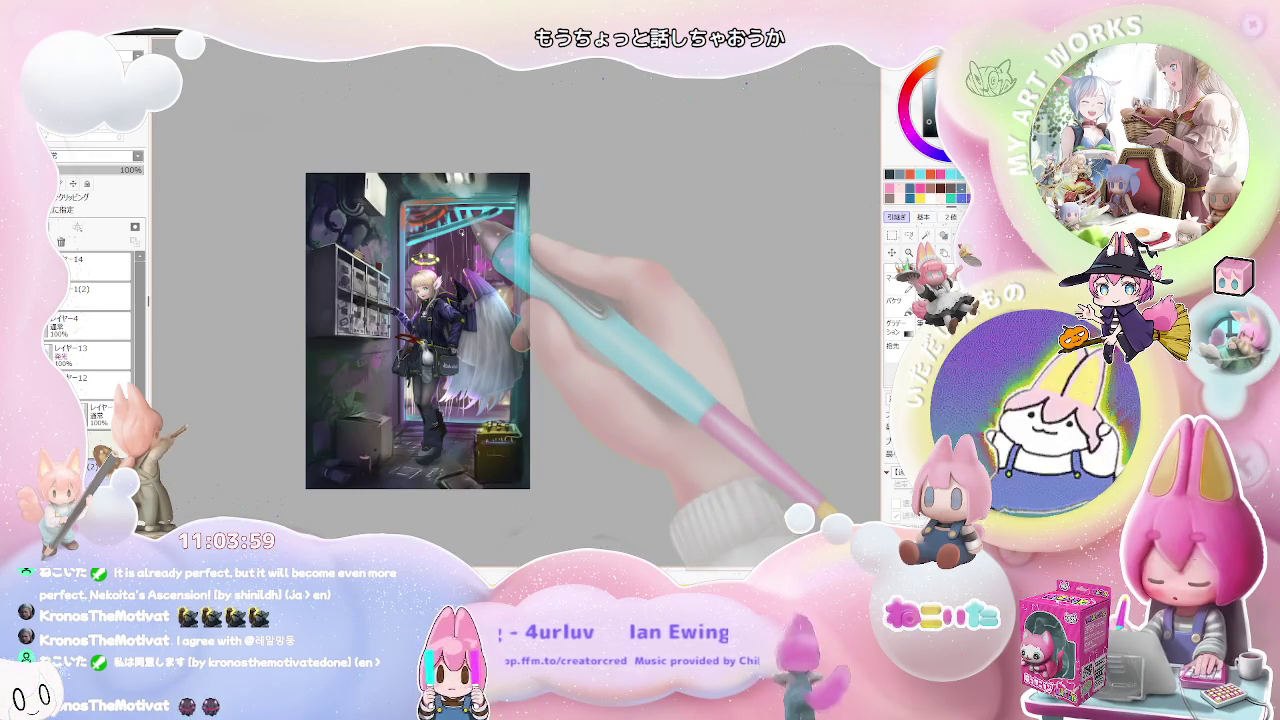
{"action": "scroll", "coordinate": [459, 233], "scroll_direction": "down", "scroll_amount": 1}
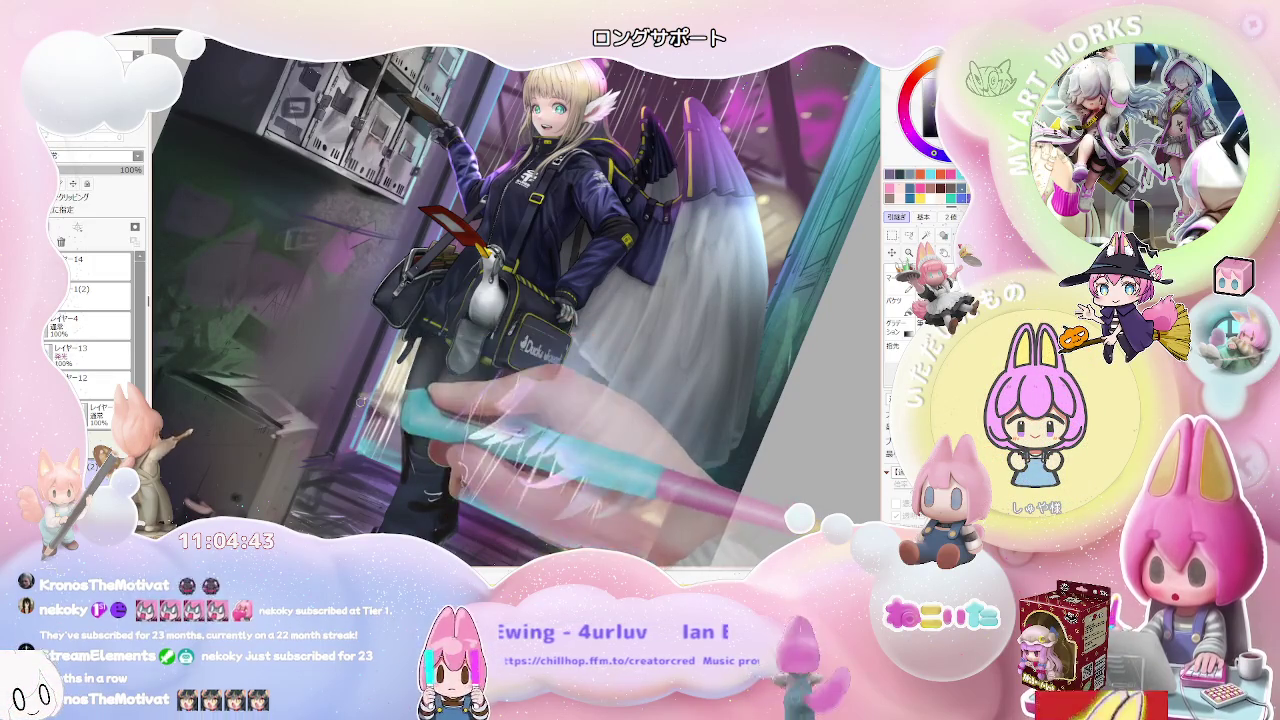
{"action": "scroll", "coordinate": [365, 425], "scroll_direction": "up", "scroll_amount": 2}
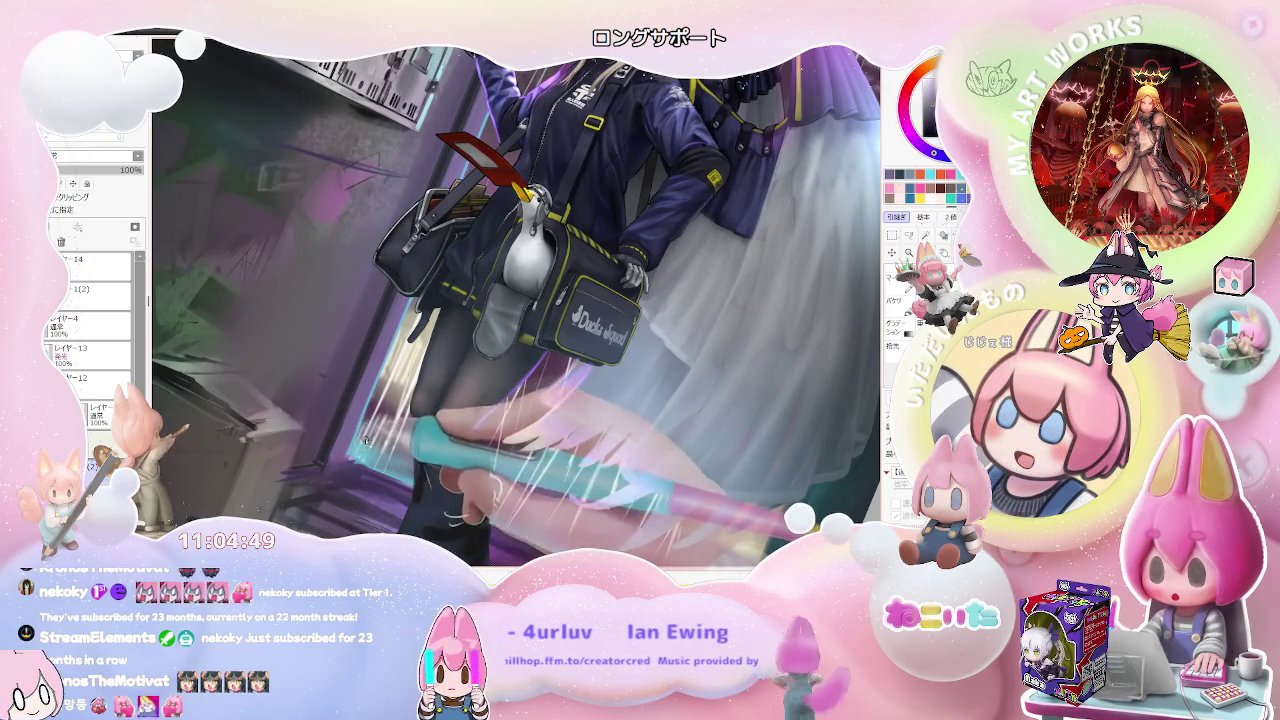
{"action": "scroll", "coordinate": [365, 430], "scroll_direction": "down", "scroll_amount": 1}
{"action": "scroll", "coordinate": [375, 426], "scroll_direction": "down", "scroll_amount": 1}
{"action": "scroll", "coordinate": [390, 422], "scroll_direction": "down", "scroll_amount": 1}
{"action": "scroll", "coordinate": [401, 418], "scroll_direction": "down", "scroll_amount": 1}
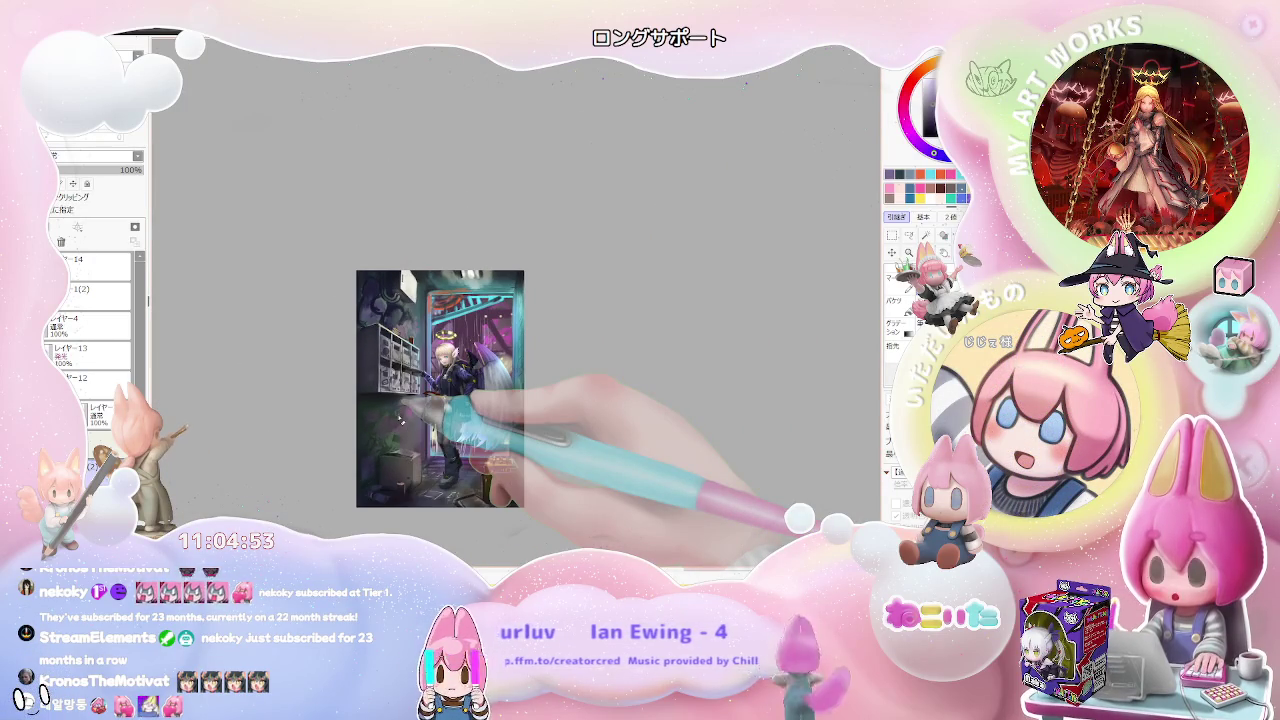
{"action": "scroll", "coordinate": [401, 419], "scroll_direction": "up", "scroll_amount": 1}
{"action": "scroll", "coordinate": [440, 430], "scroll_direction": "up", "scroll_amount": 2}
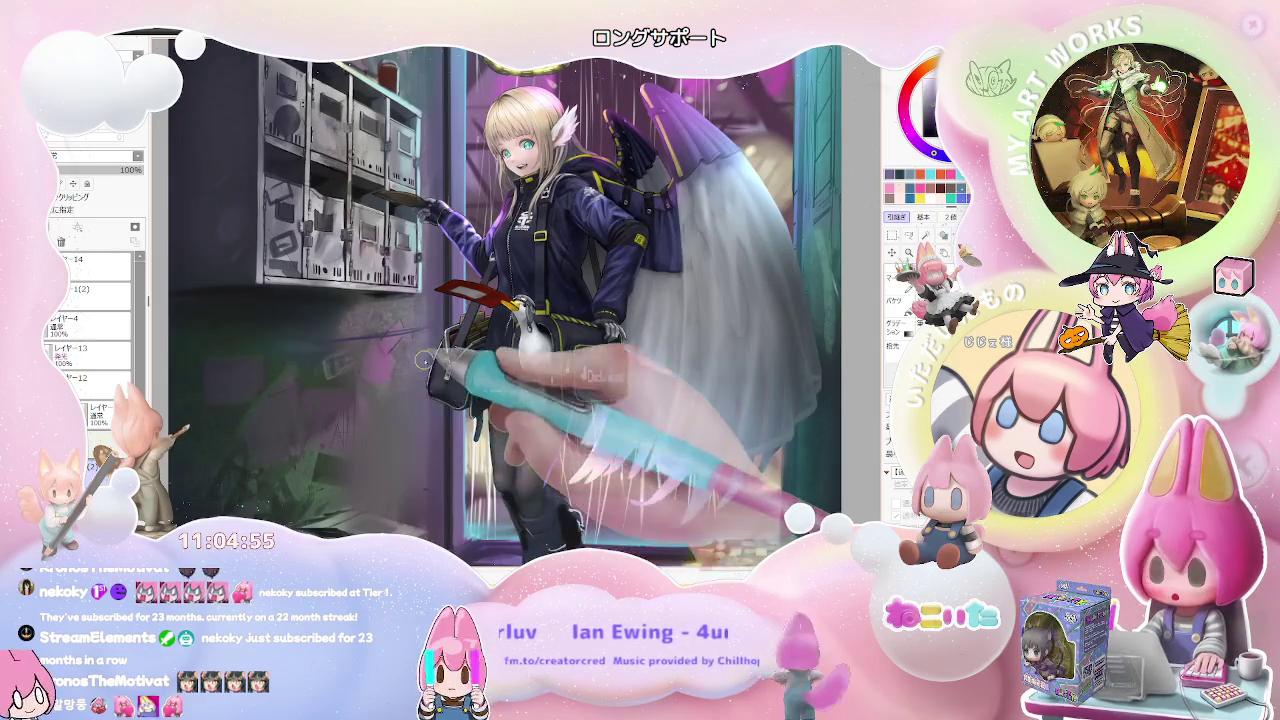
{"action": "scroll", "coordinate": [425, 391], "scroll_direction": "down", "scroll_amount": 1}
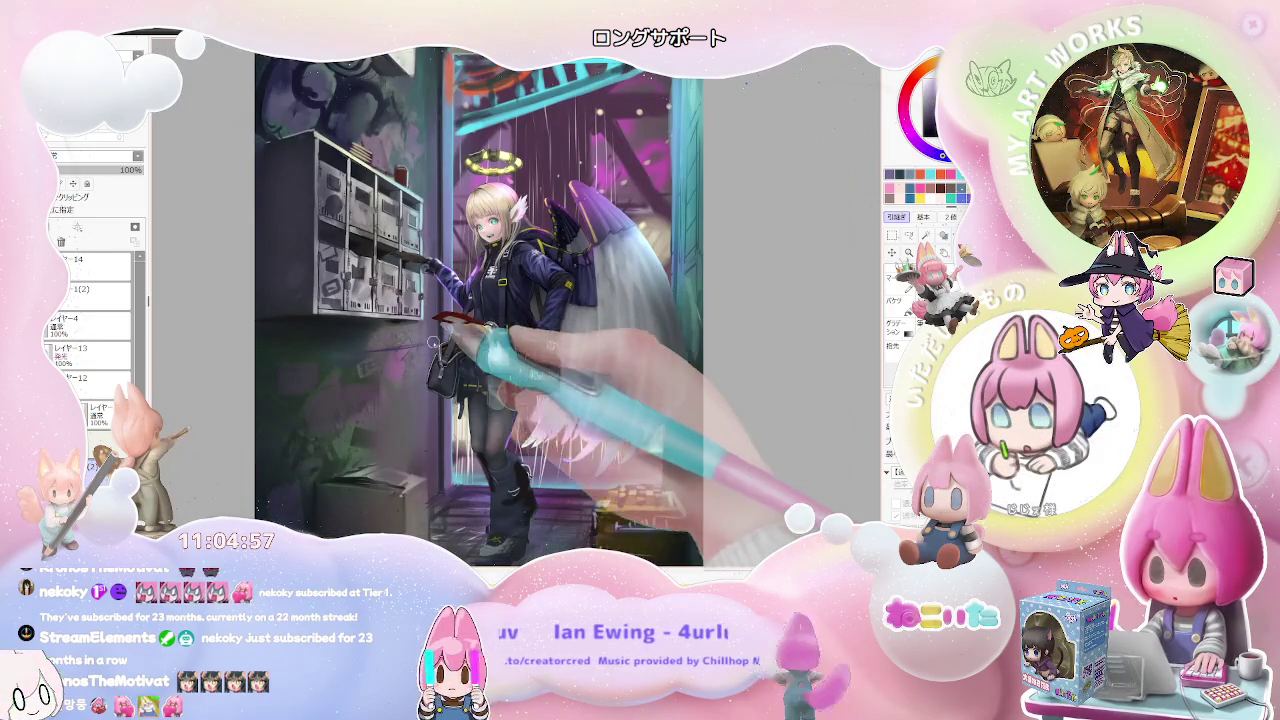
{"action": "scroll", "coordinate": [418, 431], "scroll_direction": "down", "scroll_amount": 2}
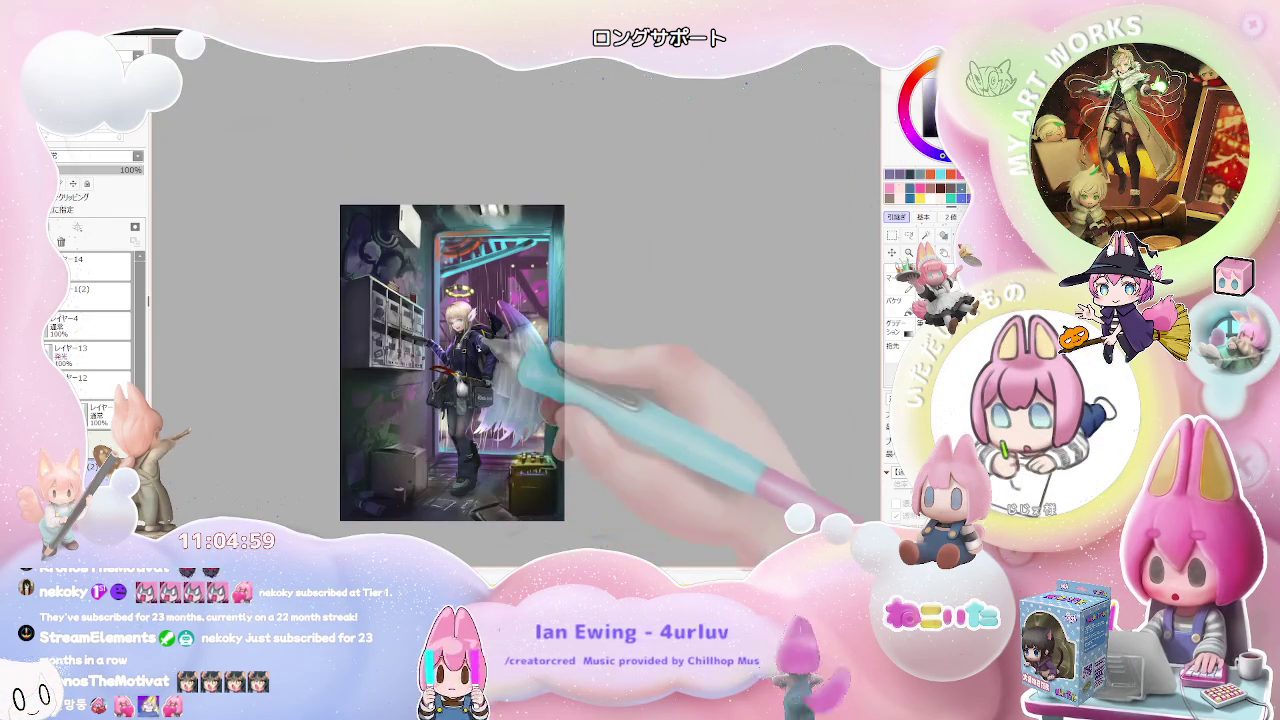
{"action": "key", "text": "Insert"}
{"action": "key", "text": "End"}
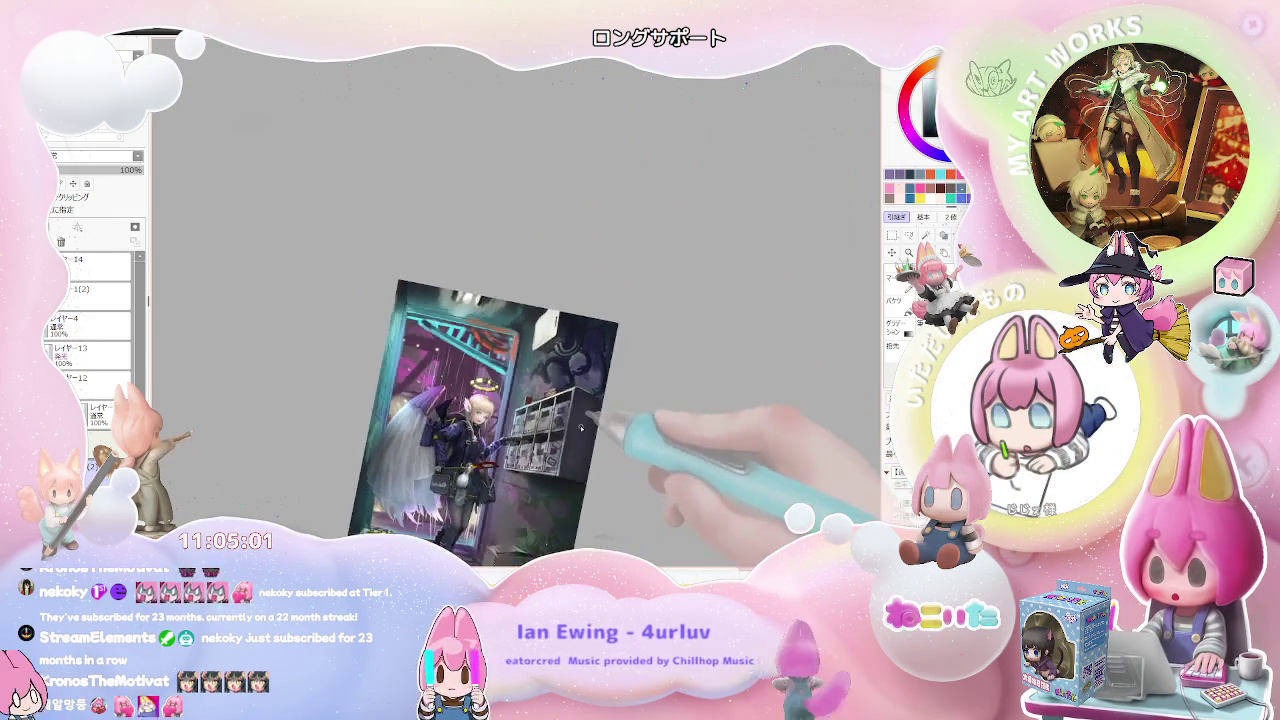
{"action": "left_click_drag", "start_coordinate": [521, 400], "coordinate": [442, 349]}
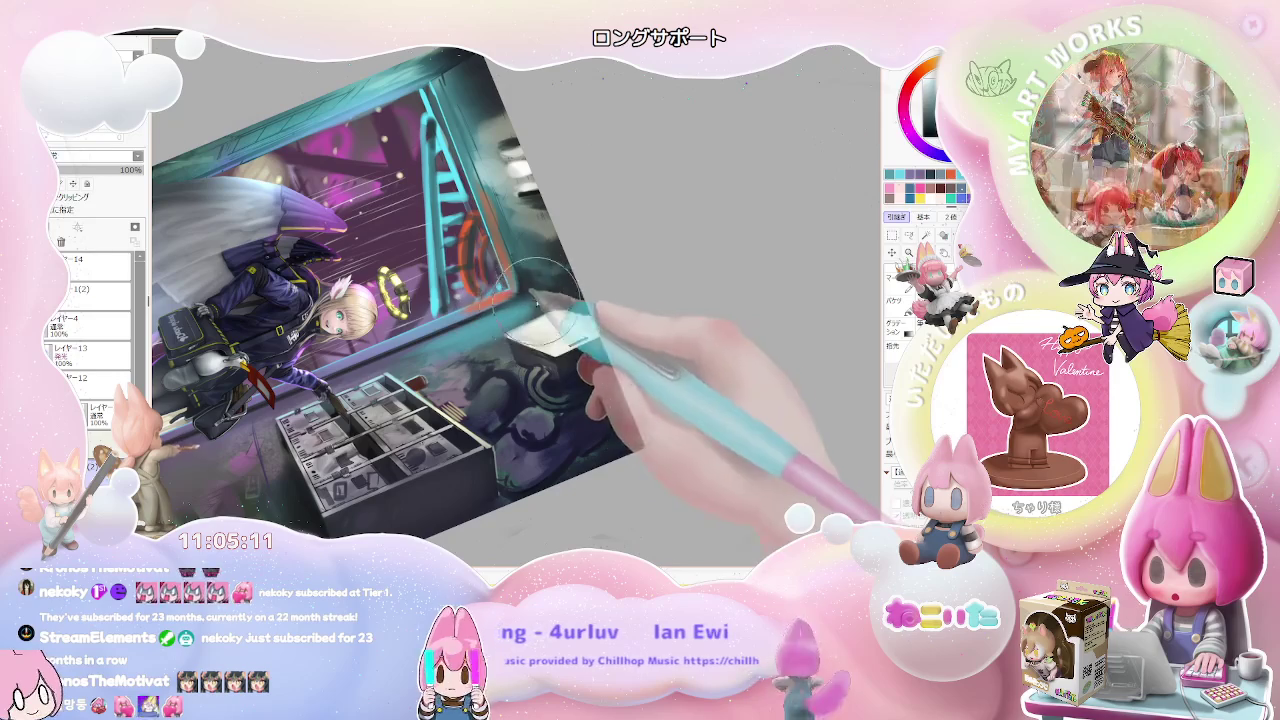
{"action": "mouse_move", "coordinate": [539, 309]}
{"action": "left_mouse_down"}
{"action": "mouse_move", "coordinate": [571, 307]}
{"action": "mouse_move", "coordinate": [519, 327]}
{"action": "mouse_move", "coordinate": [508, 305]}
{"action": "left_mouse_up"}
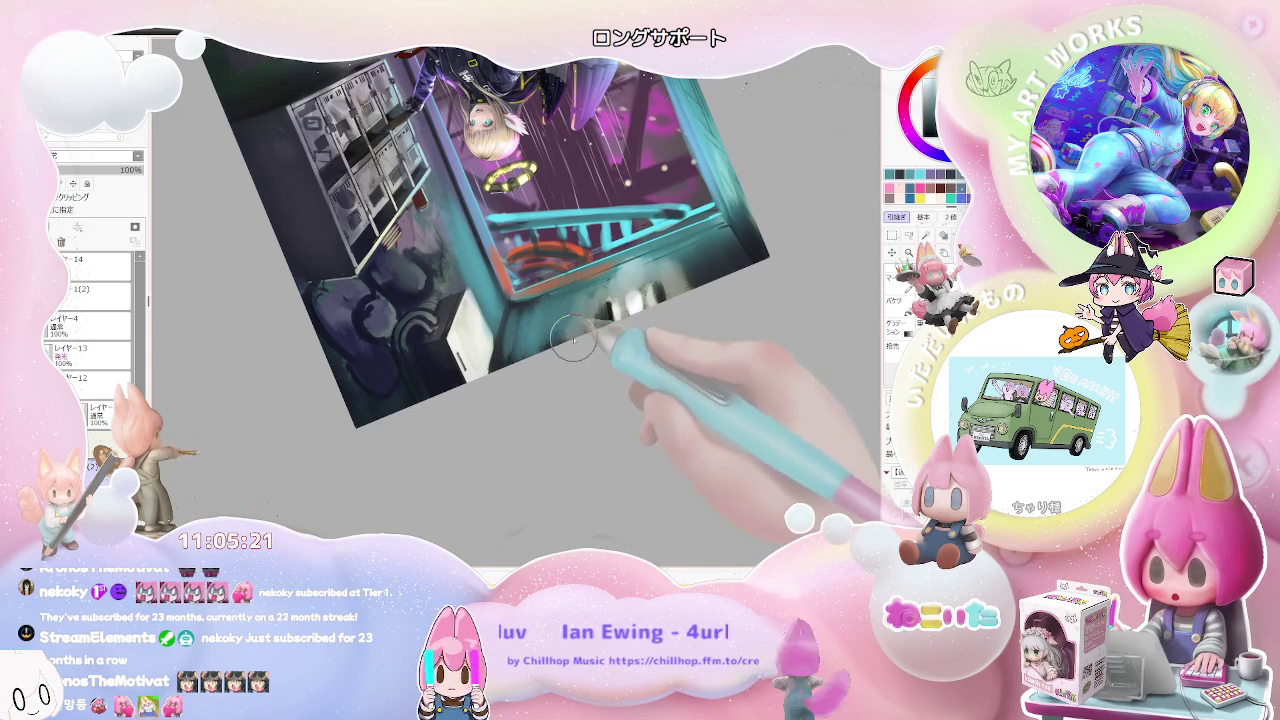
{"action": "mouse_move", "coordinate": [606, 288]}
{"action": "left_mouse_down"}
{"action": "mouse_move", "coordinate": [730, 306]}
{"action": "mouse_move", "coordinate": [455, 445]}
{"action": "left_mouse_up"}
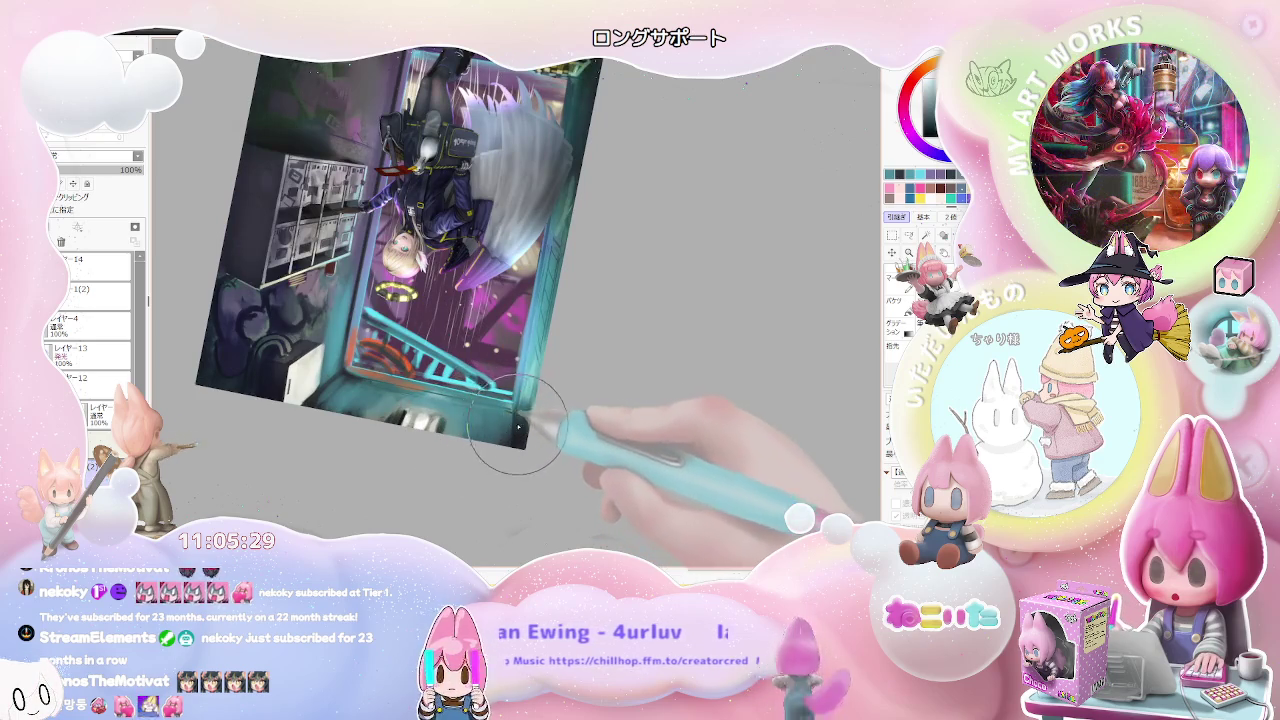
{"action": "mouse_move", "coordinate": [512, 428]}
{"action": "left_mouse_down"}
{"action": "mouse_move", "coordinate": [377, 420]}
{"action": "mouse_move", "coordinate": [478, 427]}
{"action": "left_mouse_up"}
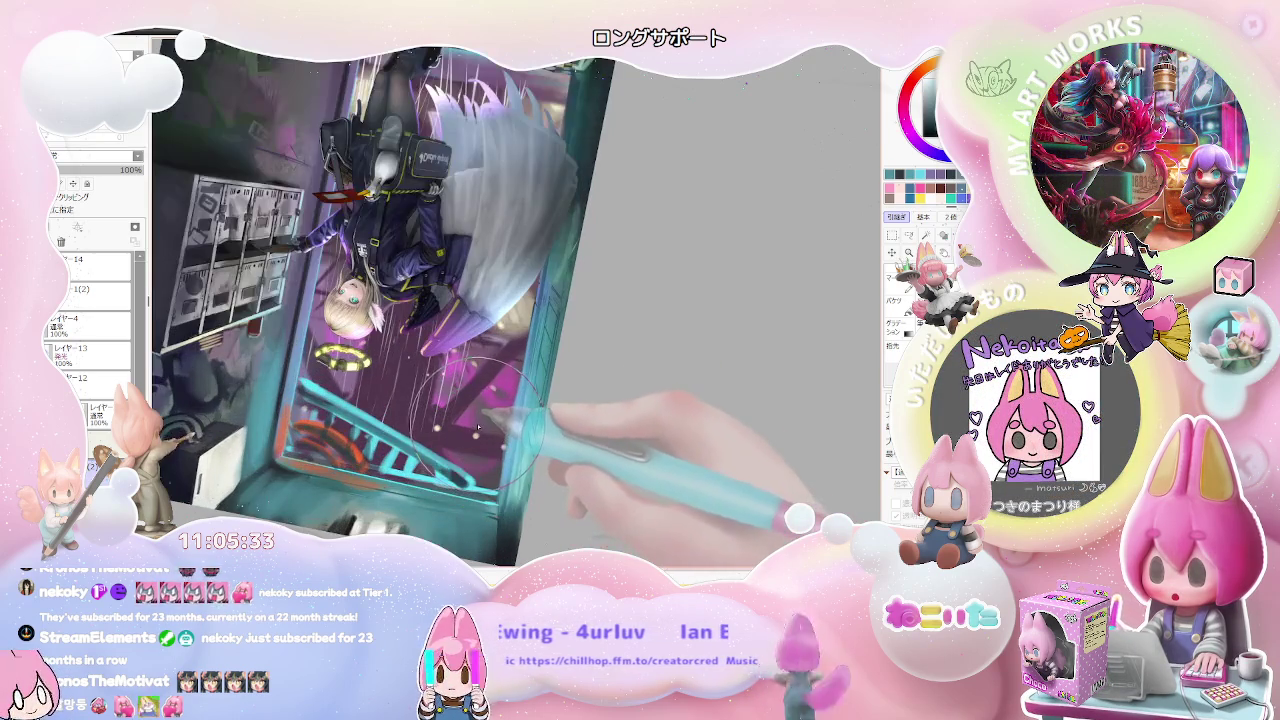
{"action": "mouse_move", "coordinate": [476, 423]}
{"action": "left_mouse_down"}
{"action": "mouse_move", "coordinate": [700, 358]}
{"action": "mouse_move", "coordinate": [524, 315]}
{"action": "left_mouse_up"}
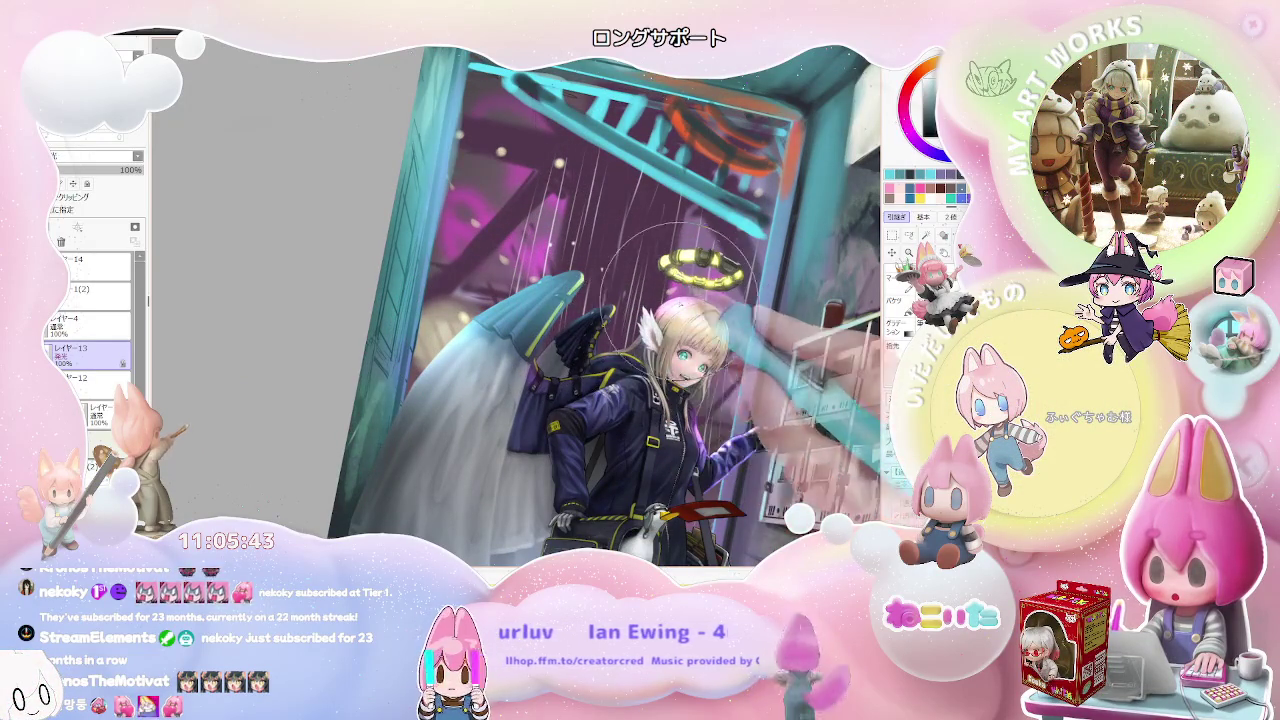
{"action": "scroll", "coordinate": [785, 350], "scroll_direction": "down", "scroll_amount": 2}
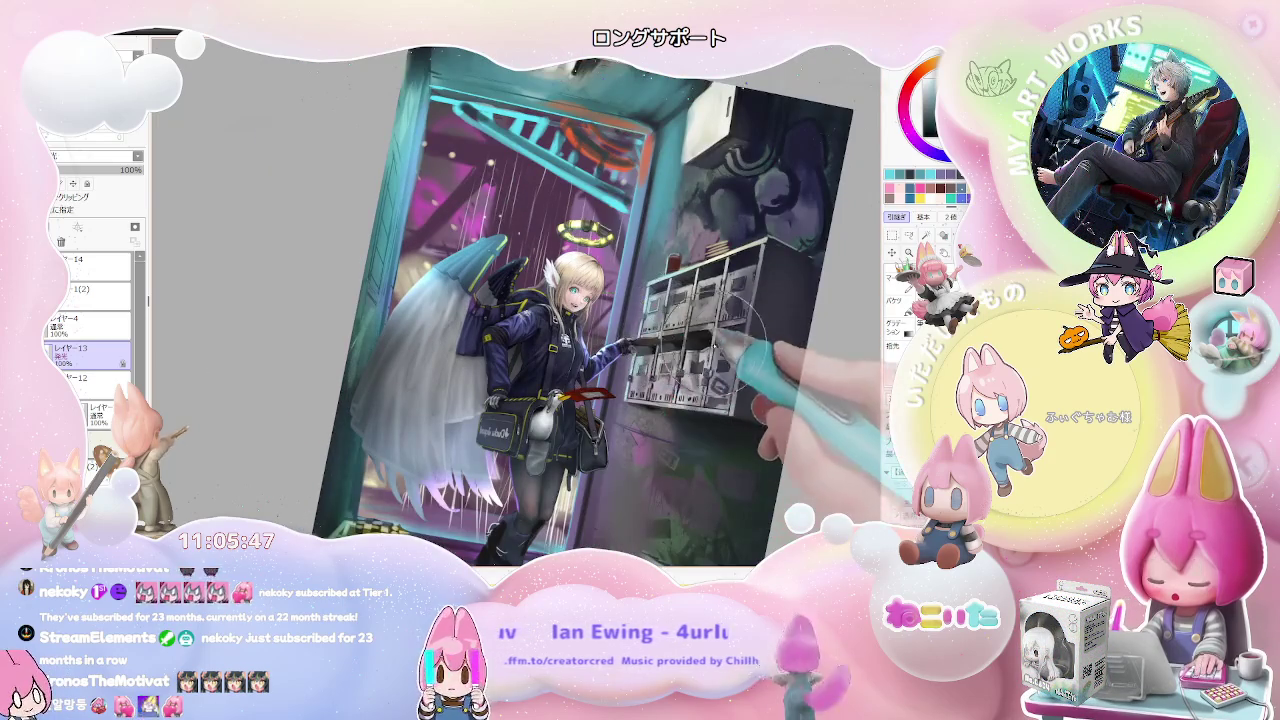
{"action": "left_click_drag", "start_coordinate": [735, 350], "coordinate": [726, 405]}
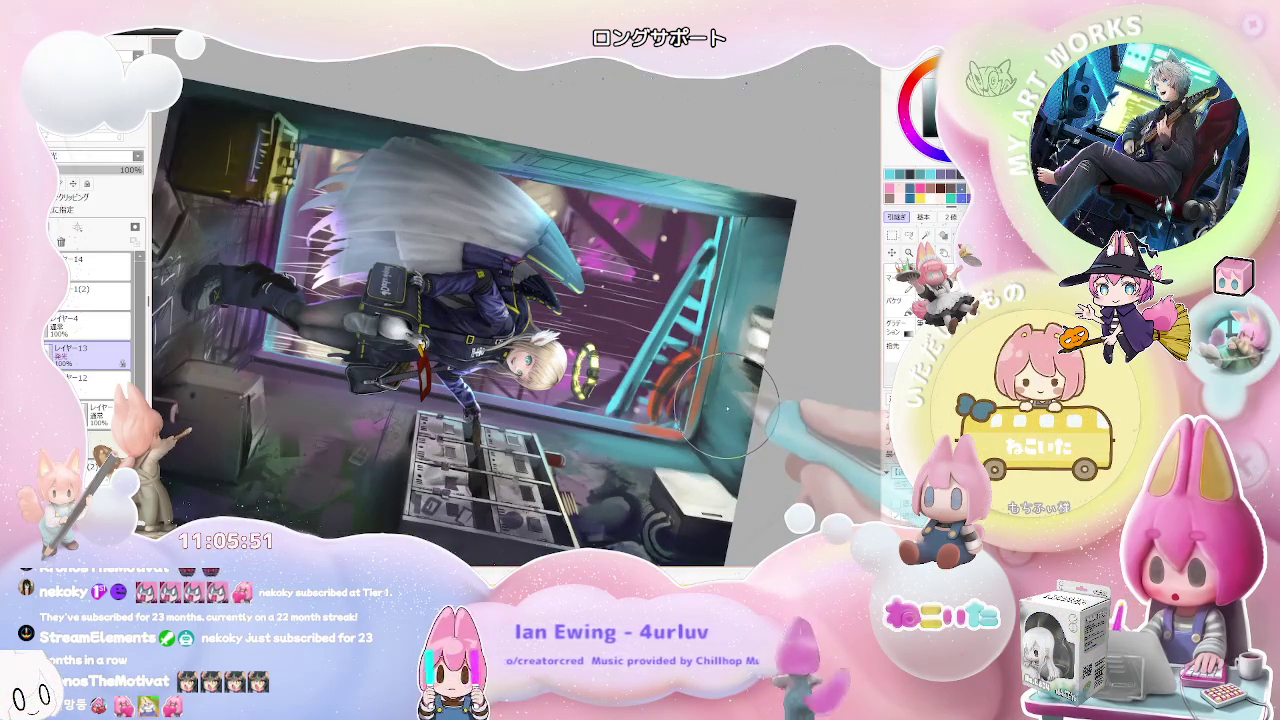
{"action": "scroll", "coordinate": [727, 407], "scroll_direction": "down", "scroll_amount": 1}
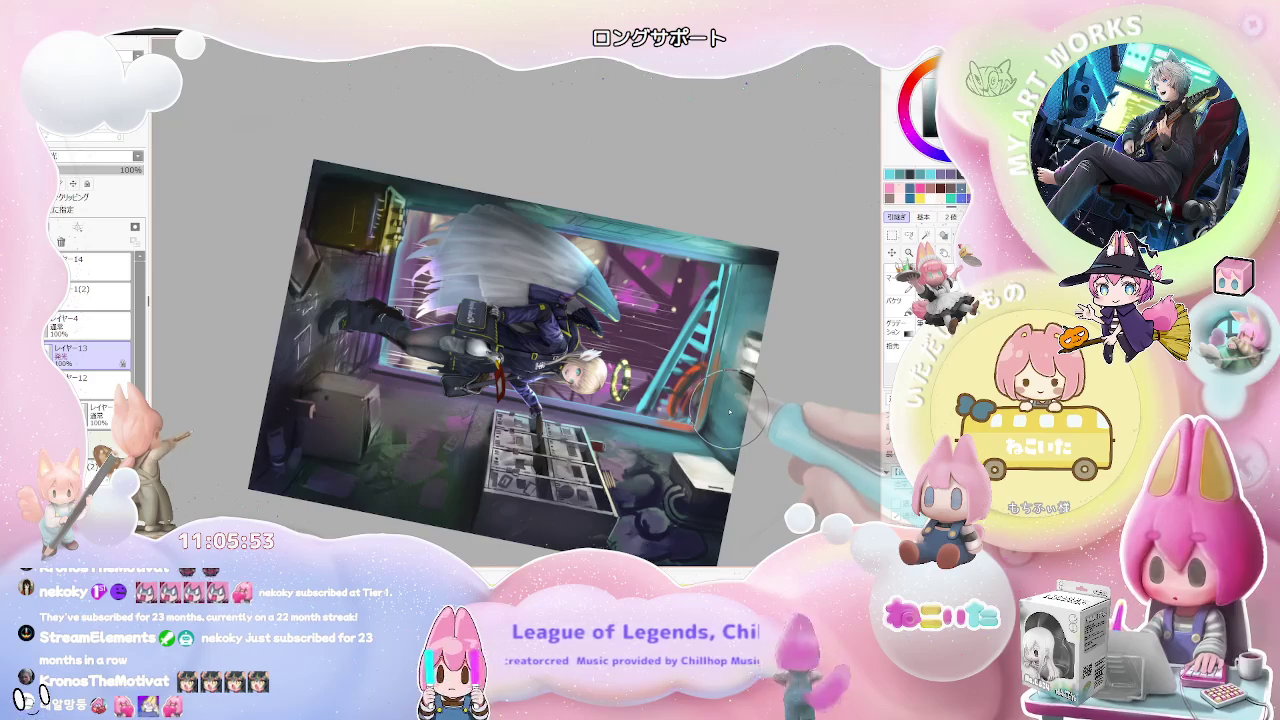
{"action": "key", "text": "End"}
{"action": "key", "text": "End"}
{"action": "key", "text": "End"}
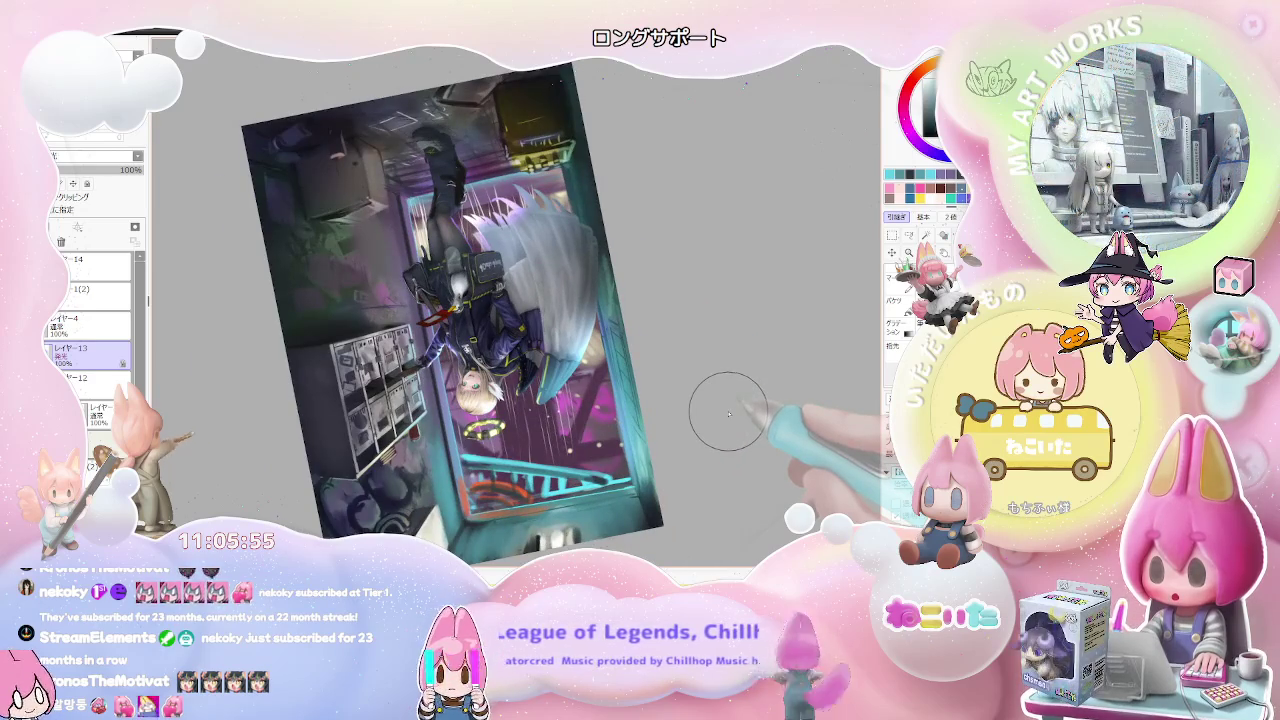
{"action": "scroll", "coordinate": [728, 414], "scroll_direction": "up", "scroll_amount": 1}
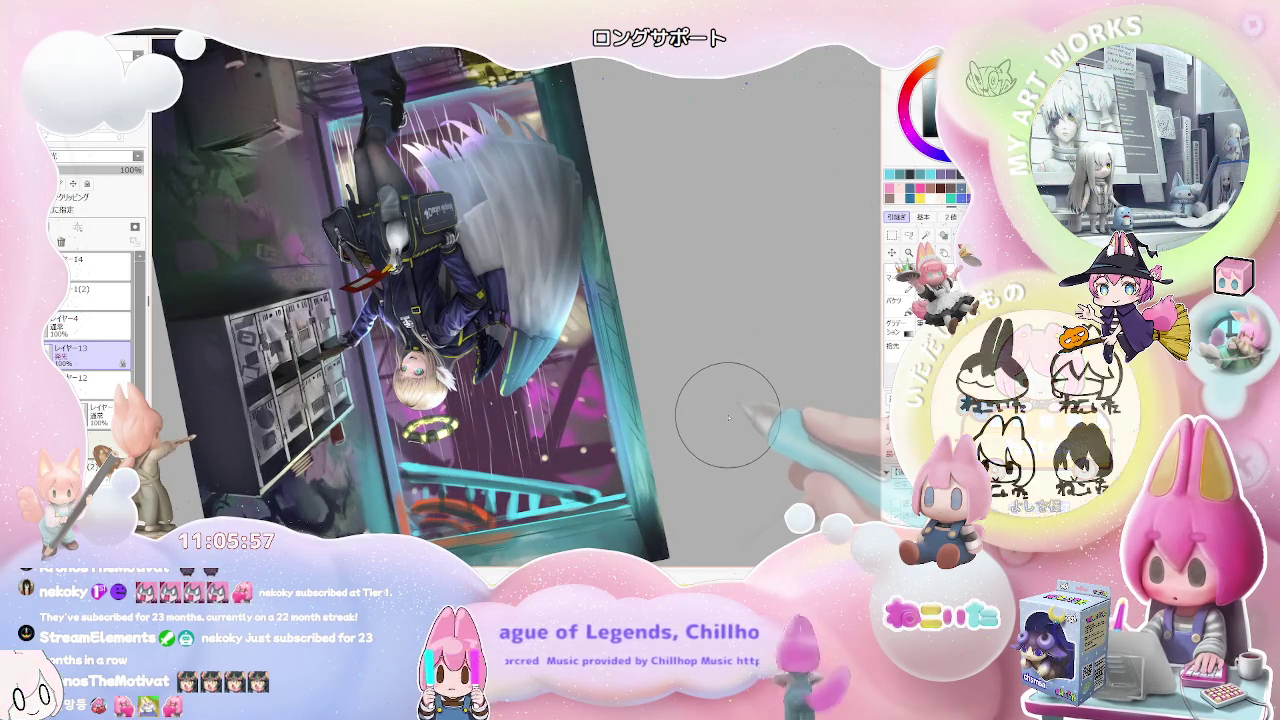
{"action": "key", "text": "Delete"}
{"action": "key", "text": "Delete"}
{"action": "key", "text": "Delete"}
{"action": "key", "text": "Delete"}
{"action": "key", "text": "Delete"}
{"action": "key", "text": "Delete"}
{"action": "key", "text": "Delete"}
{"action": "key", "text": "Delete"}
{"action": "key", "text": "Delete"}
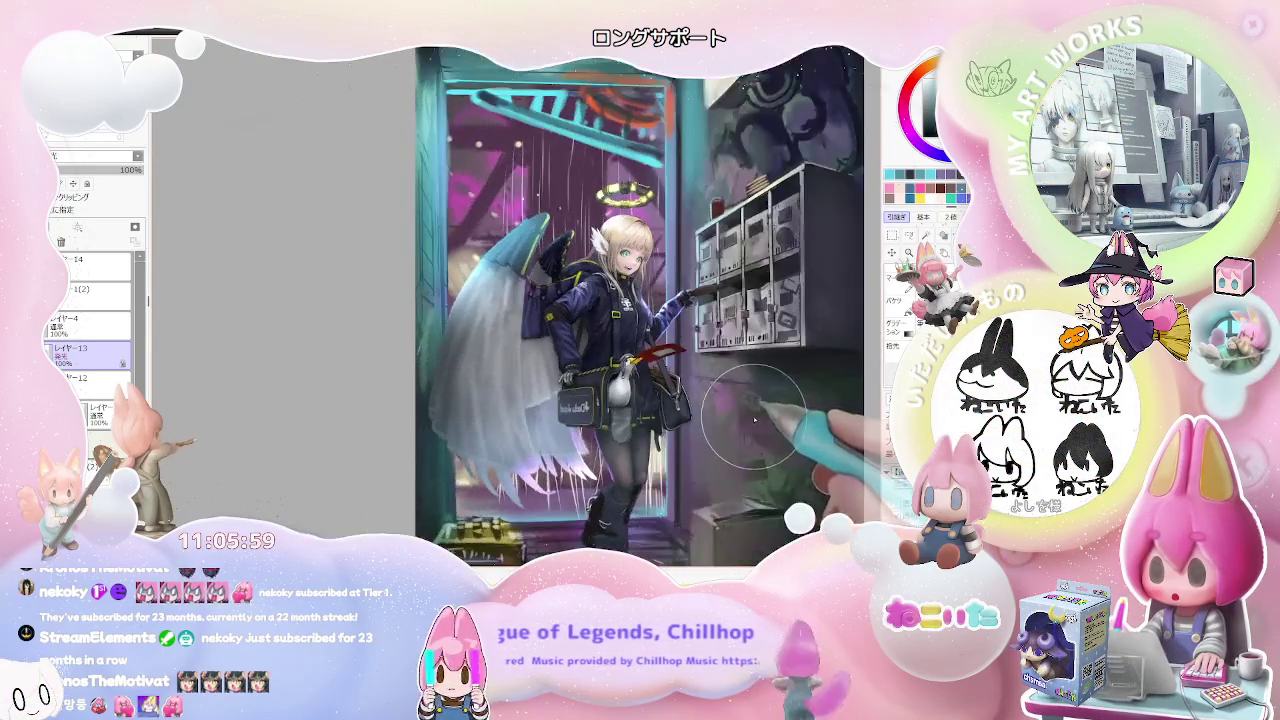
{"action": "left_click_drag", "start_coordinate": [730, 410], "coordinate": [462, 370]}
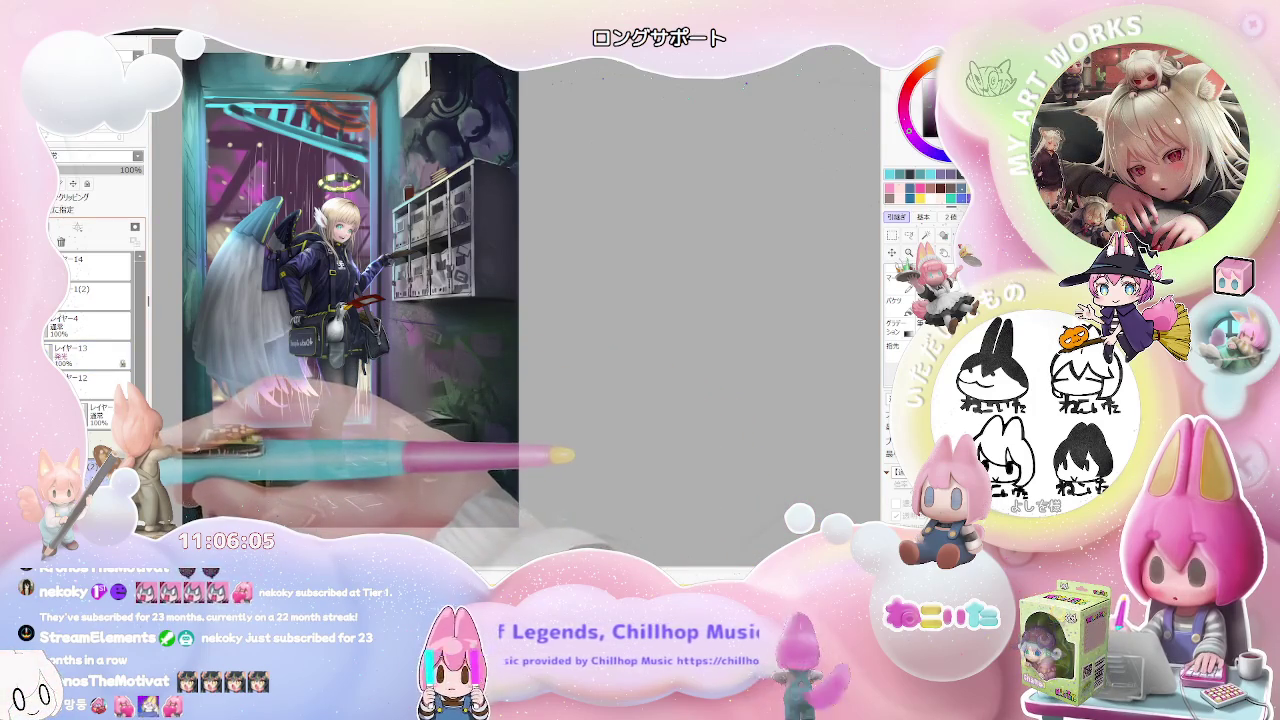
Step: Zoom out to the whole illustration and airbrush a magenta glow over its right side
{"action": "key", "text": "ctrl+minus"}
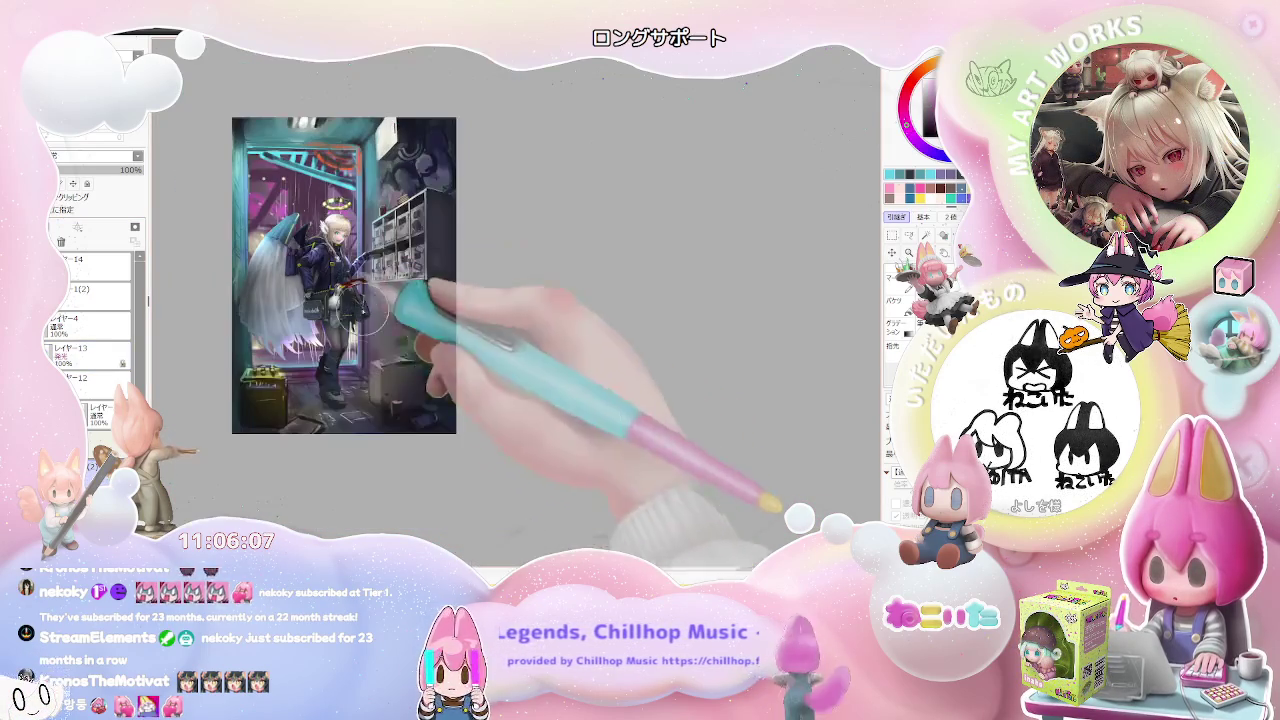
{"action": "scroll", "coordinate": [356, 474], "scroll_direction": "up", "scroll_amount": 2}
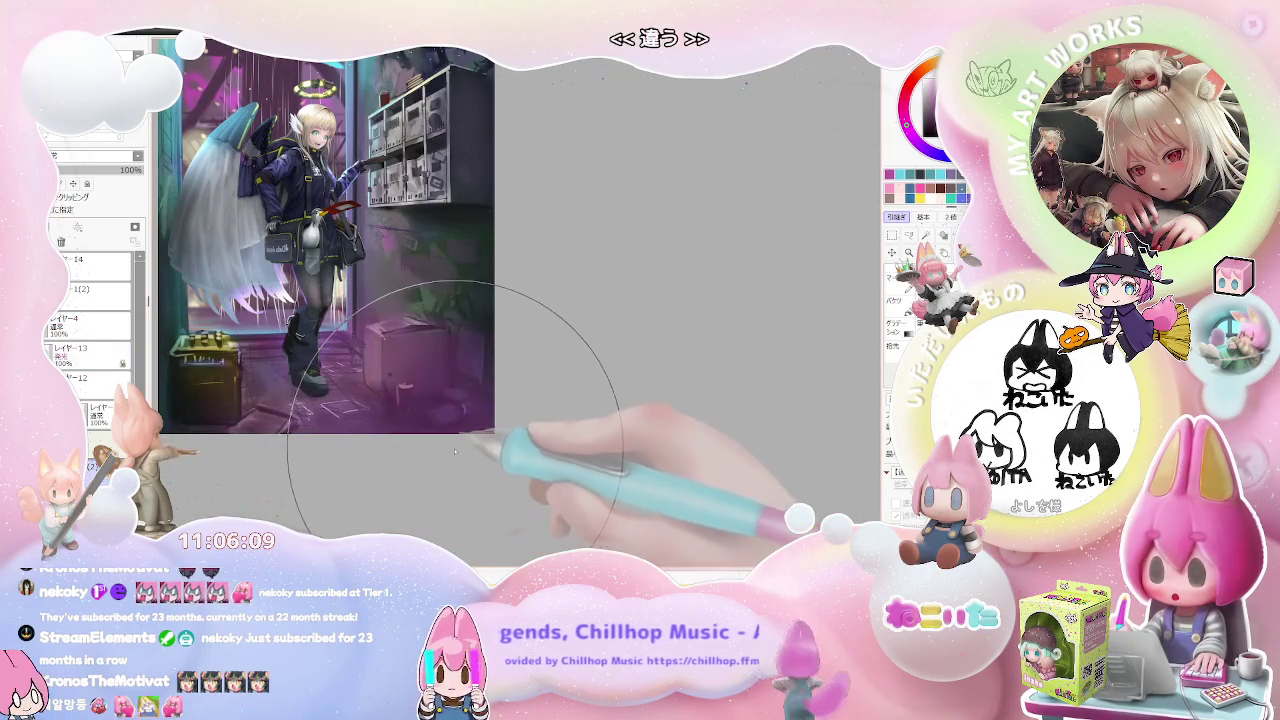
{"action": "left_click_drag", "start_coordinate": [356, 447], "coordinate": [516, 228]}
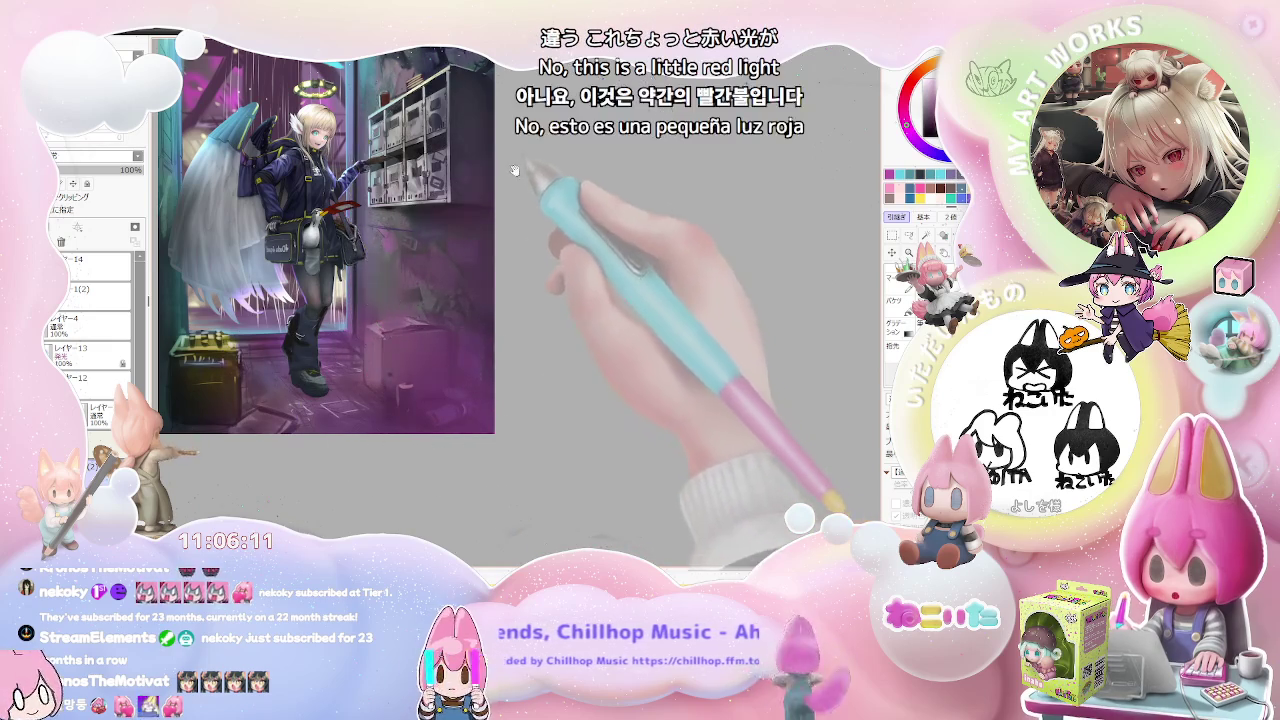
{"action": "scroll", "coordinate": [510, 220], "scroll_direction": "up", "scroll_amount": 2}
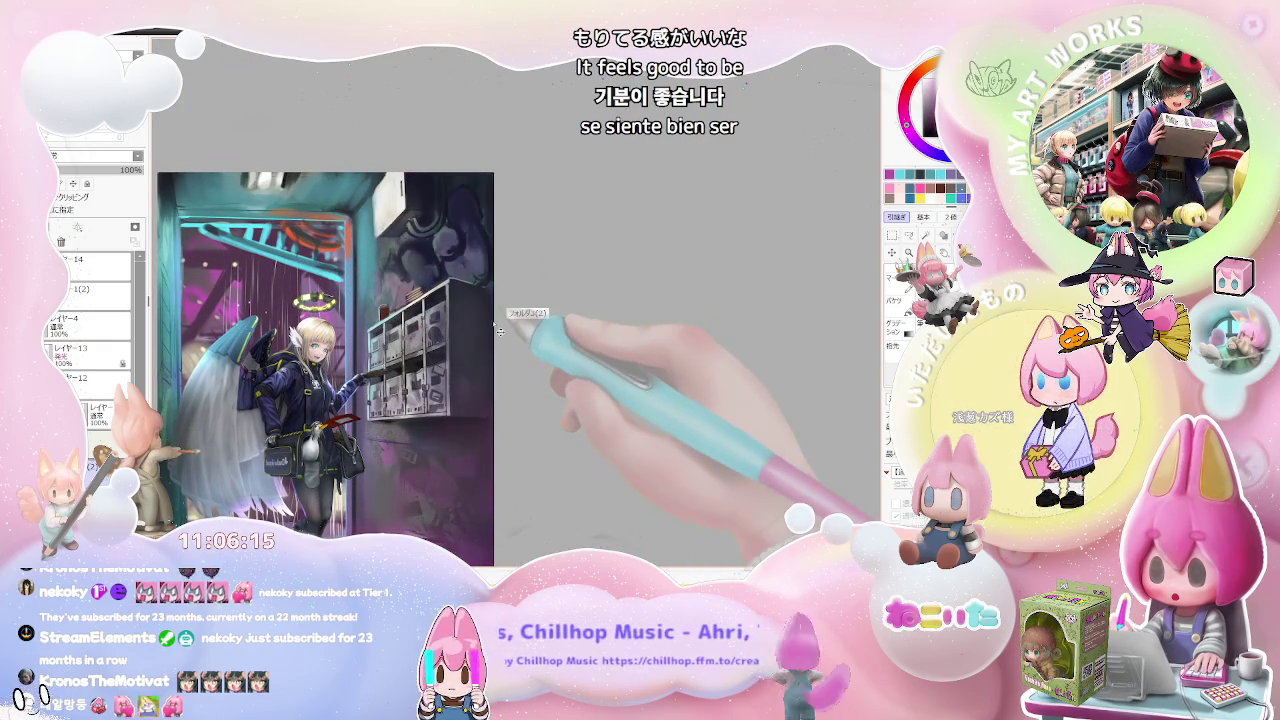
{"action": "scroll", "coordinate": [496, 364], "scroll_direction": "down", "scroll_amount": 2}
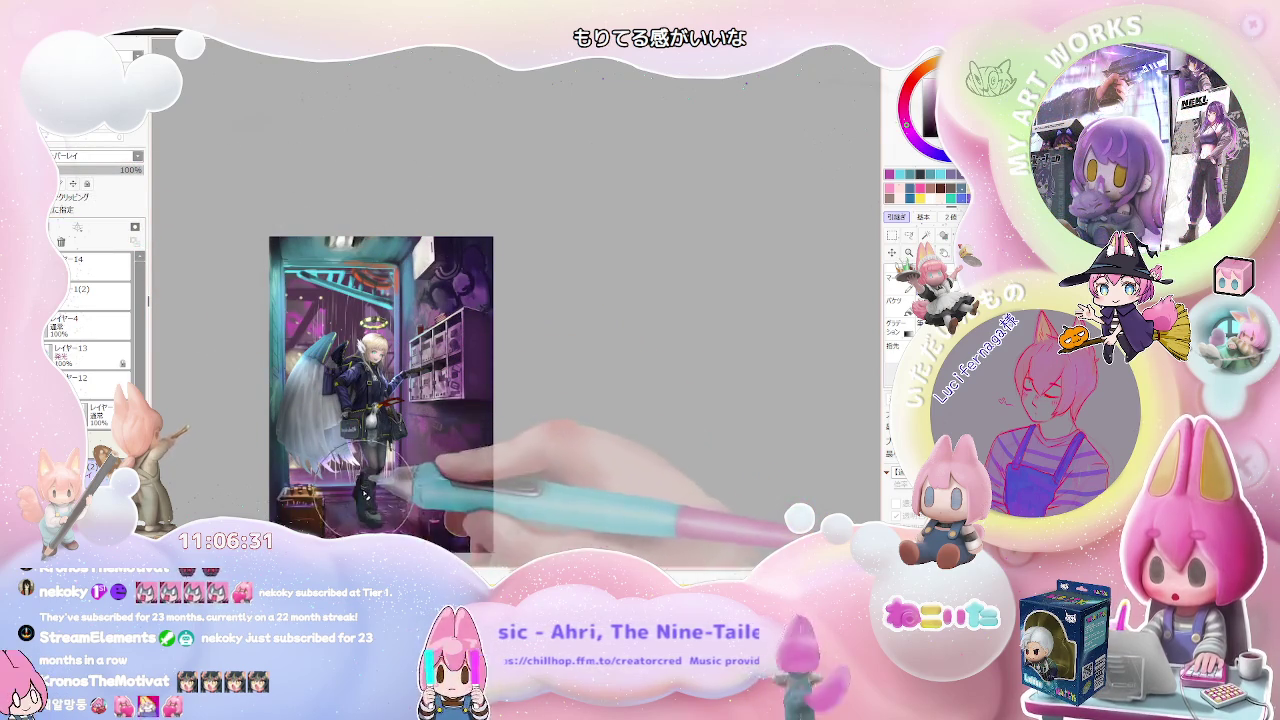
{"action": "key", "text": "End"}
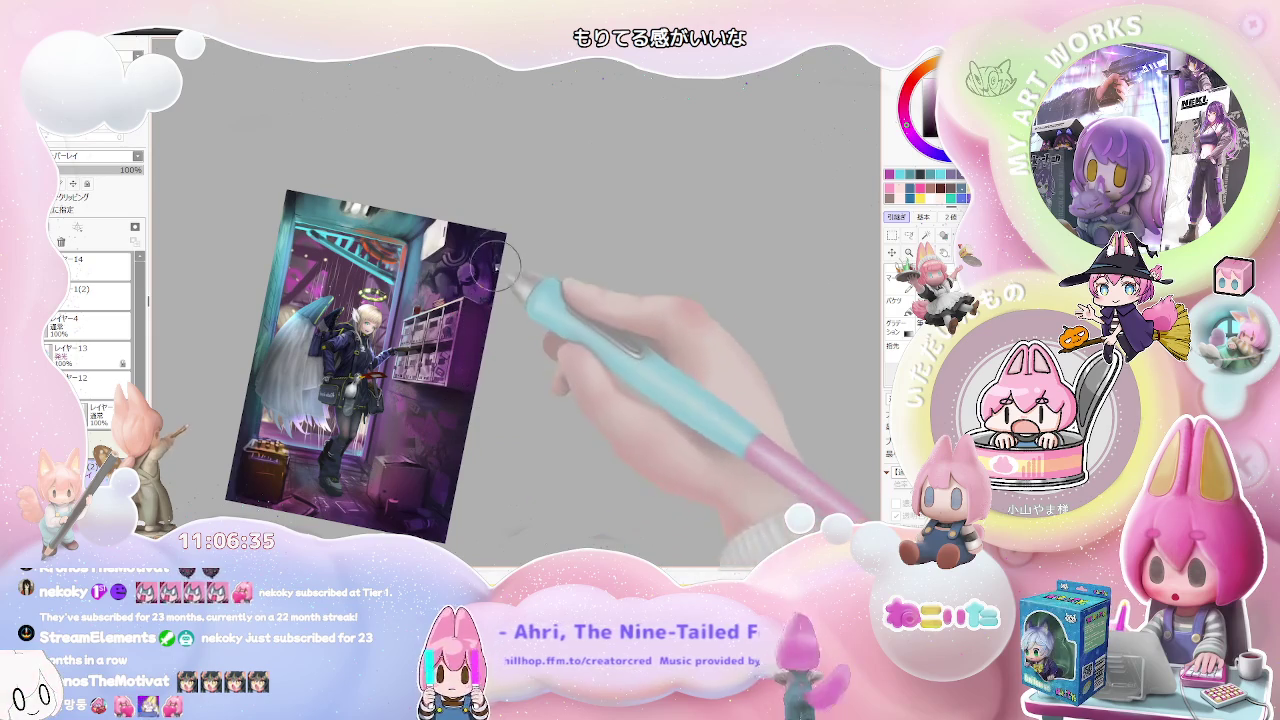
{"action": "key", "text": "bracketleft"}
{"action": "key", "text": "bracketleft"}
{"action": "key", "text": "bracketleft"}
{"action": "left_click_drag", "start_coordinate": [320, 480], "coordinate": [385, 505]}
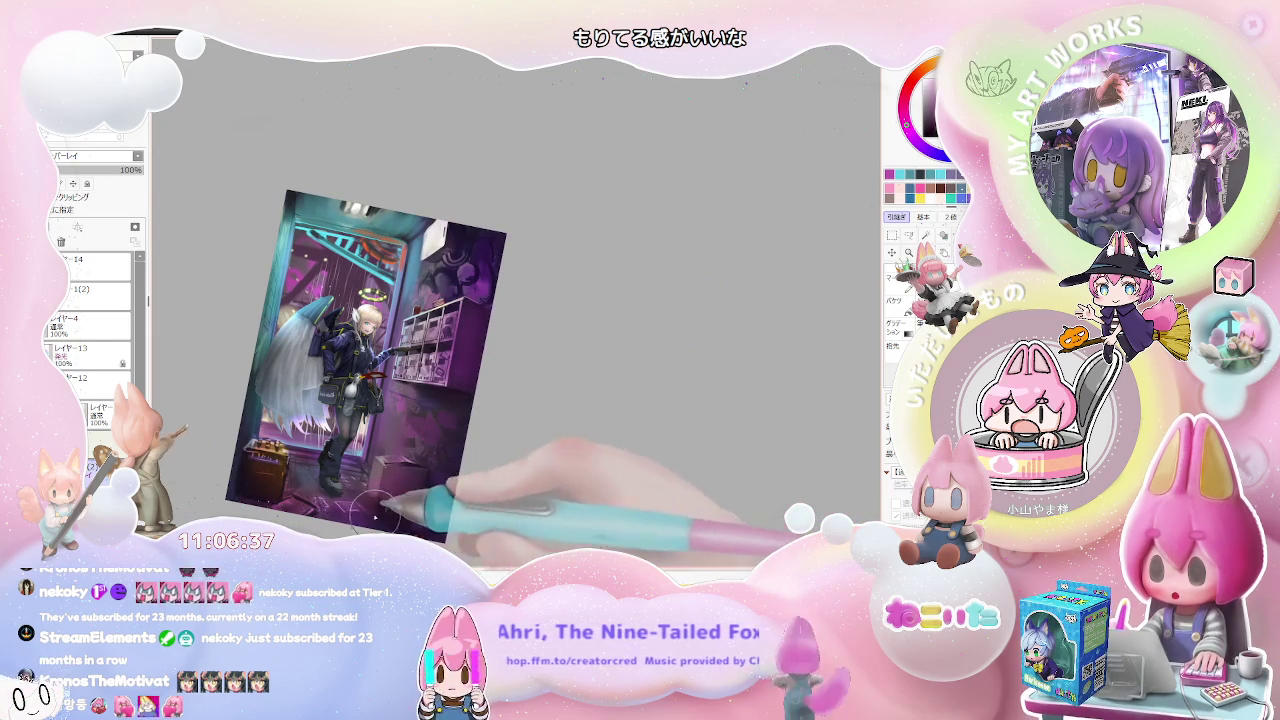
{"action": "key", "text": "Delete"}
{"action": "key", "text": "Delete"}
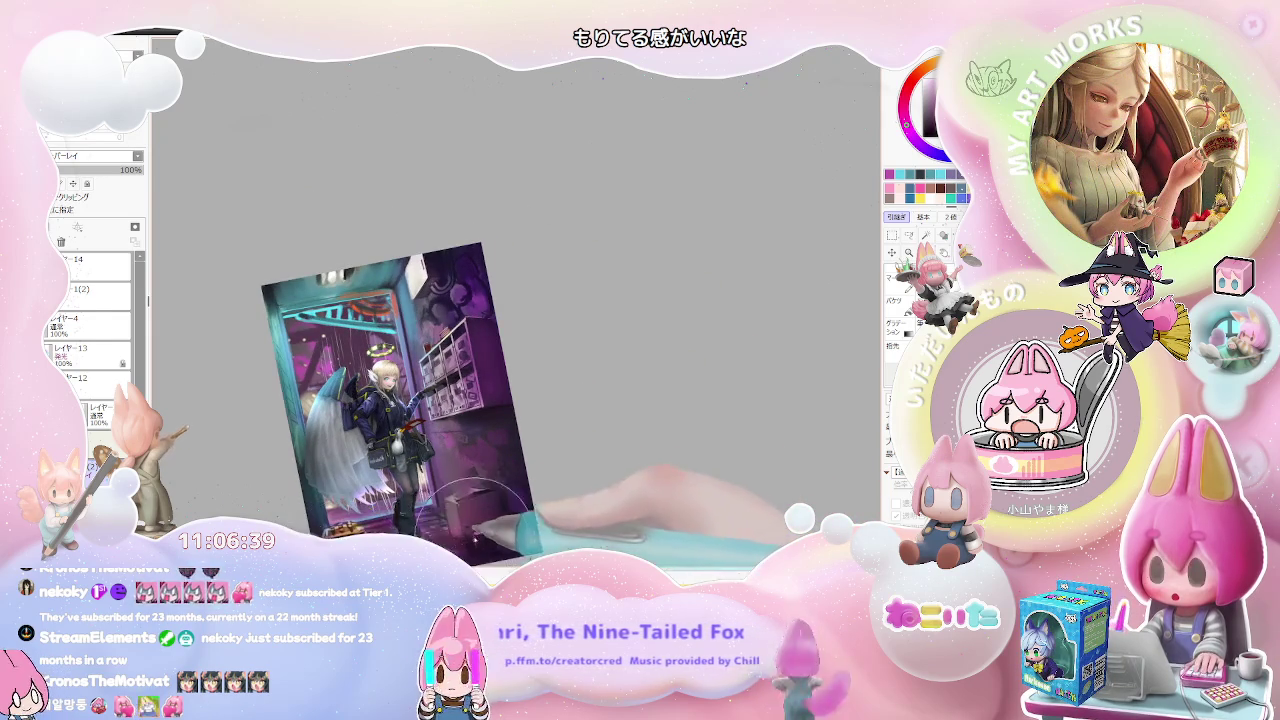
{"action": "key", "text": "End"}
{"action": "key", "text": "Page_Up"}
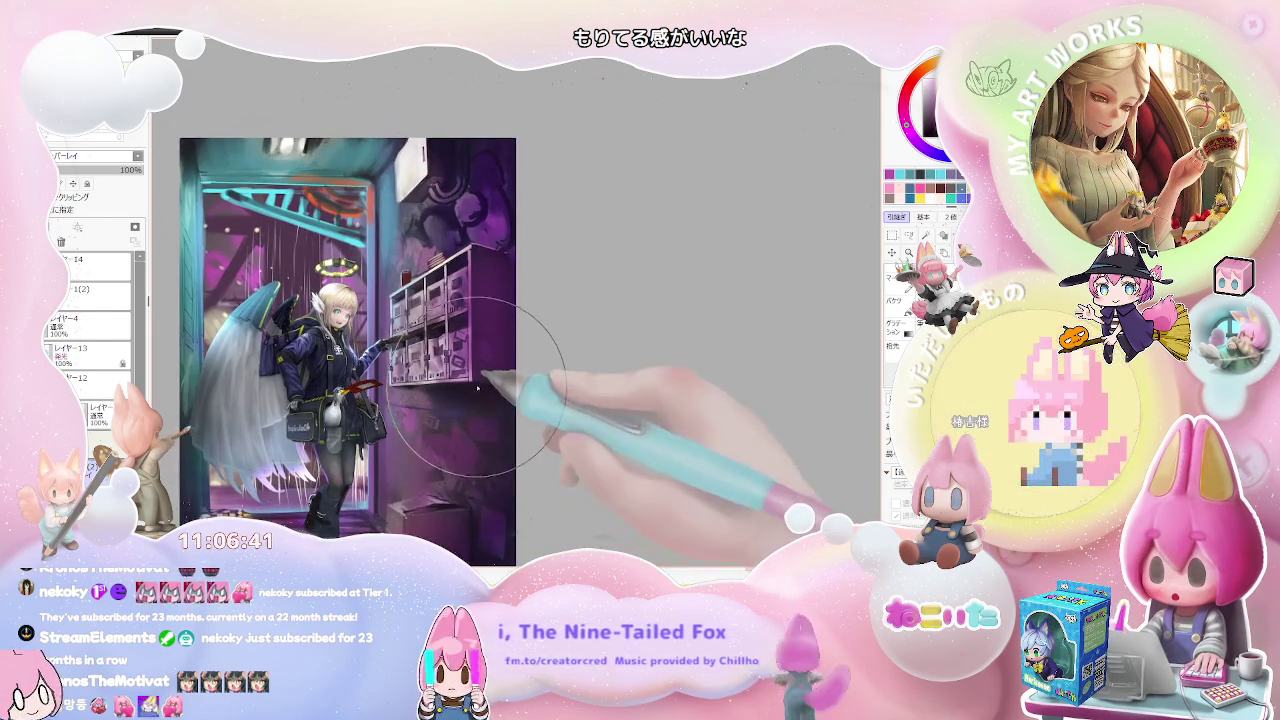
{"action": "key", "text": "Page_Up"}
{"action": "key", "text": "Page_Down"}
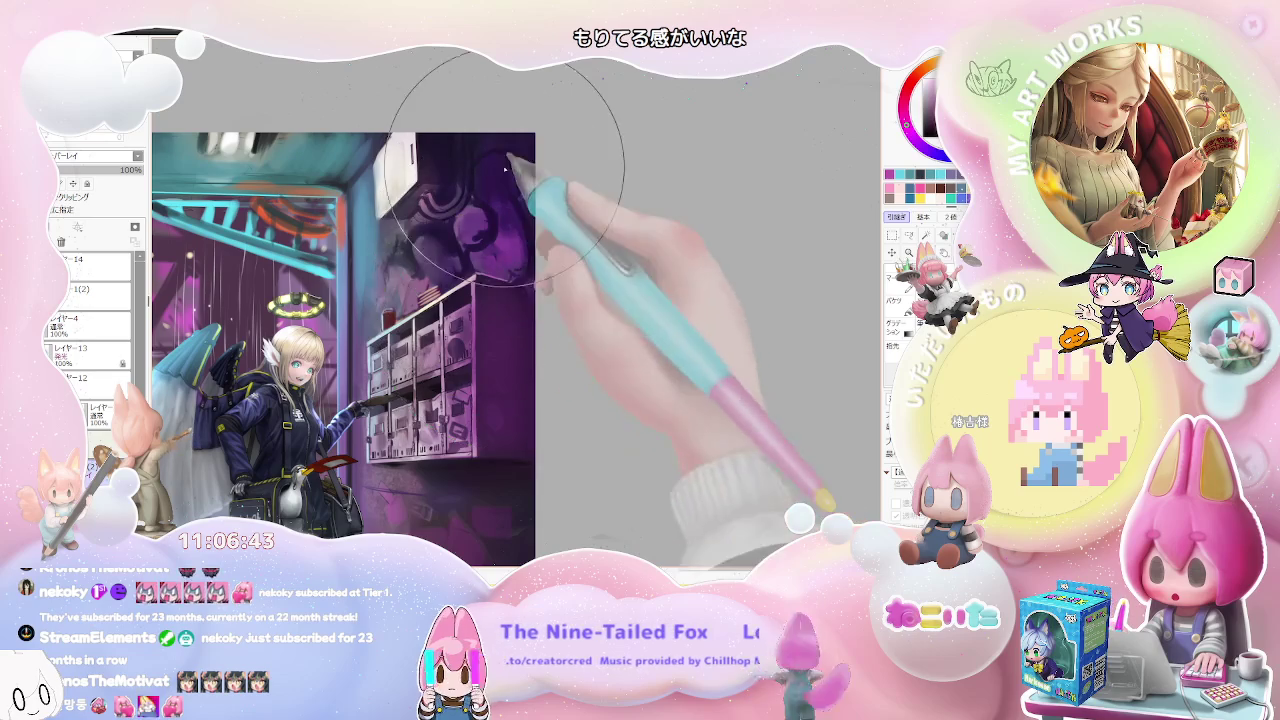
{"action": "key", "text": "h"}
{"action": "key", "text": "Page_Up"}
{"action": "key", "text": "End"}
{"action": "key", "text": "Page_Up"}
{"action": "key", "text": "Page_Up"}
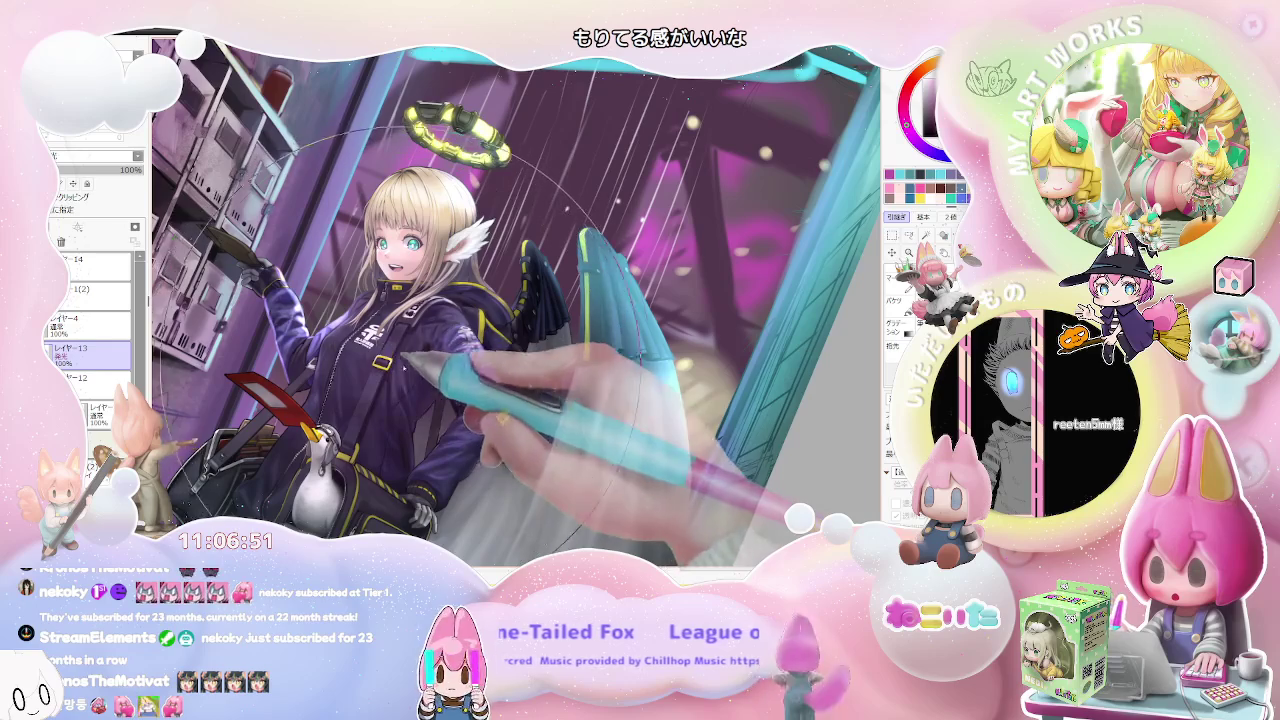
{"action": "key", "text": "Page_Down"}
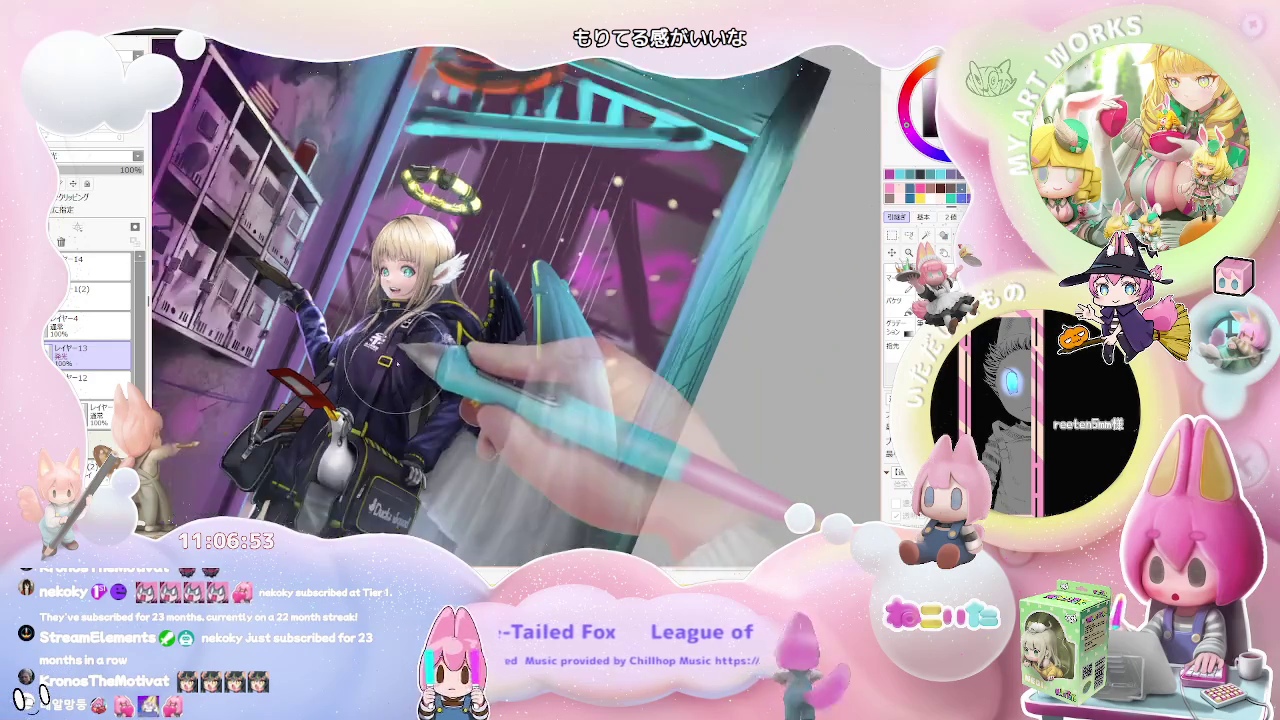
{"action": "key", "text": "Page_Down"}
{"action": "key", "text": "End"}
{"action": "key", "text": "End"}
{"action": "key", "text": "Page_Up"}
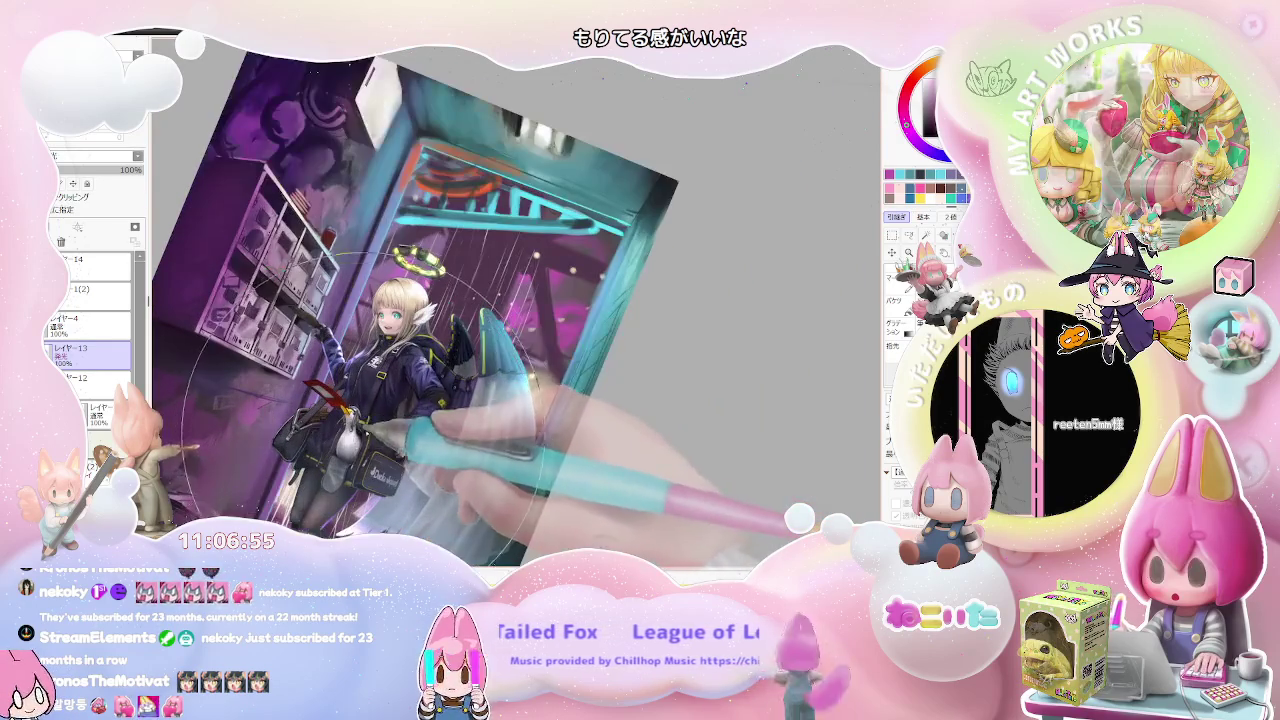
{"action": "key", "text": "Page_Down"}
{"action": "key", "text": "Page_Down"}
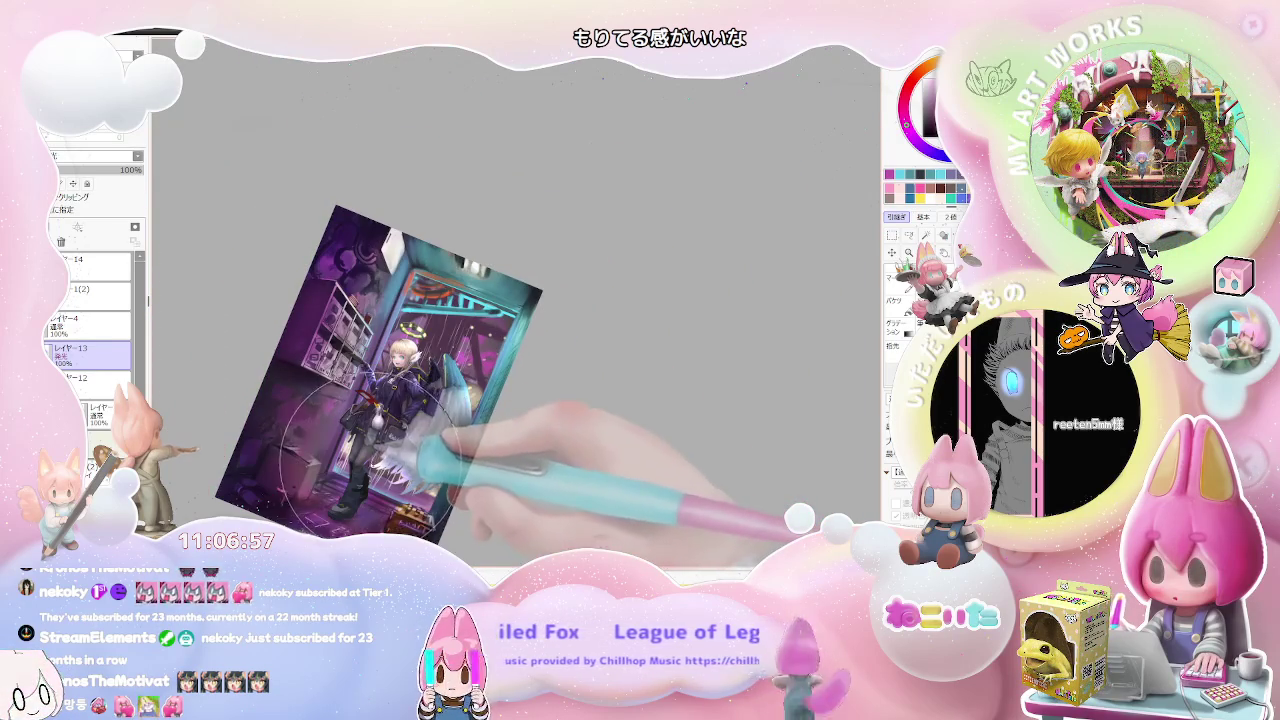
{"action": "key", "text": "Home"}
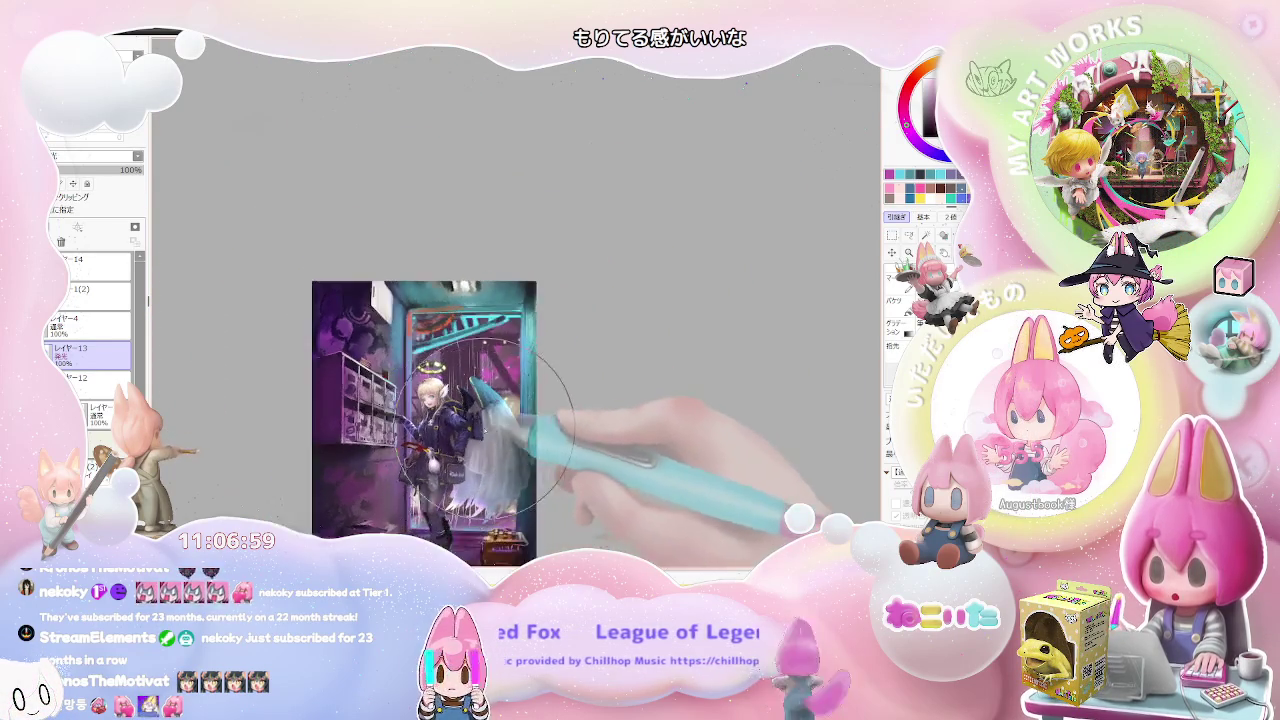
Step: Review the artwork at steep tilts and zooms, then switch to the Overlay-blend layer
{"action": "key", "text": "Page_Up"}
{"action": "key", "text": "Page_Up"}
{"action": "key", "text": "Page_Up"}
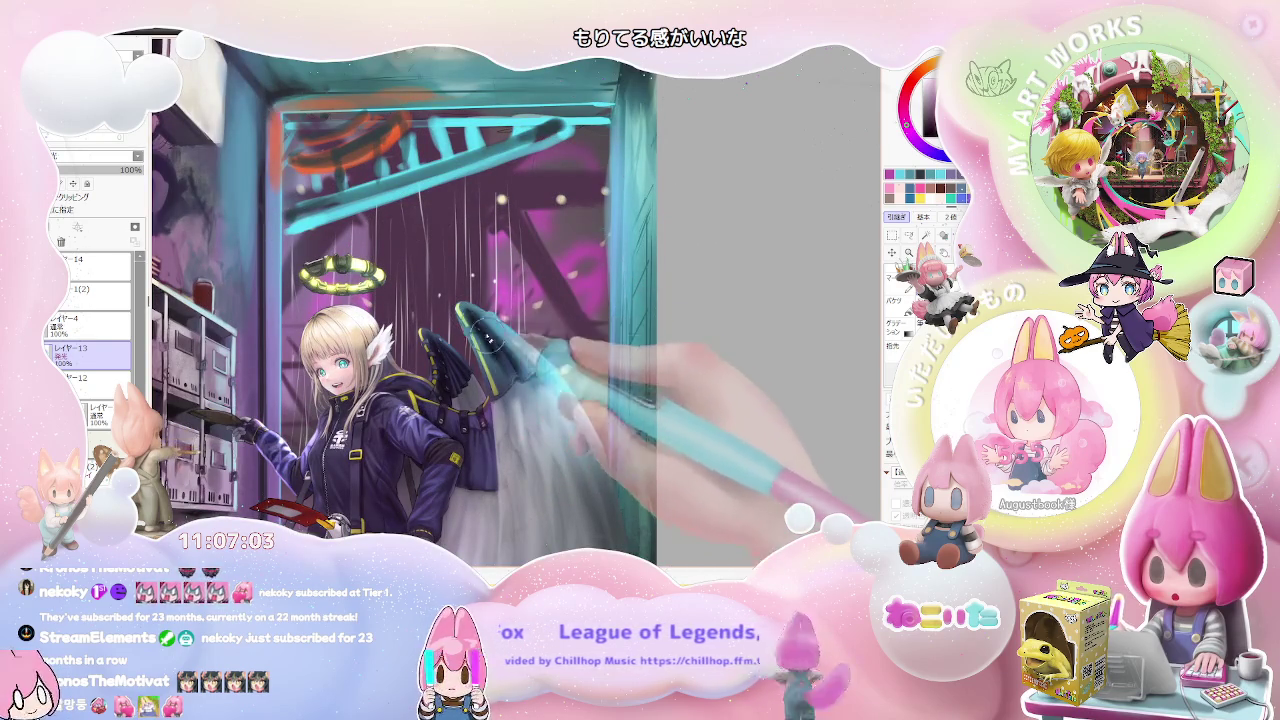
{"action": "key", "text": "Page_Down"}
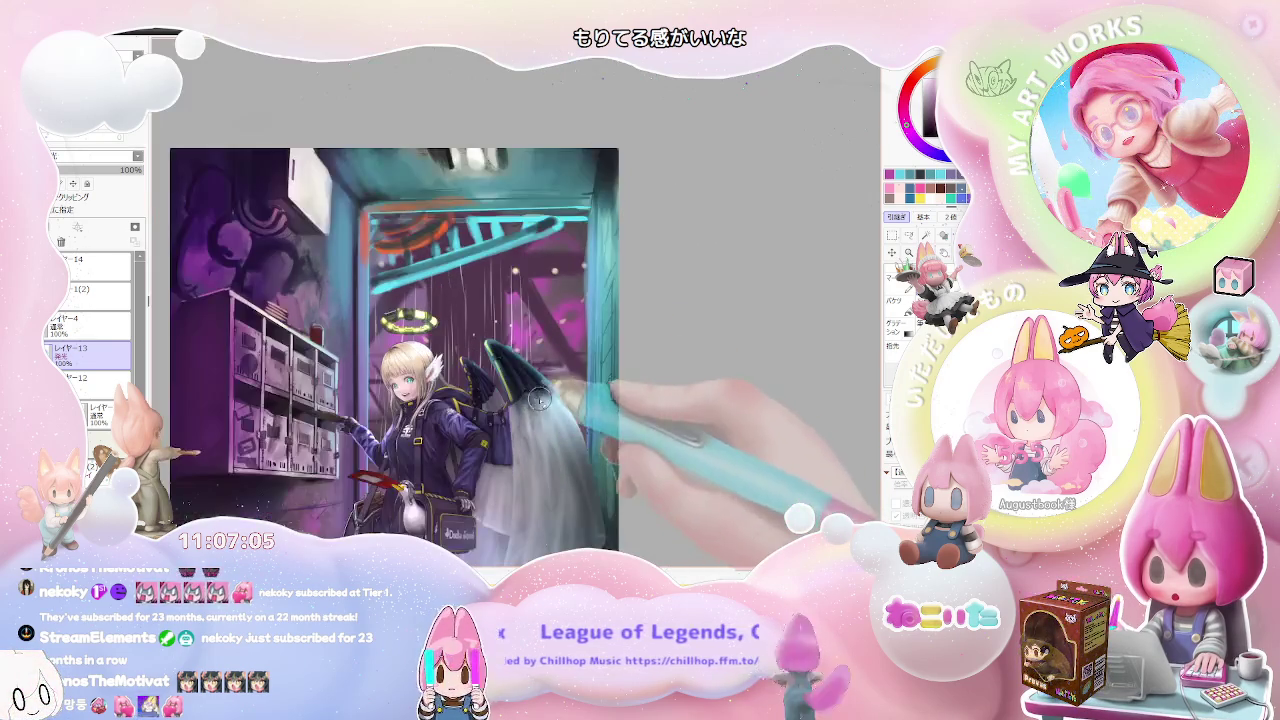
{"action": "key", "text": "Page_Down"}
{"action": "key", "text": "End"}
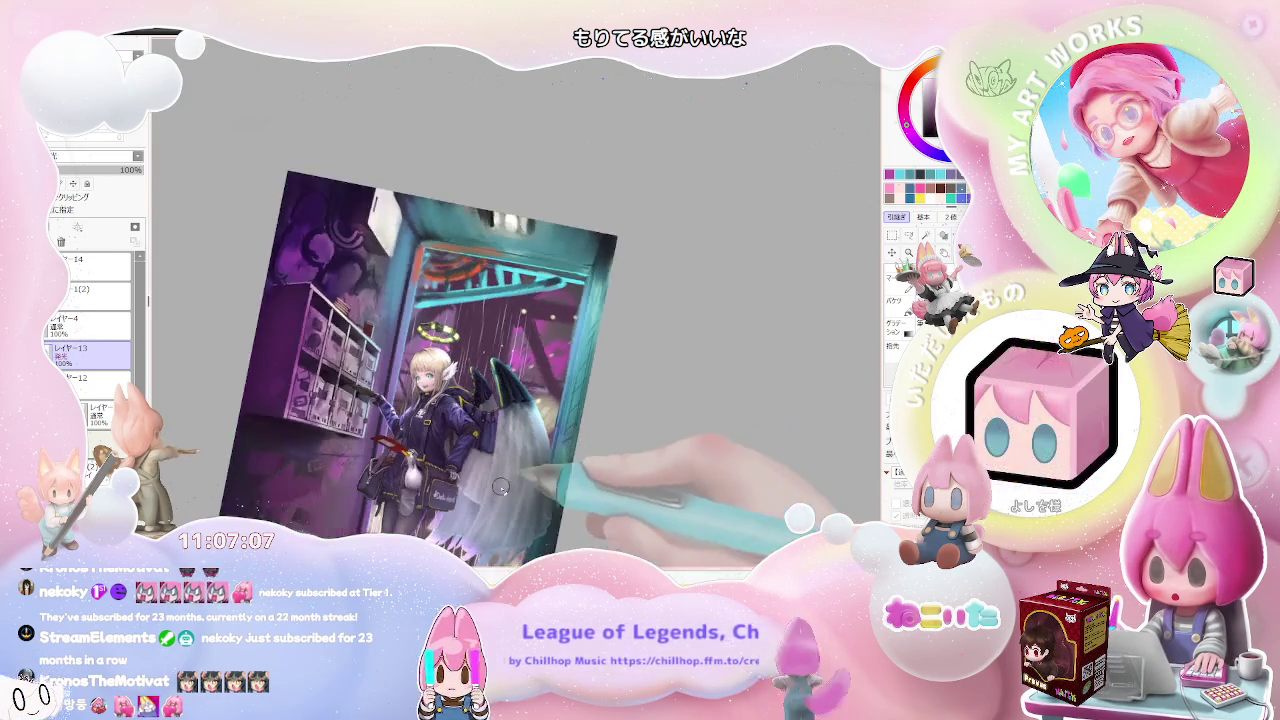
{"action": "key", "text": "End"}
{"action": "key", "text": "End"}
{"action": "key", "text": "End"}
{"action": "key", "text": "Page_Up"}
{"action": "key", "text": "Page_Up"}
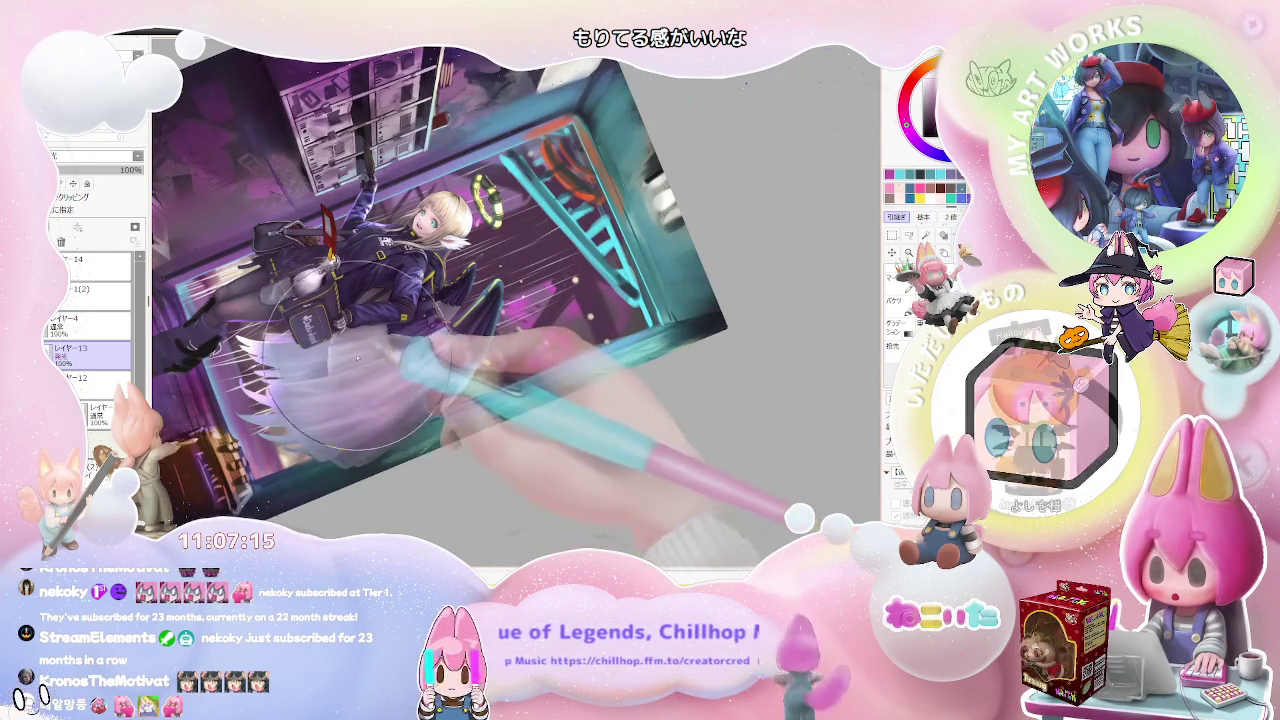
{"action": "key", "text": "Delete"}
{"action": "key", "text": "Home"}
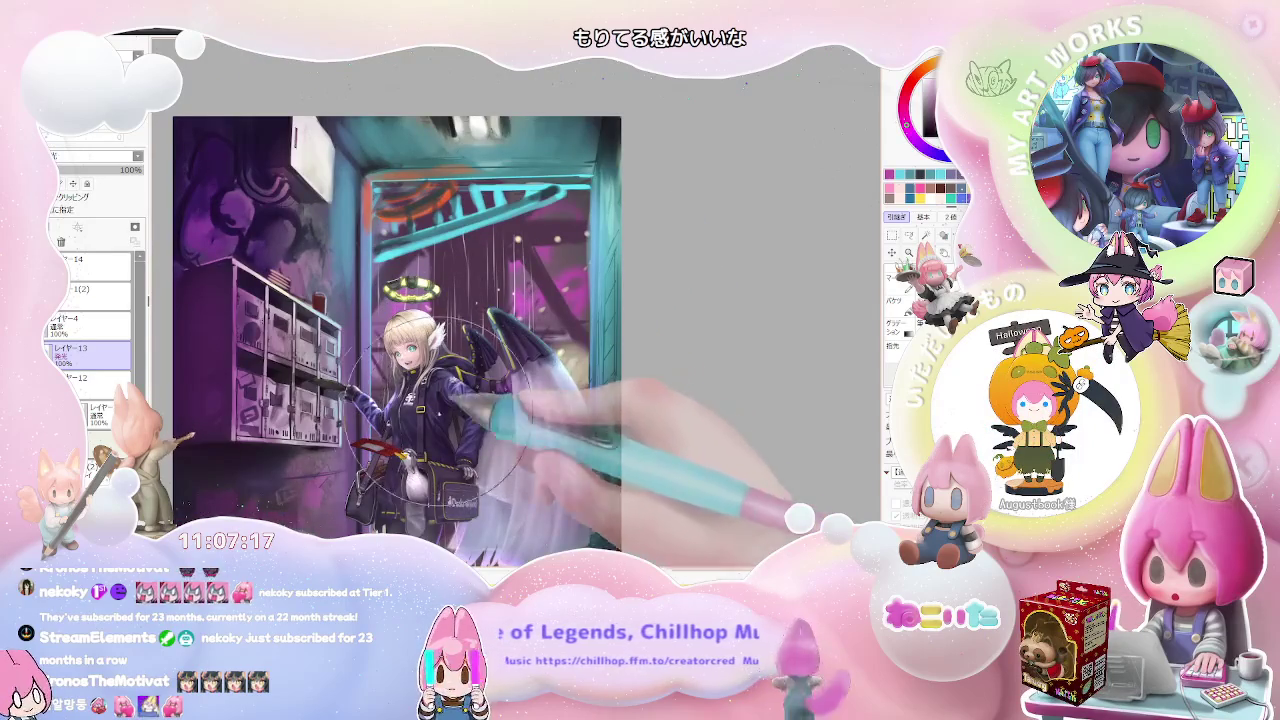
{"action": "key", "text": "Up"}
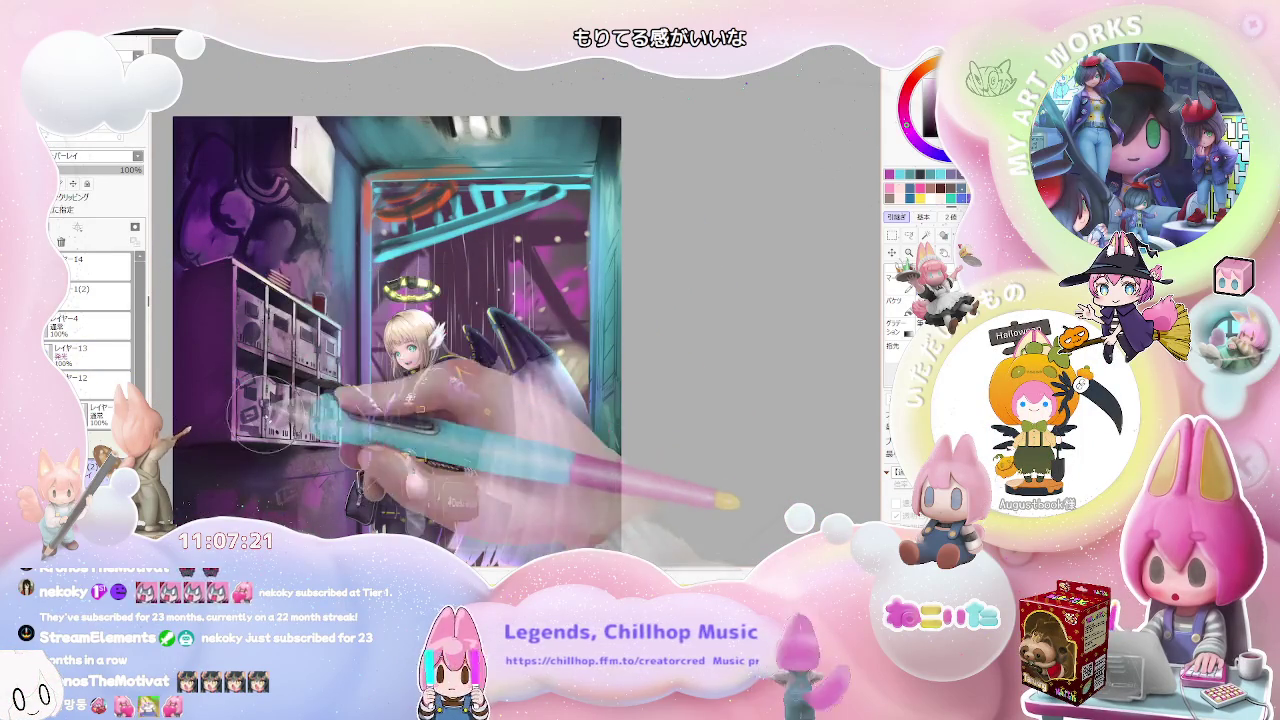
{"action": "key", "text": "ctrl+minus"}
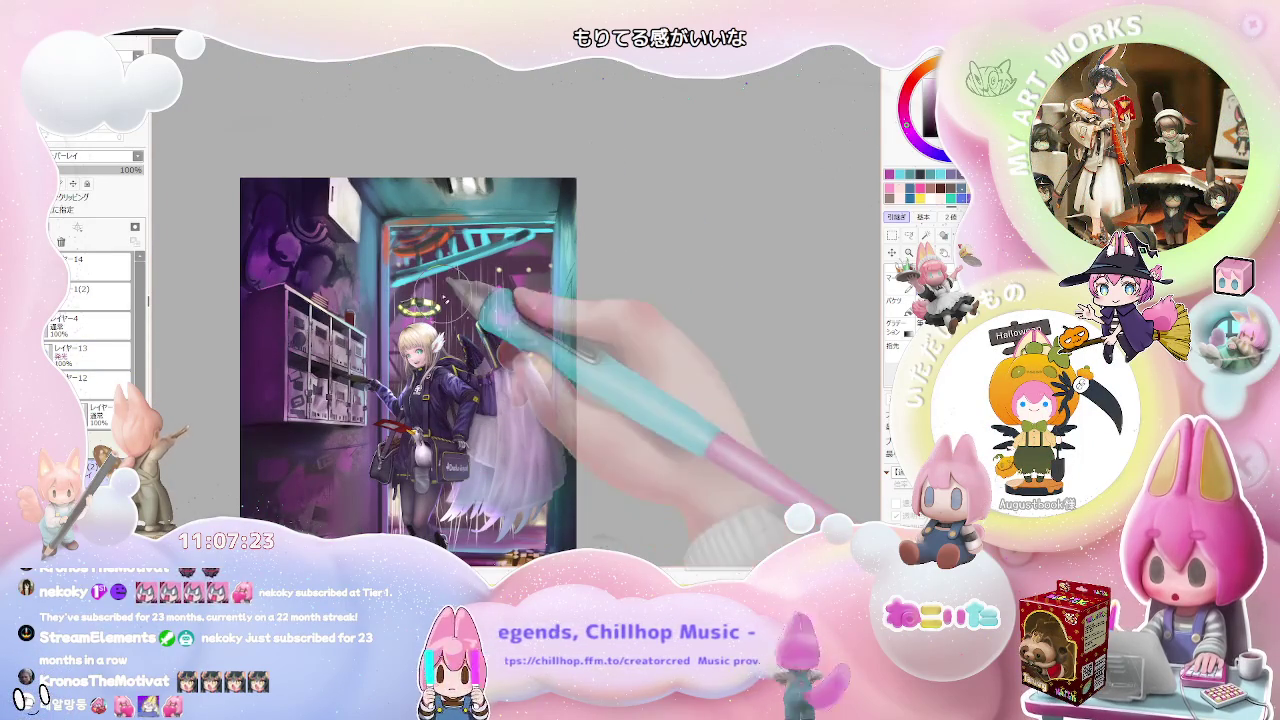
Step: Brush soft light onto the character's arm
{"action": "key", "text": "ctrl+plus"}
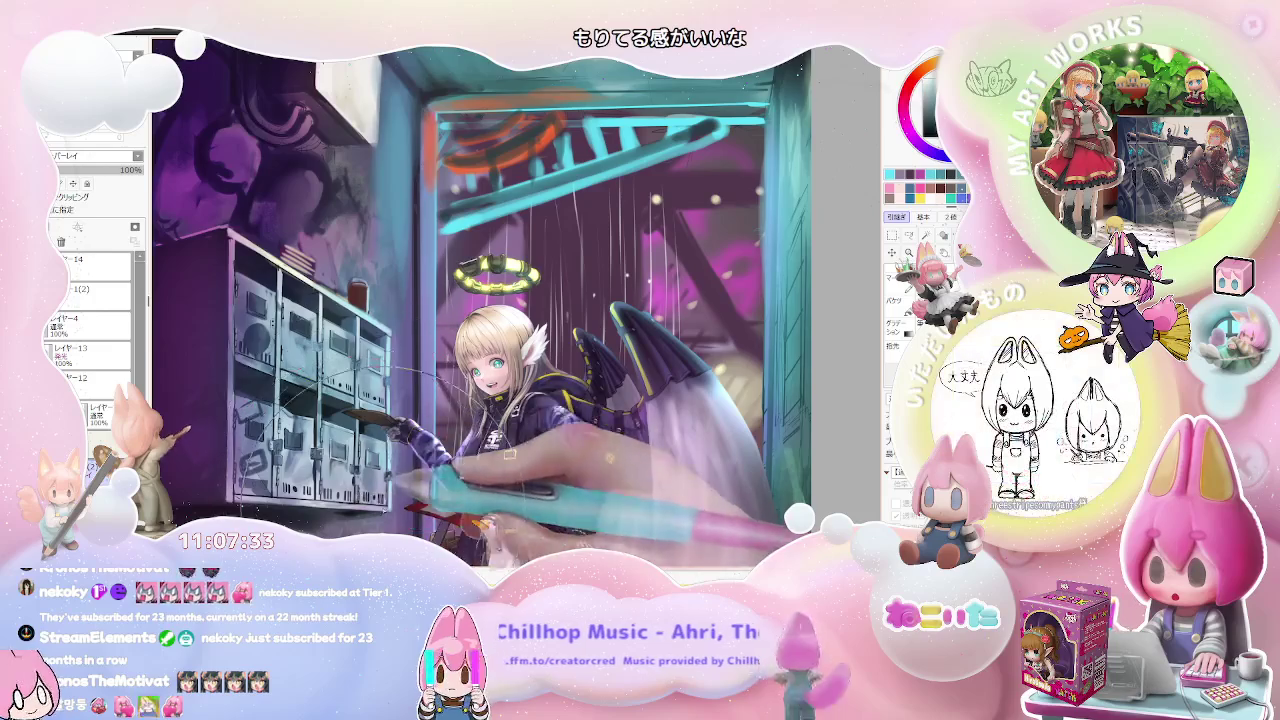
{"action": "key", "text": "ctrl+minus"}
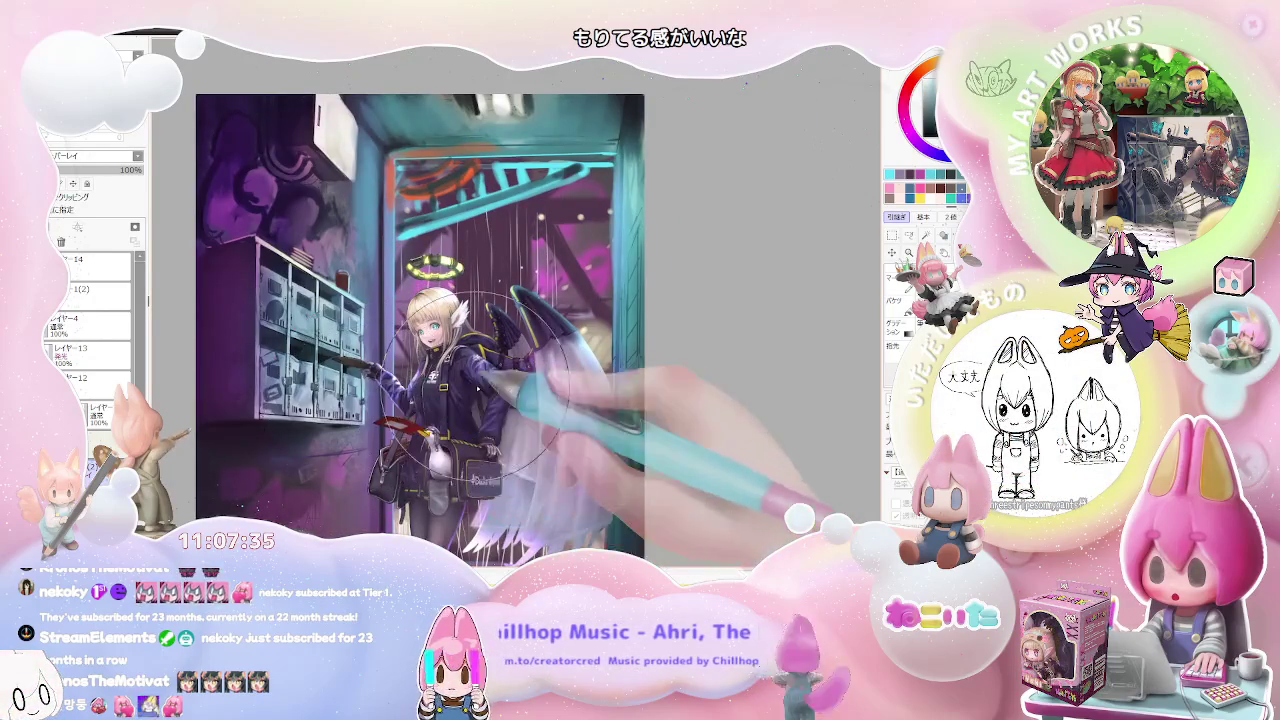
{"action": "left_click_drag", "start_coordinate": [525, 472], "coordinate": [627, 457]}
{"action": "key", "text": "End"}
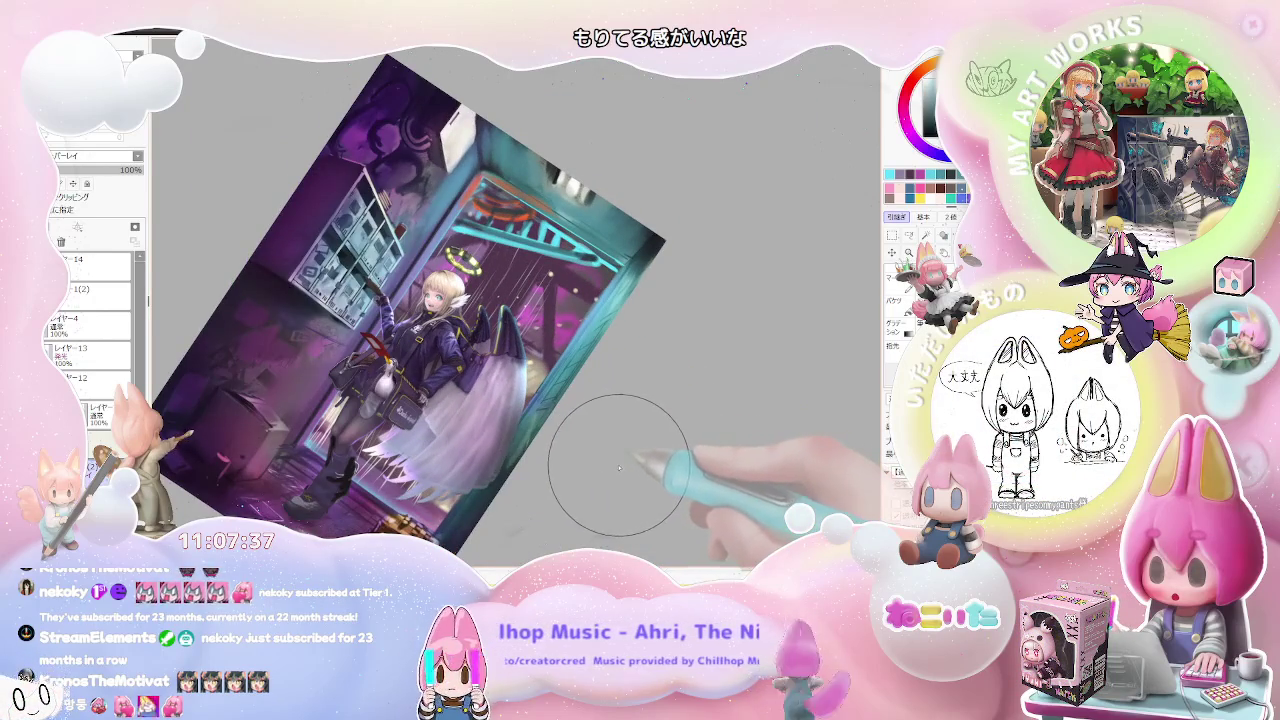
{"action": "key", "text": "ctrl+plus"}
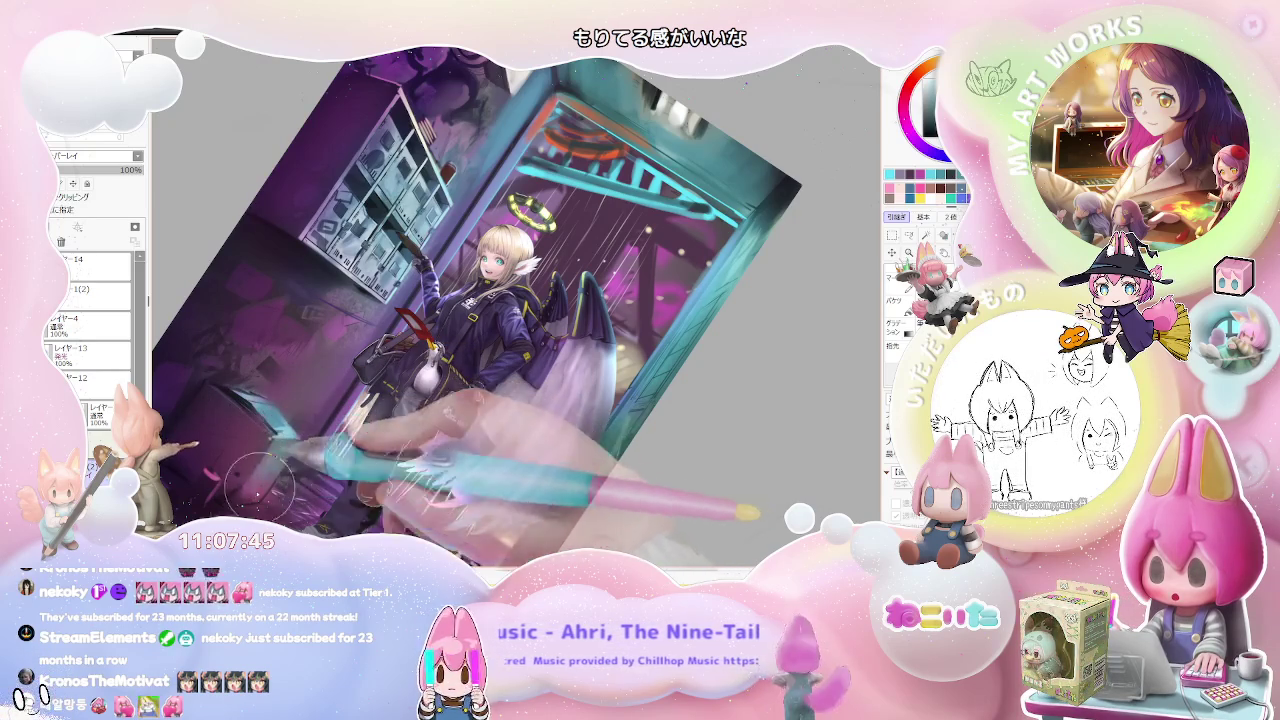
{"action": "left_click_drag", "start_coordinate": [330, 490], "coordinate": [560, 465]}
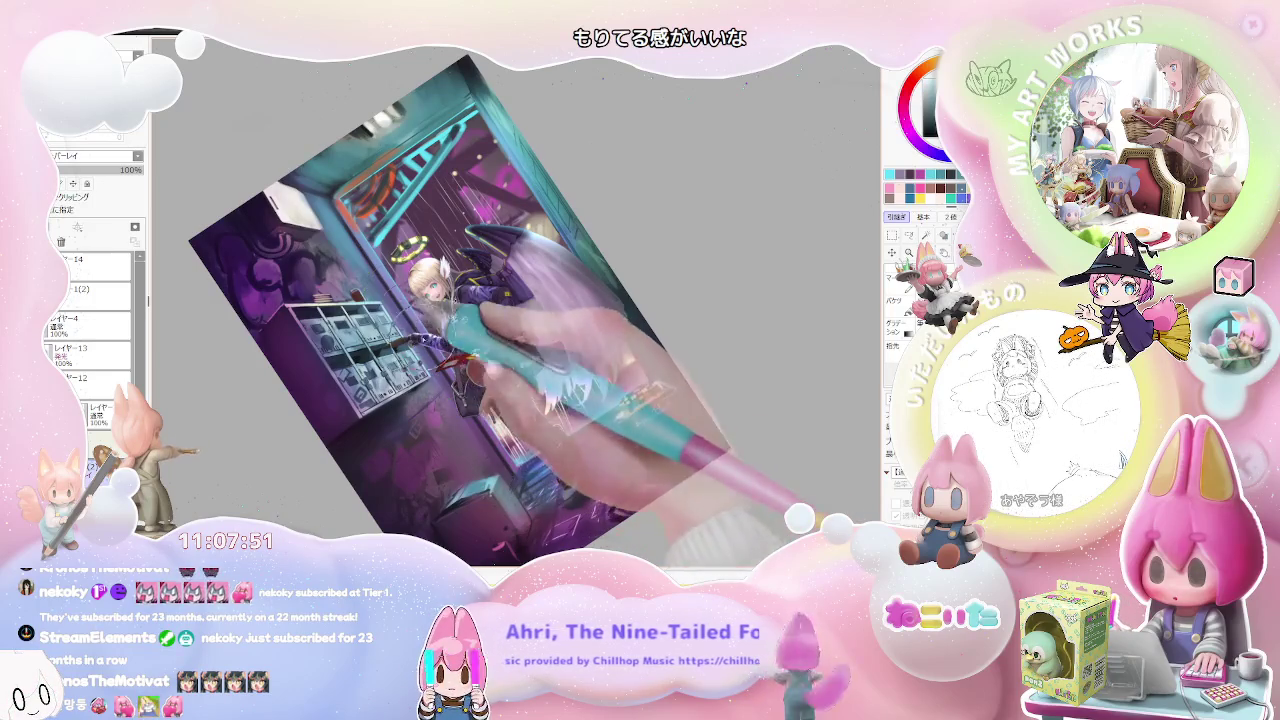
{"action": "left_click_drag", "start_coordinate": [525, 469], "coordinate": [432, 352]}
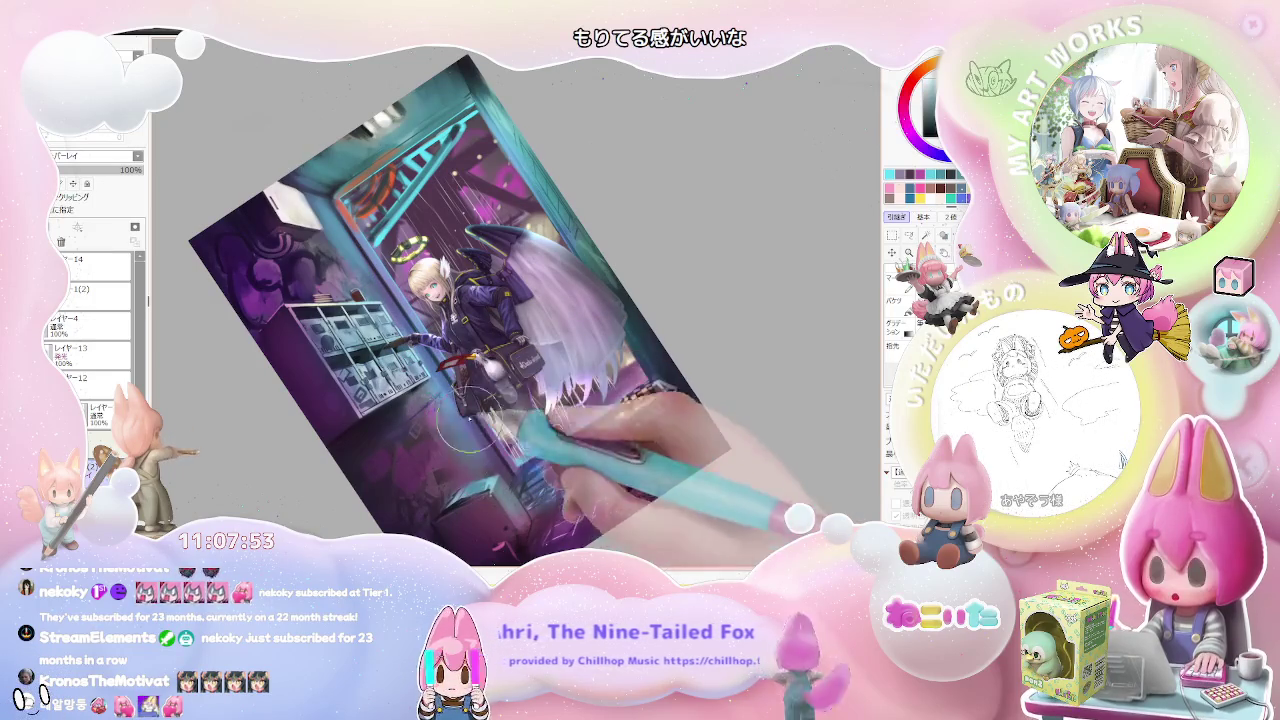
Step: Adjust brush size and density, straighten the view, and mirror it horizontally for checking
{"action": "left_click_drag", "start_coordinate": [477, 440], "coordinate": [537, 493]}
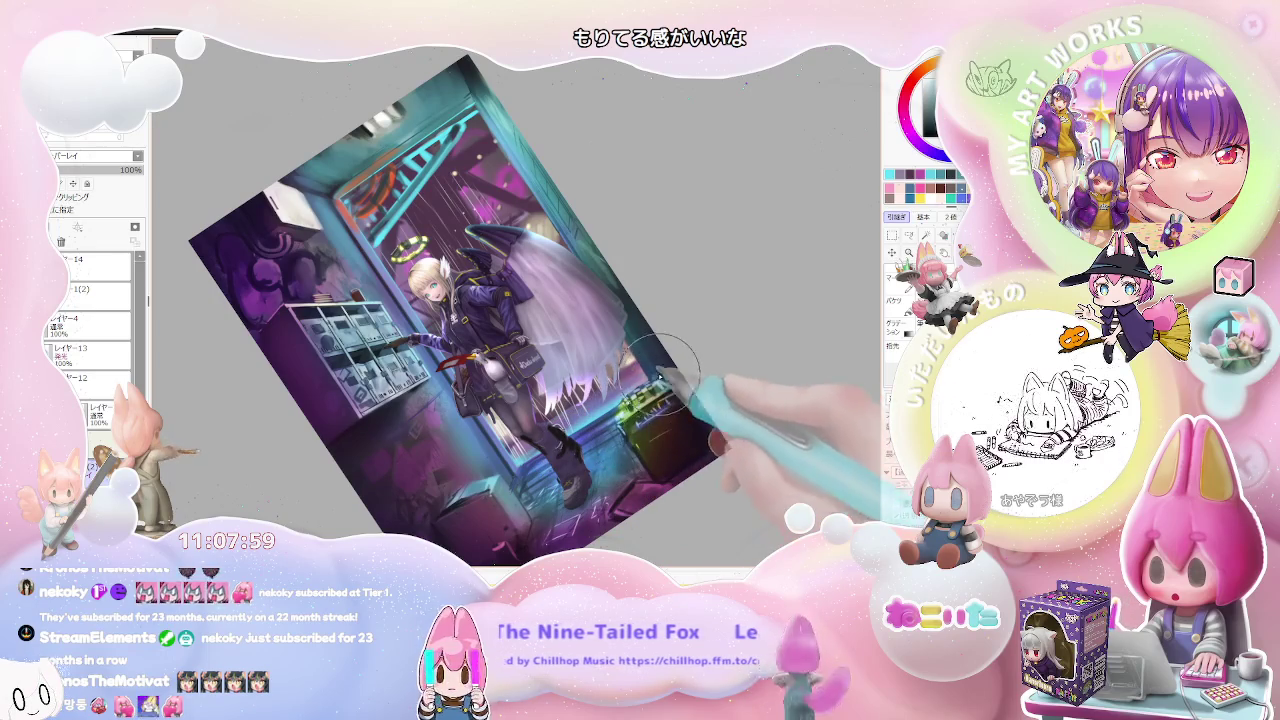
{"action": "left_click_drag", "start_coordinate": [650, 410], "coordinate": [590, 470]}
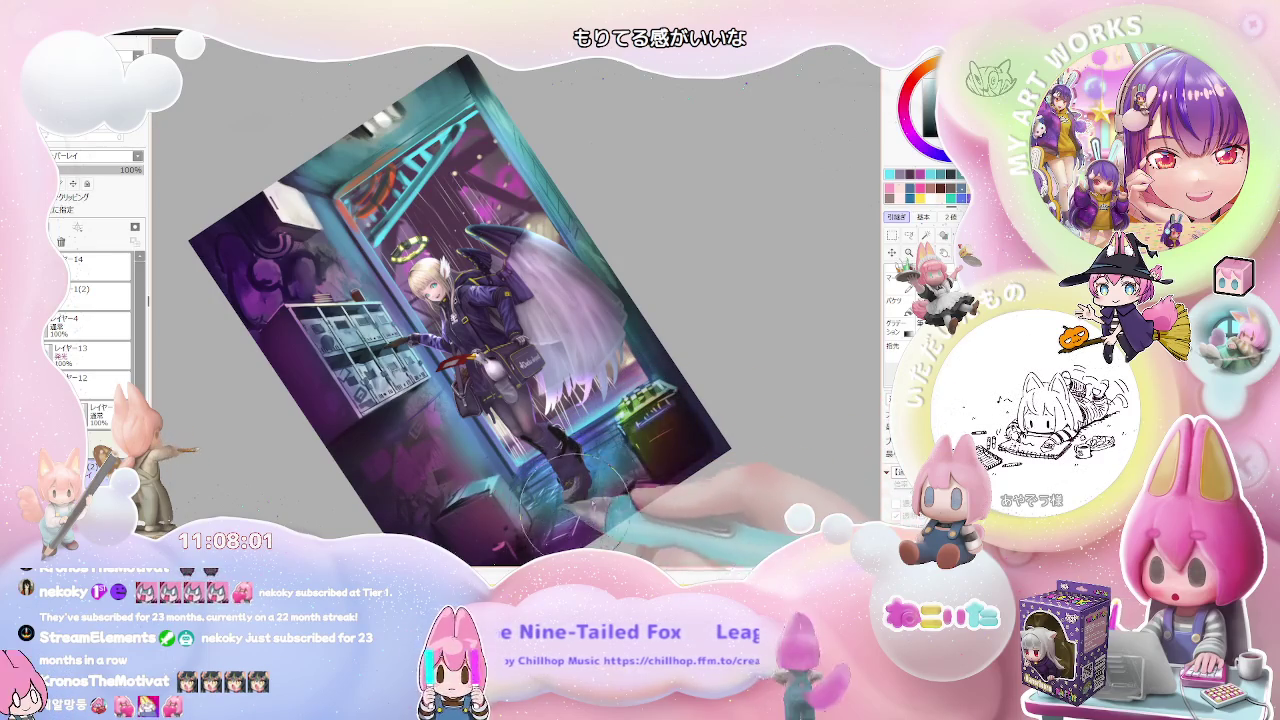
{"action": "key", "text": "Home"}
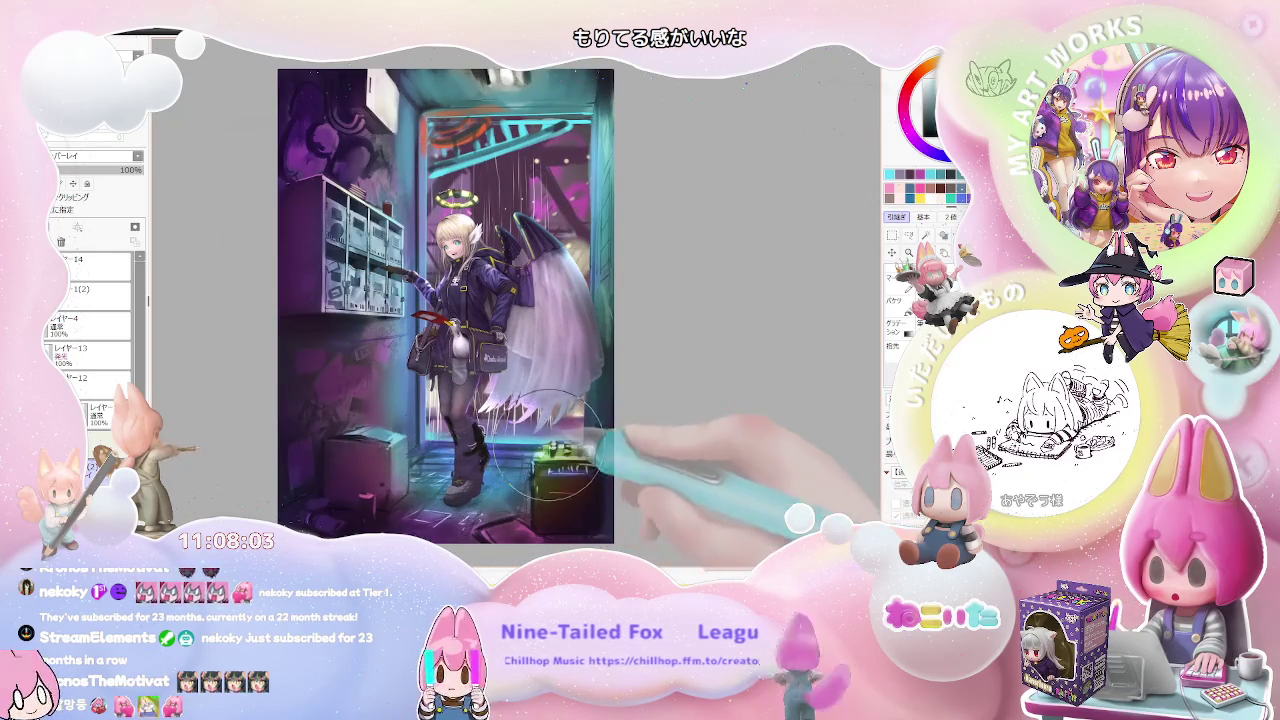
{"action": "scroll", "coordinate": [545, 461], "scroll_direction": "down", "scroll_amount": 2}
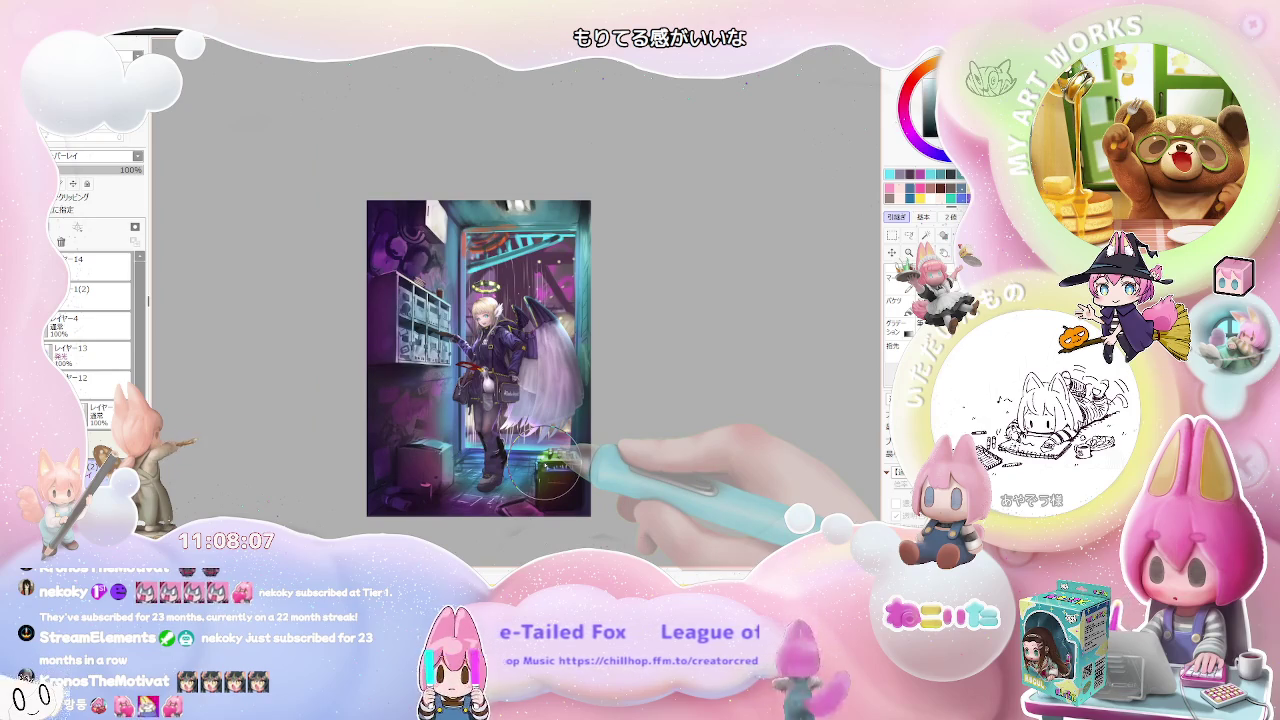
{"action": "key", "text": "h"}
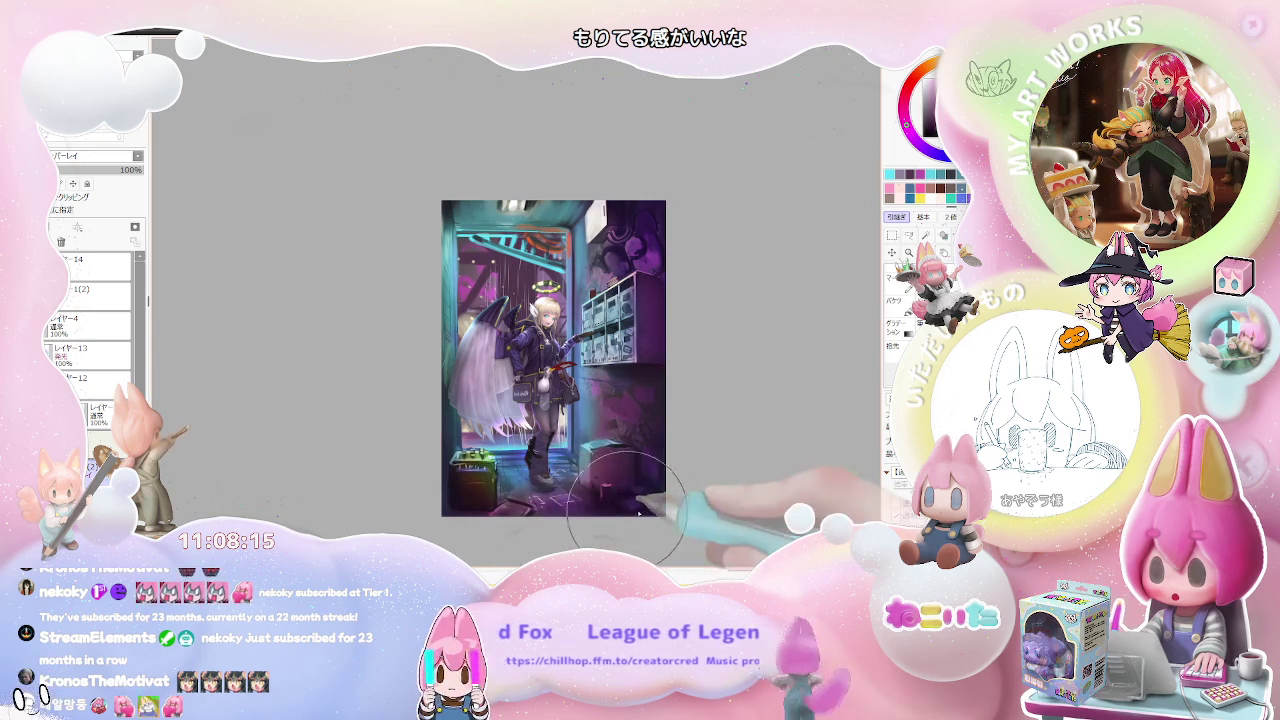
Step: Switch to the Bucket tool for the magenta wash under the mailboxes, then straighten the view
{"action": "mouse_move", "coordinate": [672, 380]}
{"action": "left_mouse_down"}
{"action": "mouse_move", "coordinate": [653, 434]}
{"action": "mouse_move", "coordinate": [610, 440]}
{"action": "mouse_move", "coordinate": [532, 345]}
{"action": "left_mouse_up"}
{"action": "scroll", "coordinate": [562, 457], "scroll_direction": "up", "scroll_amount": 2}
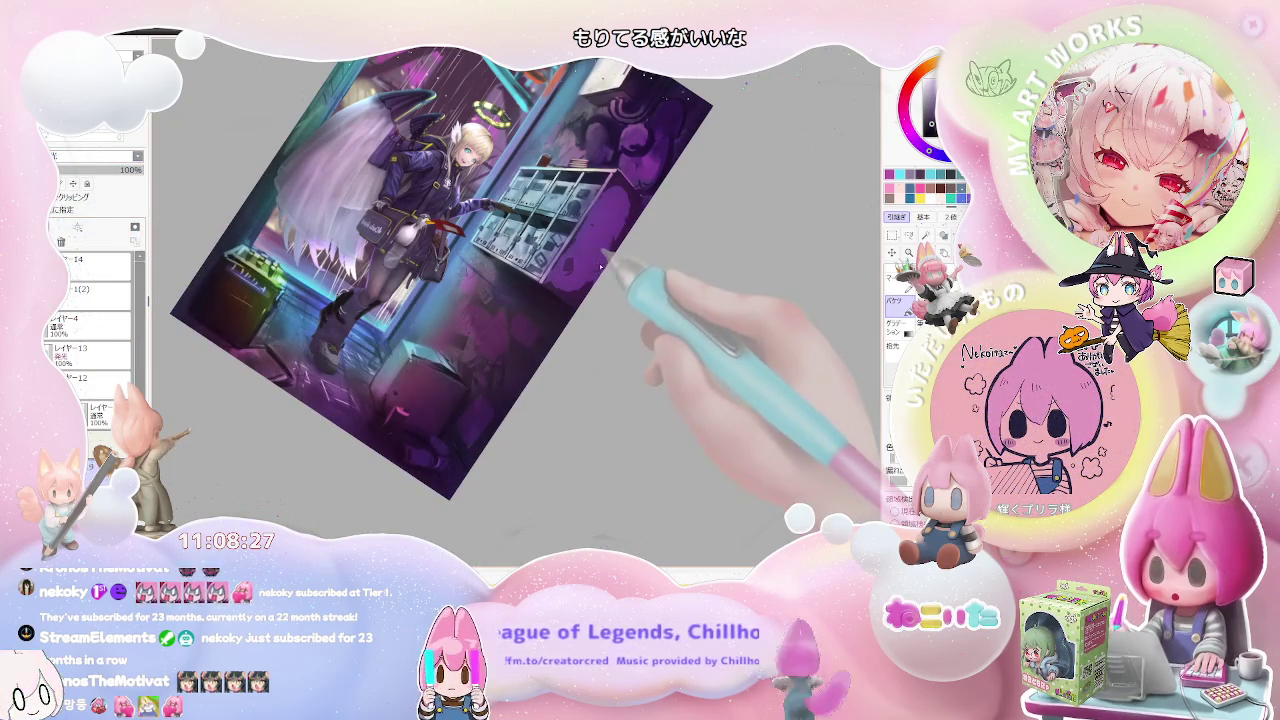
{"action": "key", "text": "Delete"}
{"action": "key", "text": "Delete"}
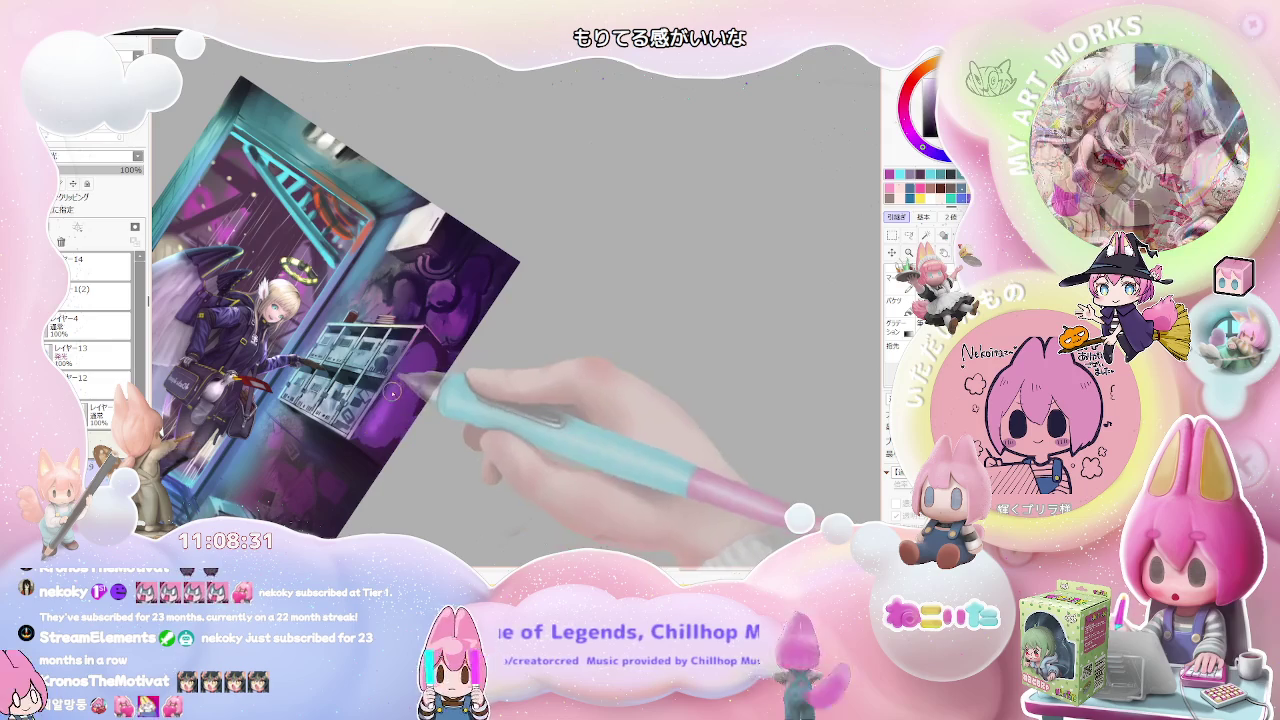
{"action": "key", "text": "b"}
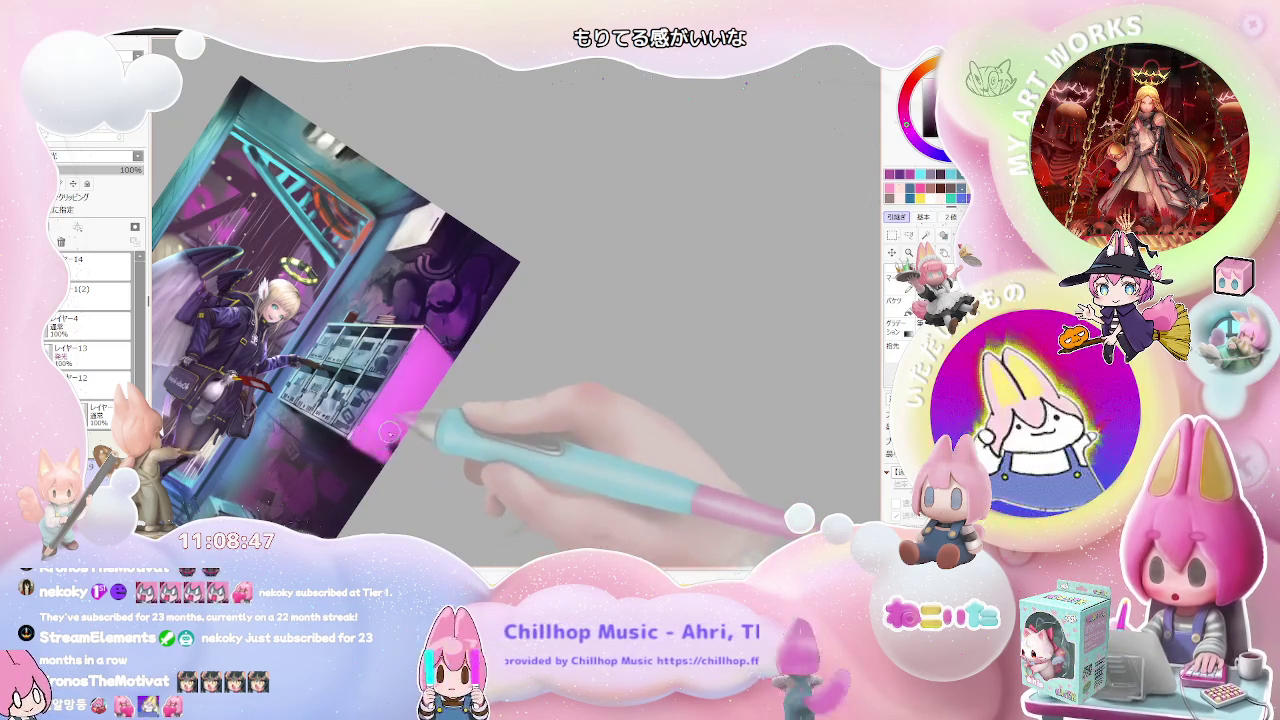
{"action": "key", "text": "minus"}
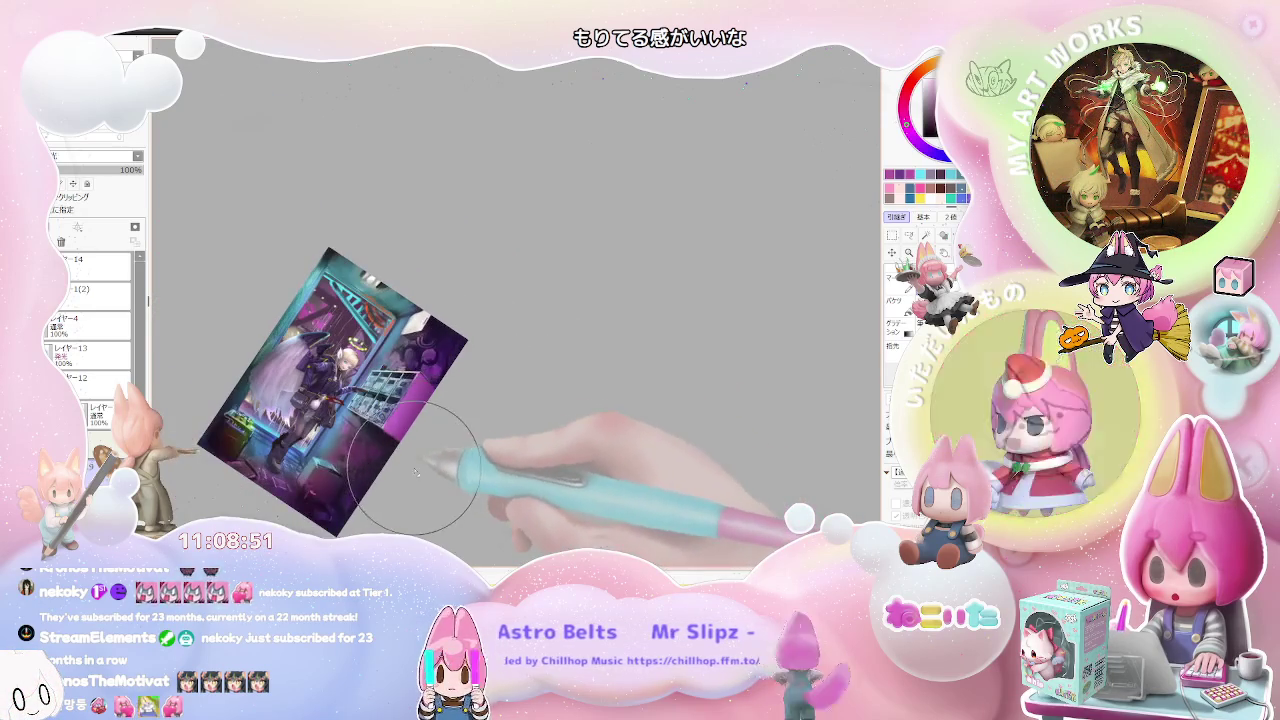
{"action": "key", "text": "plus"}
{"action": "key", "text": "plus"}
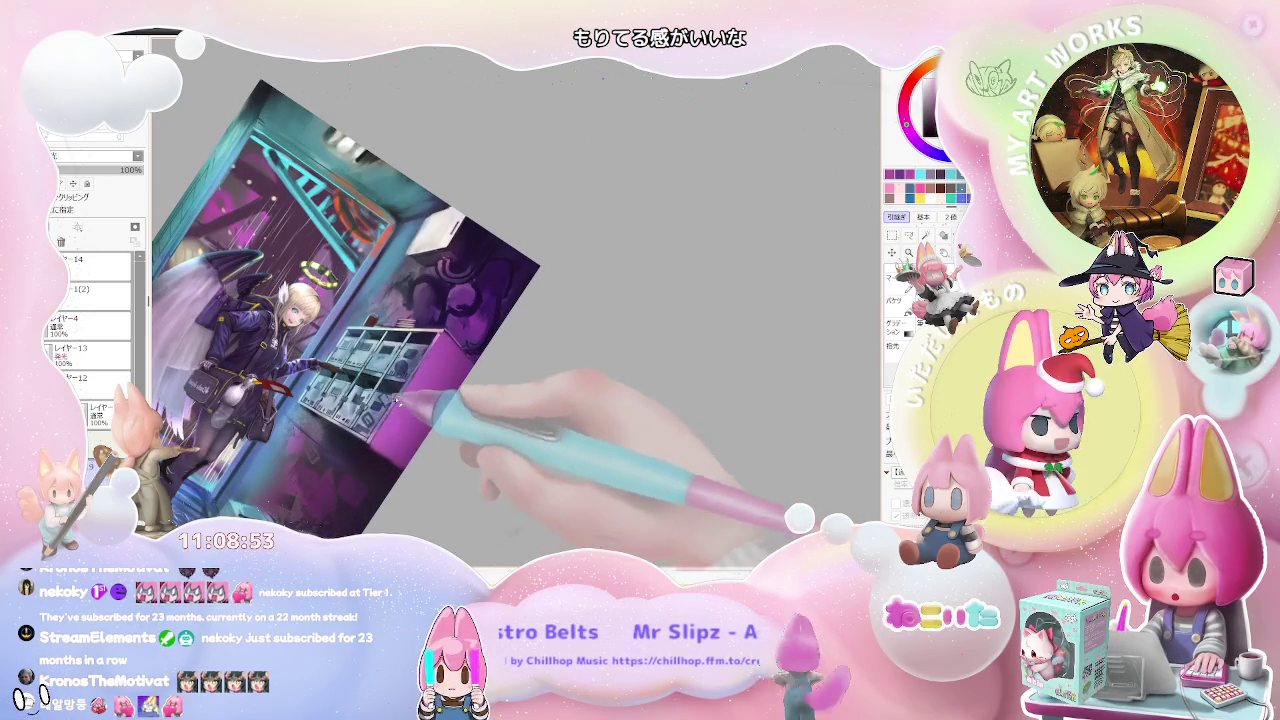
{"action": "key", "text": "minus"}
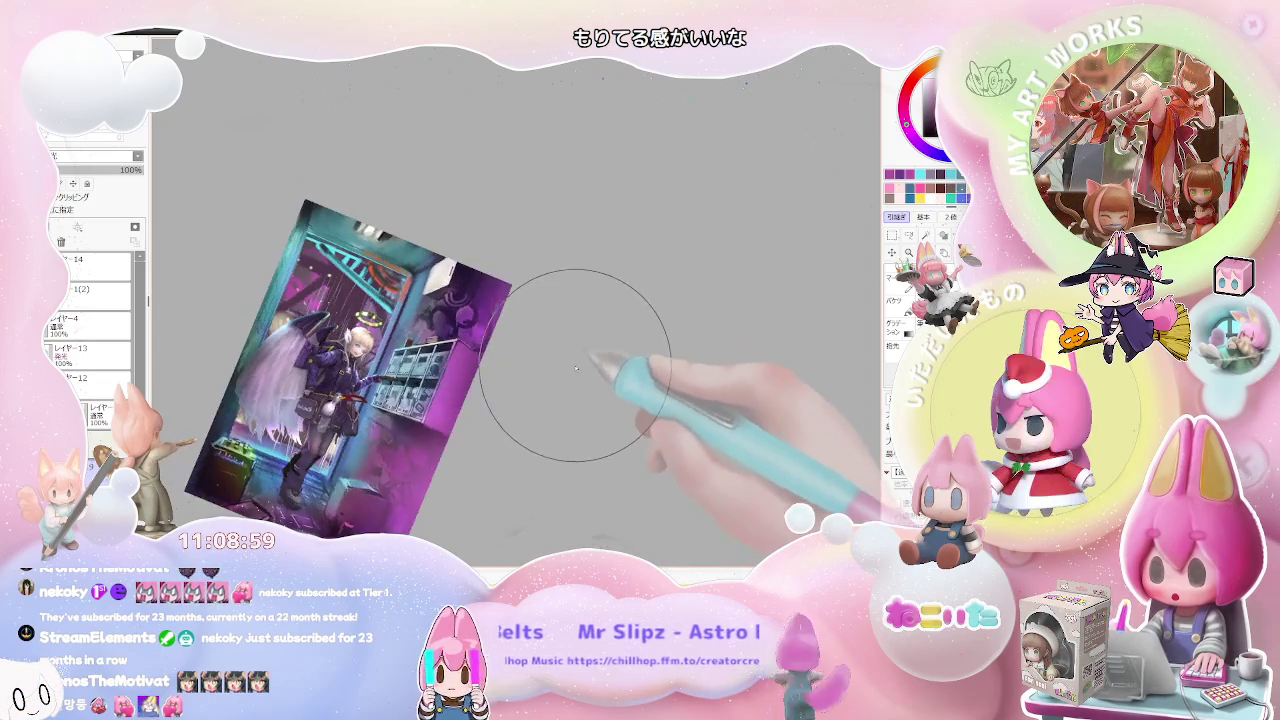
{"action": "key", "text": "Home"}
{"action": "scroll", "coordinate": [450, 440], "scroll_direction": "up", "scroll_amount": 2}
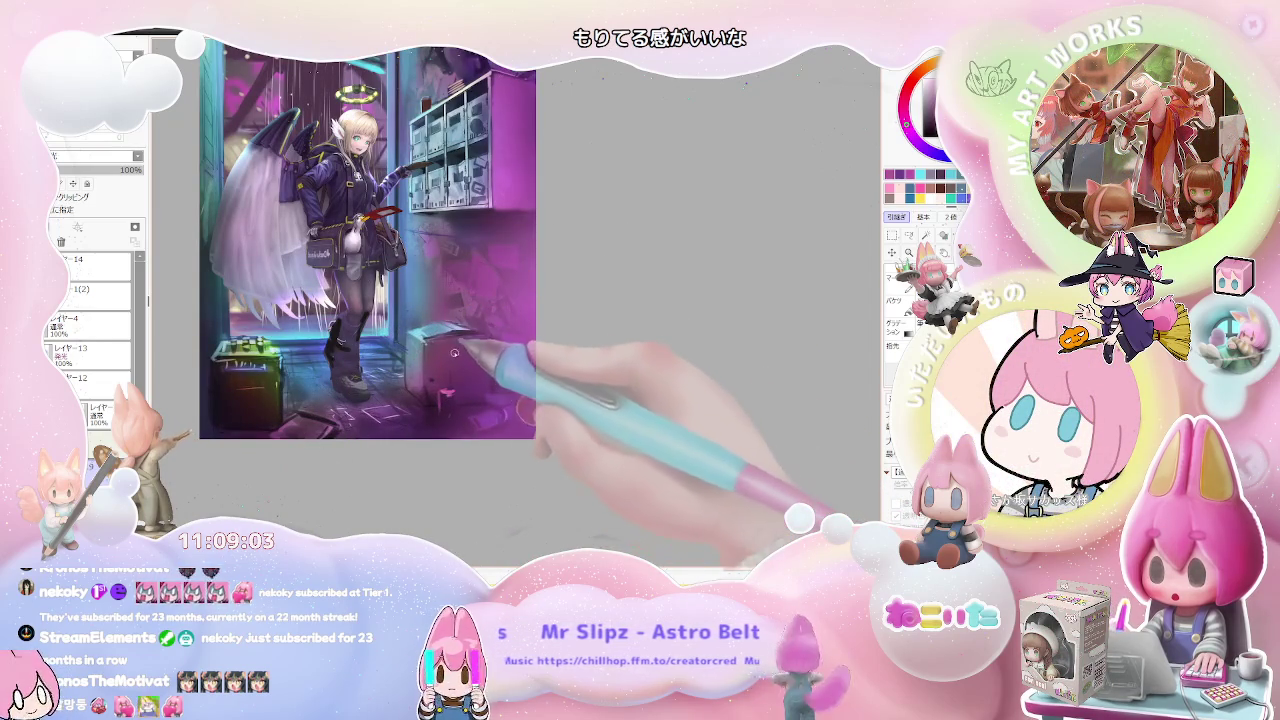
Step: Unmirror the view and brush a brighter magenta glow around the amplifier box
{"action": "key", "text": "h"}
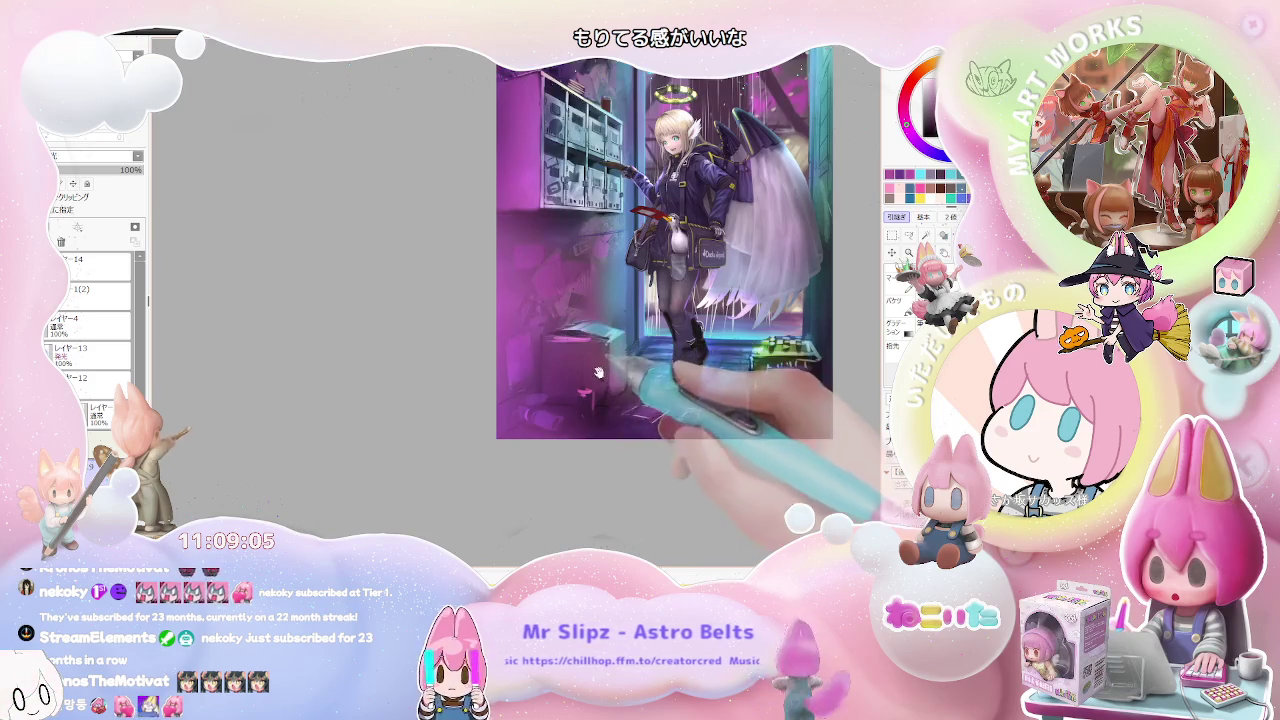
{"action": "scroll", "coordinate": [420, 396], "scroll_direction": "up", "scroll_amount": 1}
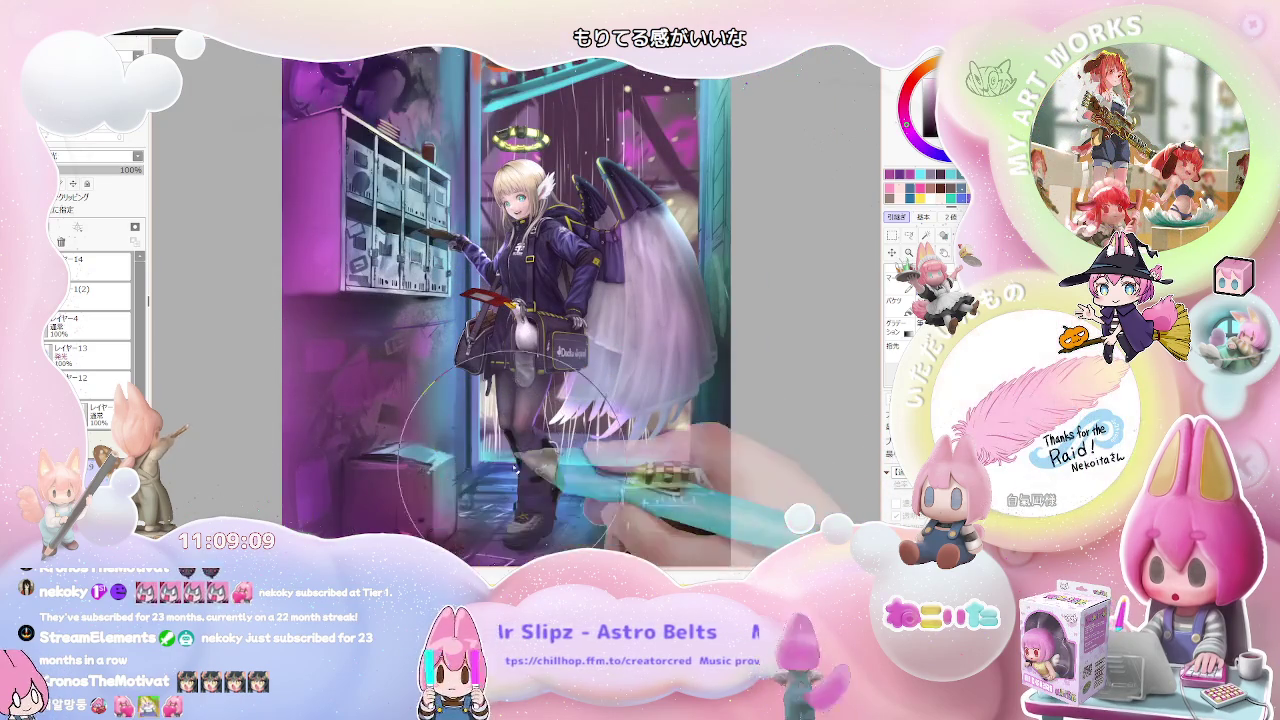
{"action": "scroll", "coordinate": [548, 470], "scroll_direction": "down", "scroll_amount": 1}
{"action": "left_click_drag", "start_coordinate": [548, 478], "coordinate": [520, 510]}
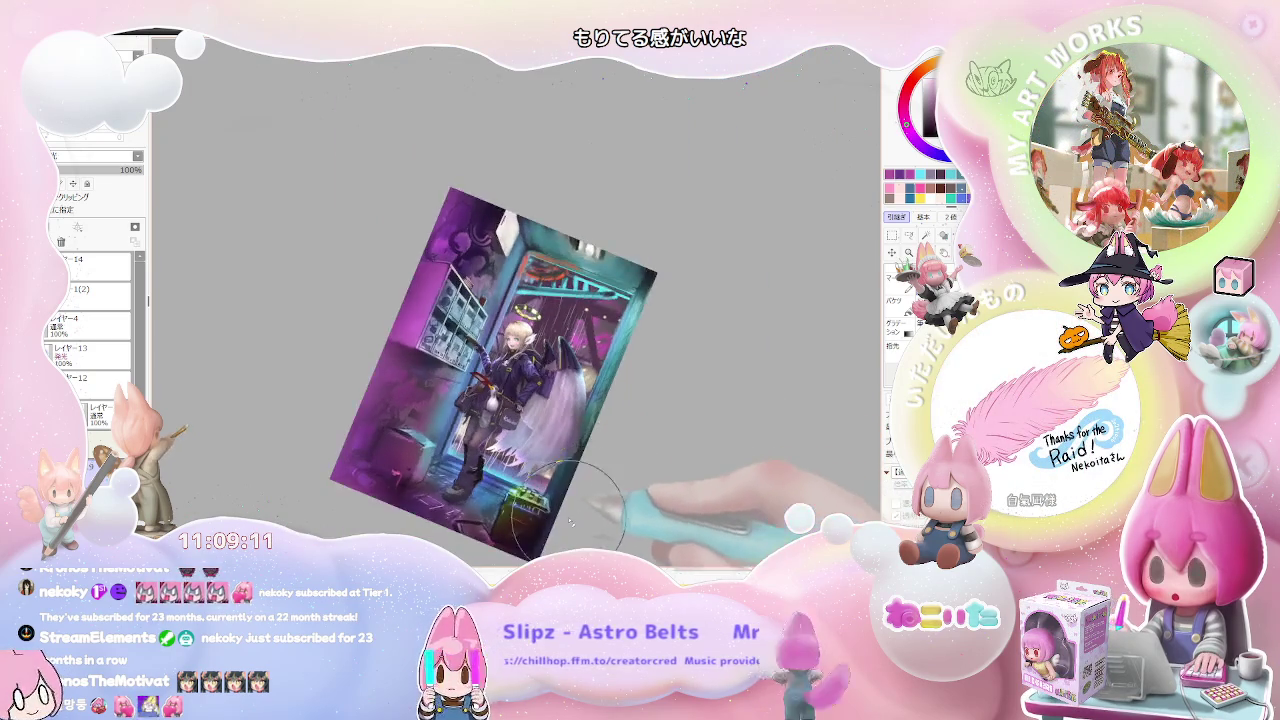
{"action": "scroll", "coordinate": [507, 538], "scroll_direction": "up", "scroll_amount": 1}
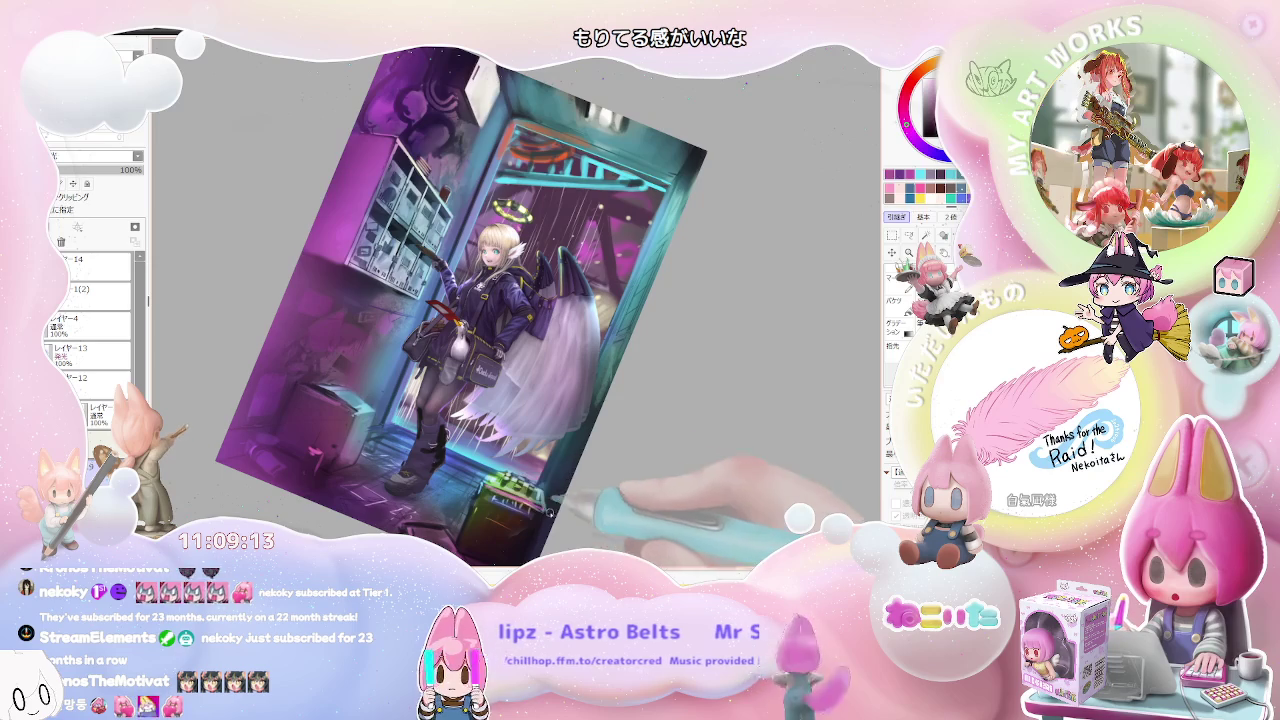
{"action": "mouse_move", "coordinate": [560, 505]}
{"action": "left_mouse_down"}
{"action": "mouse_move", "coordinate": [615, 425]}
{"action": "mouse_move", "coordinate": [500, 408]}
{"action": "left_mouse_up"}
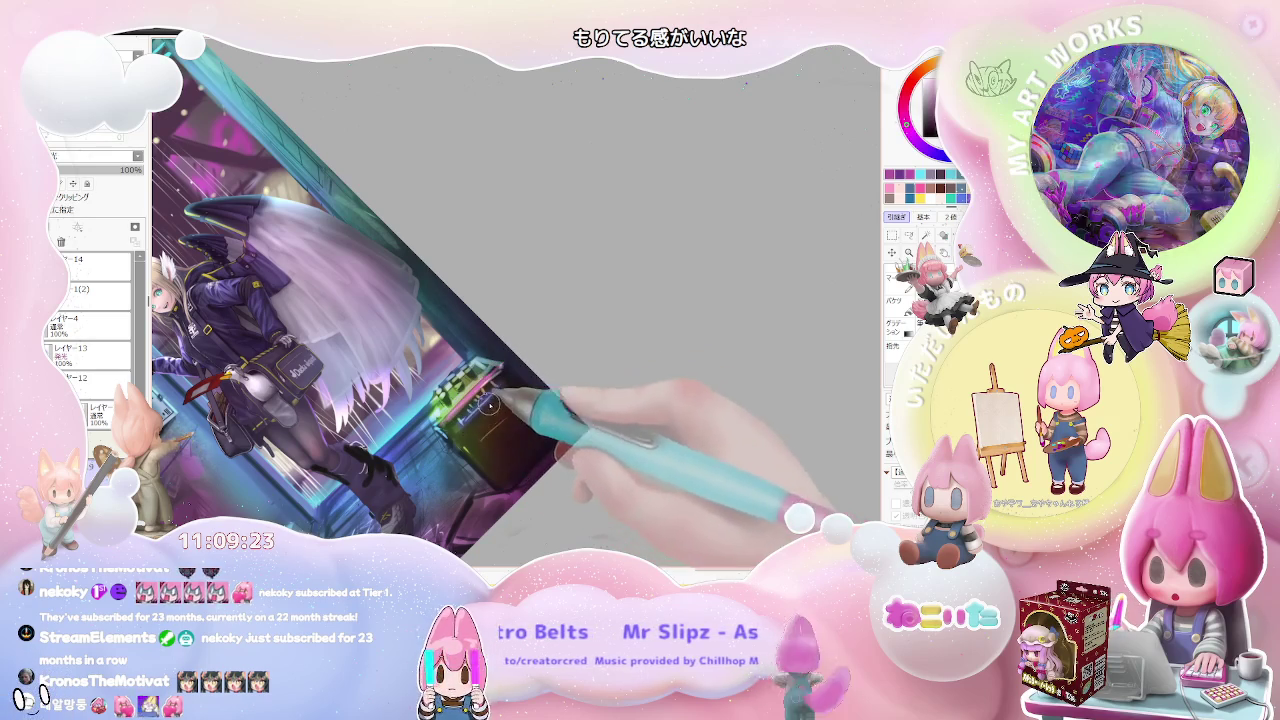
{"action": "key", "text": "minus"}
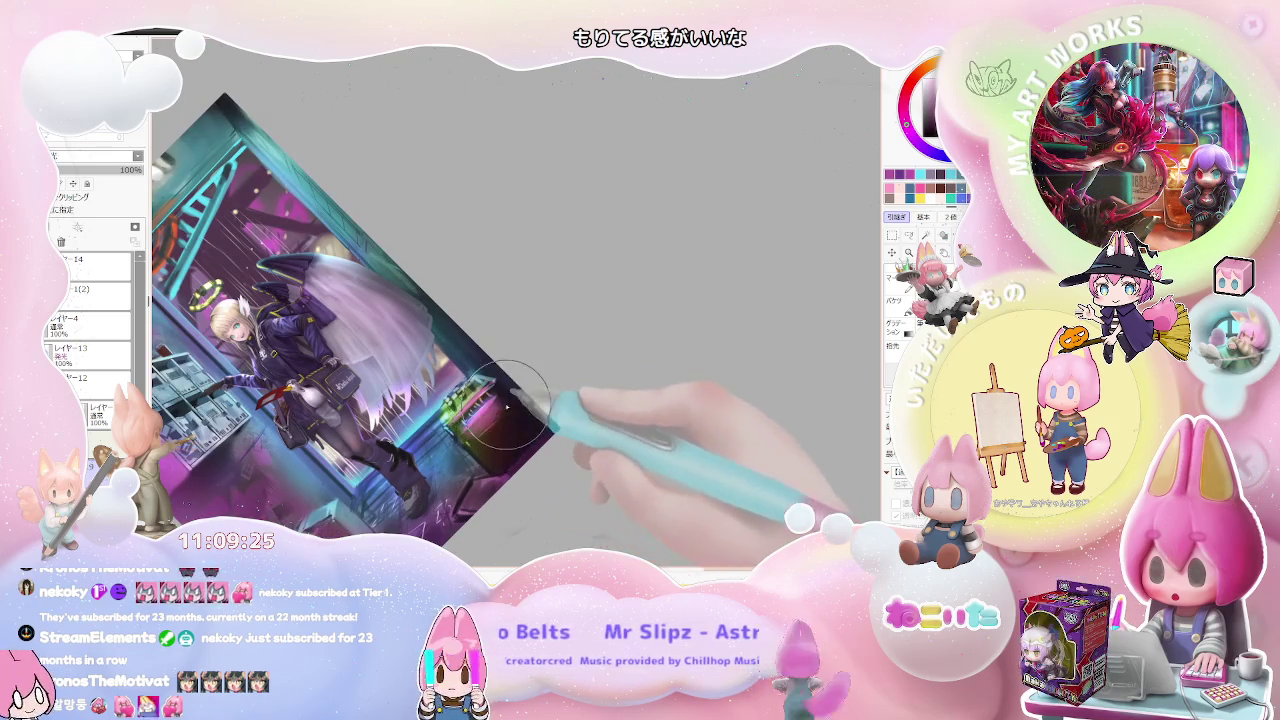
{"action": "left_click_drag", "start_coordinate": [506, 406], "coordinate": [530, 441]}
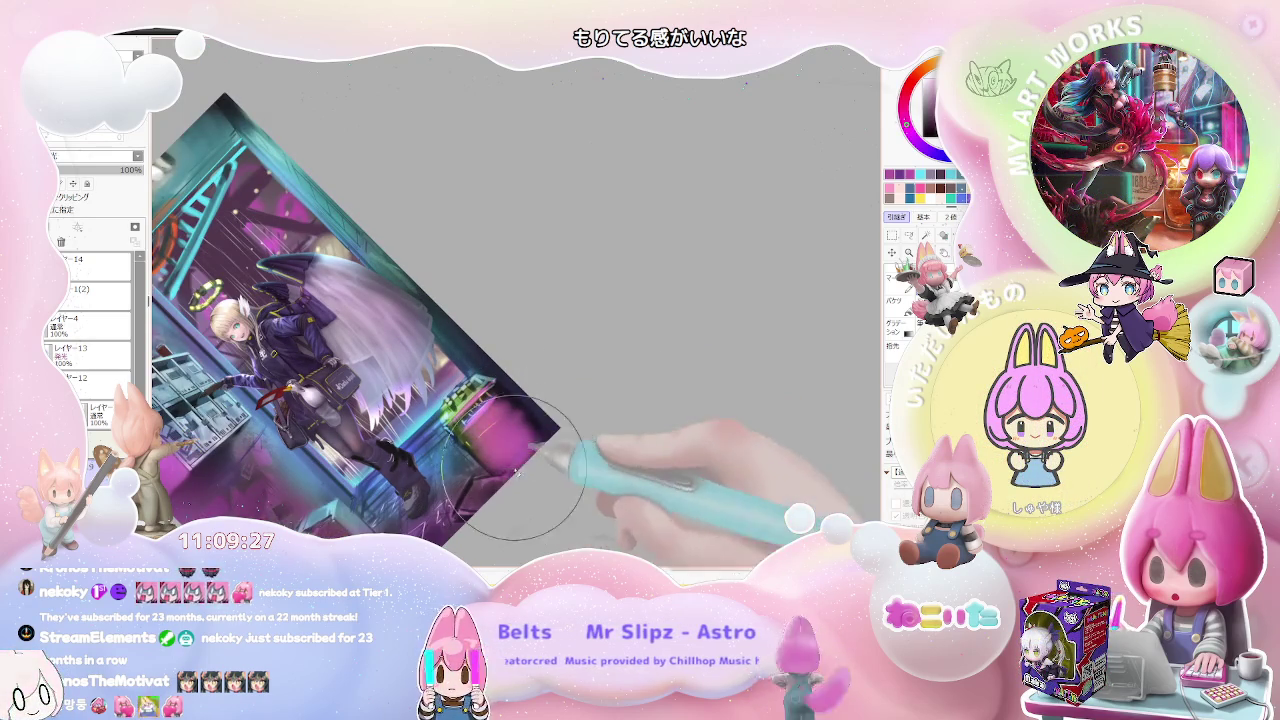
{"action": "left_click_drag", "start_coordinate": [548, 435], "coordinate": [479, 421]}
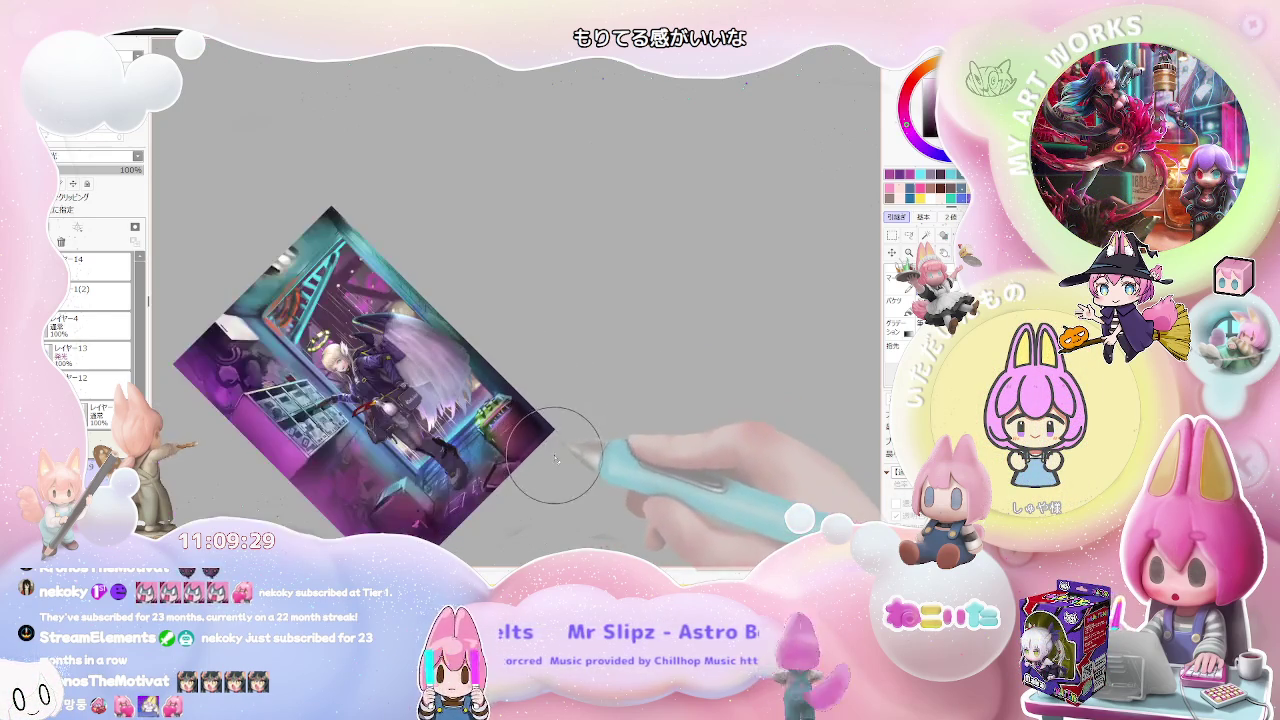
{"action": "key", "text": "plus"}
{"action": "key", "text": "plus"}
{"action": "key", "text": "plus"}
{"action": "key", "text": "plus"}
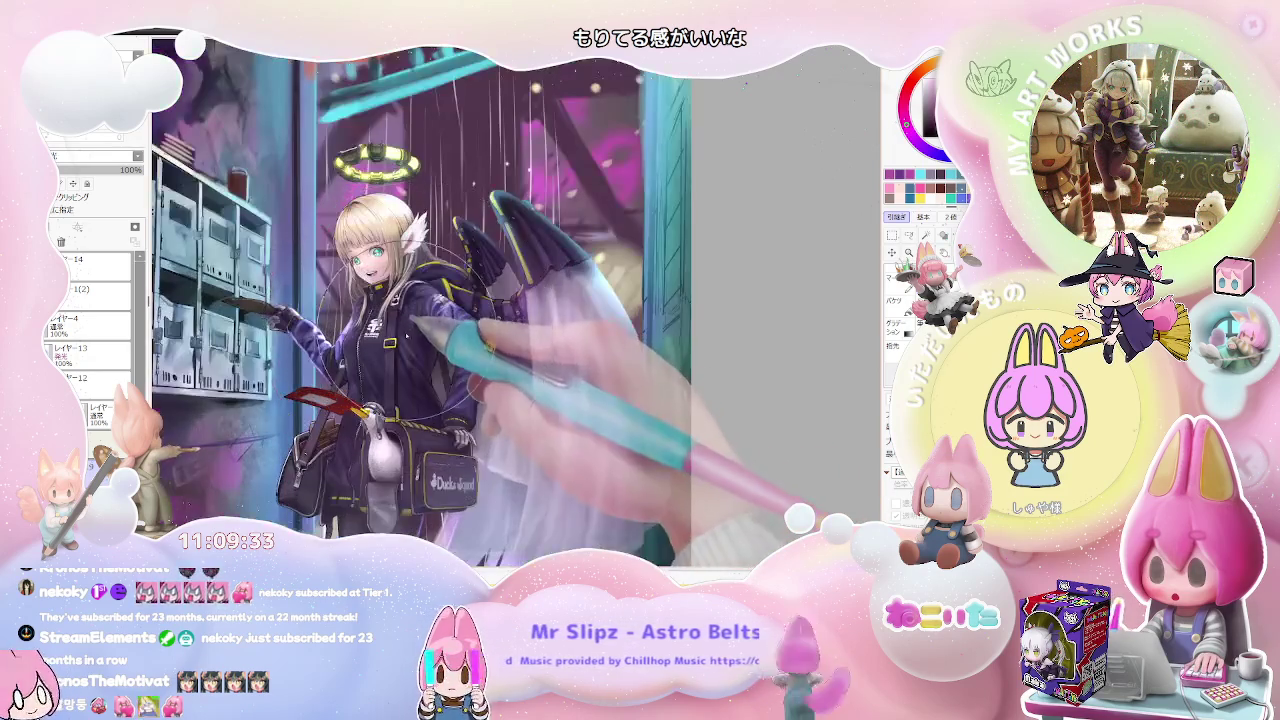
{"action": "key", "text": "plus"}
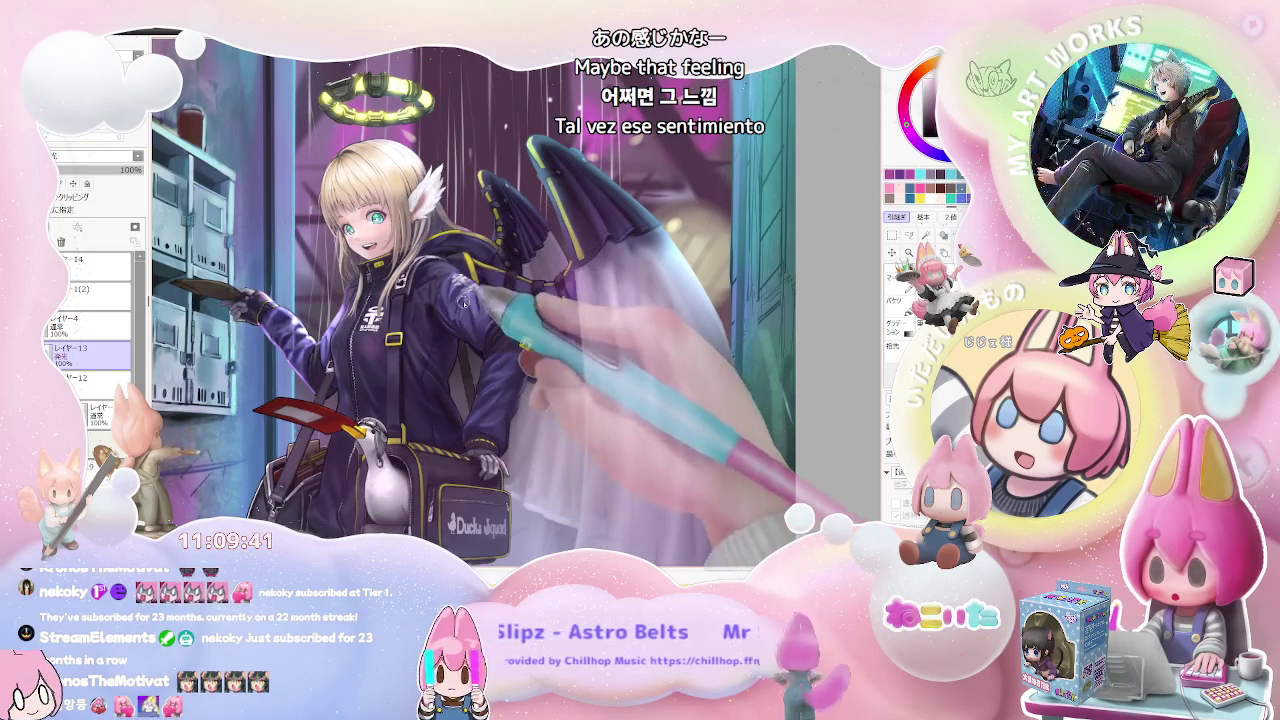
{"action": "key", "text": "plus"}
{"action": "key", "text": "minus"}
{"action": "key", "text": "minus"}
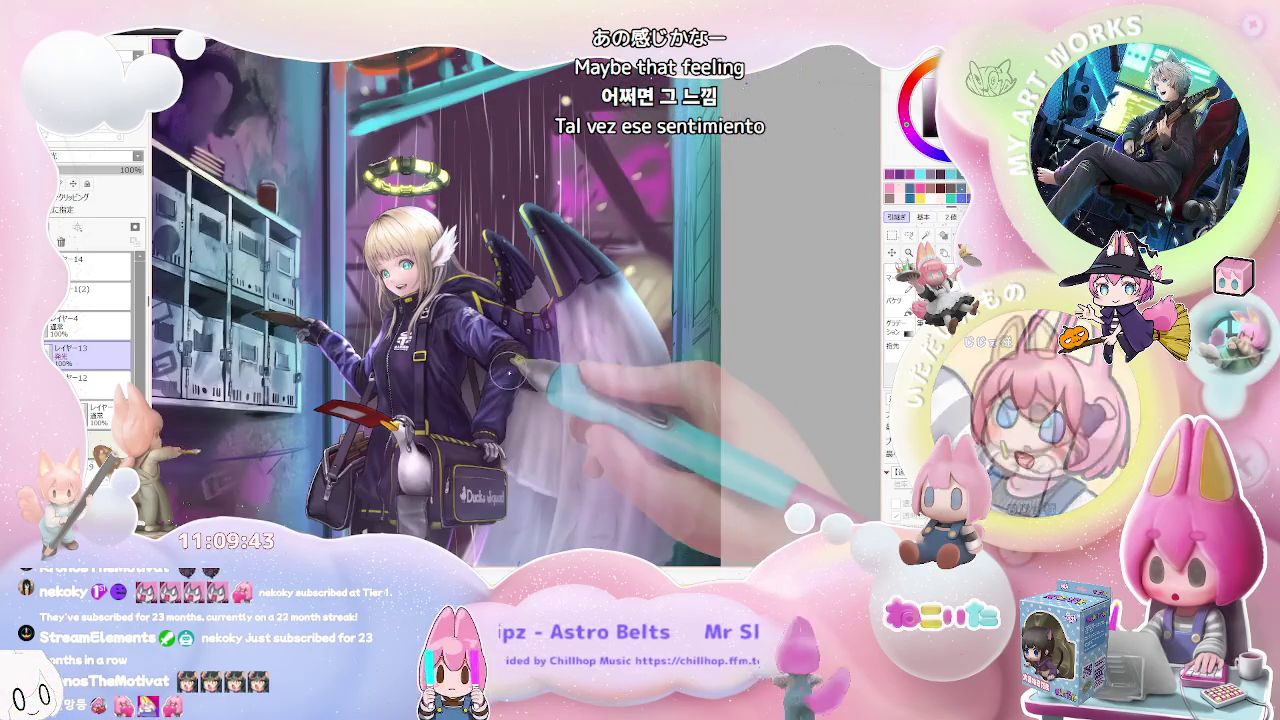
{"action": "key", "text": "plus"}
{"action": "key", "text": "minus"}
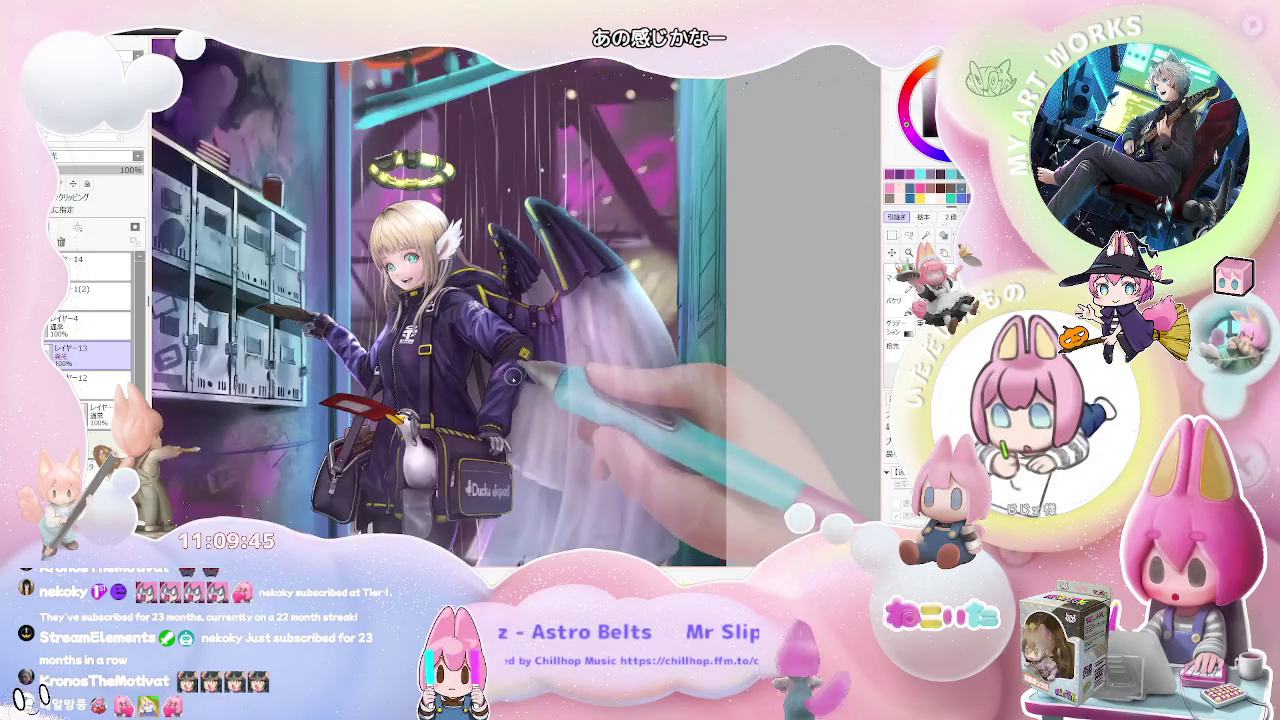
{"action": "key", "text": "minus"}
{"action": "key", "text": "minus"}
{"action": "key", "text": "plus"}
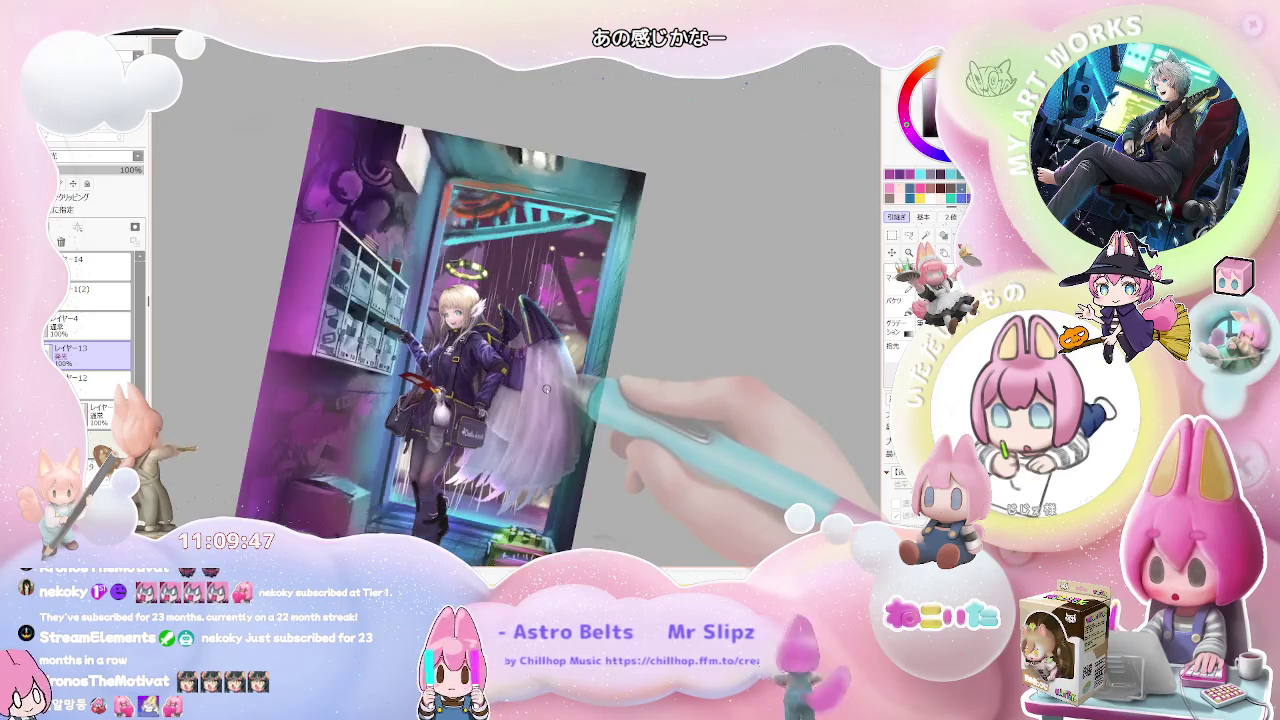
{"action": "key", "text": "plus"}
{"action": "key", "text": "plus"}
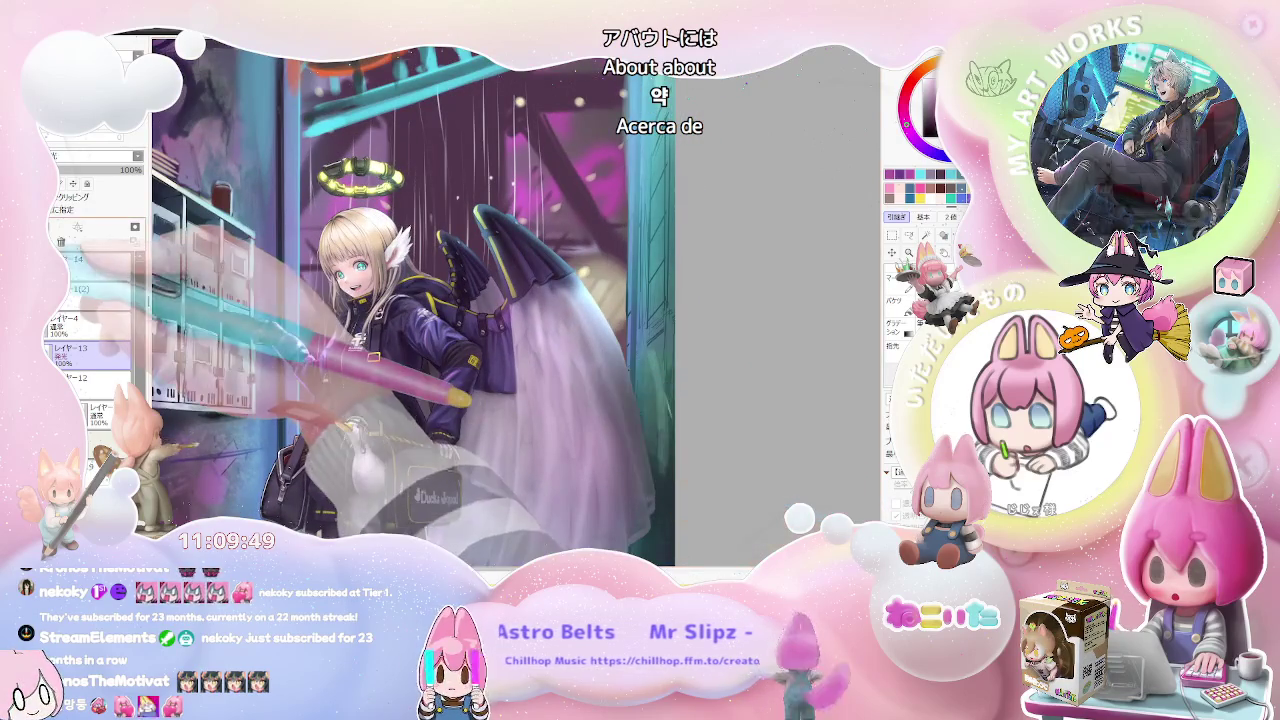
{"action": "key", "text": "minus"}
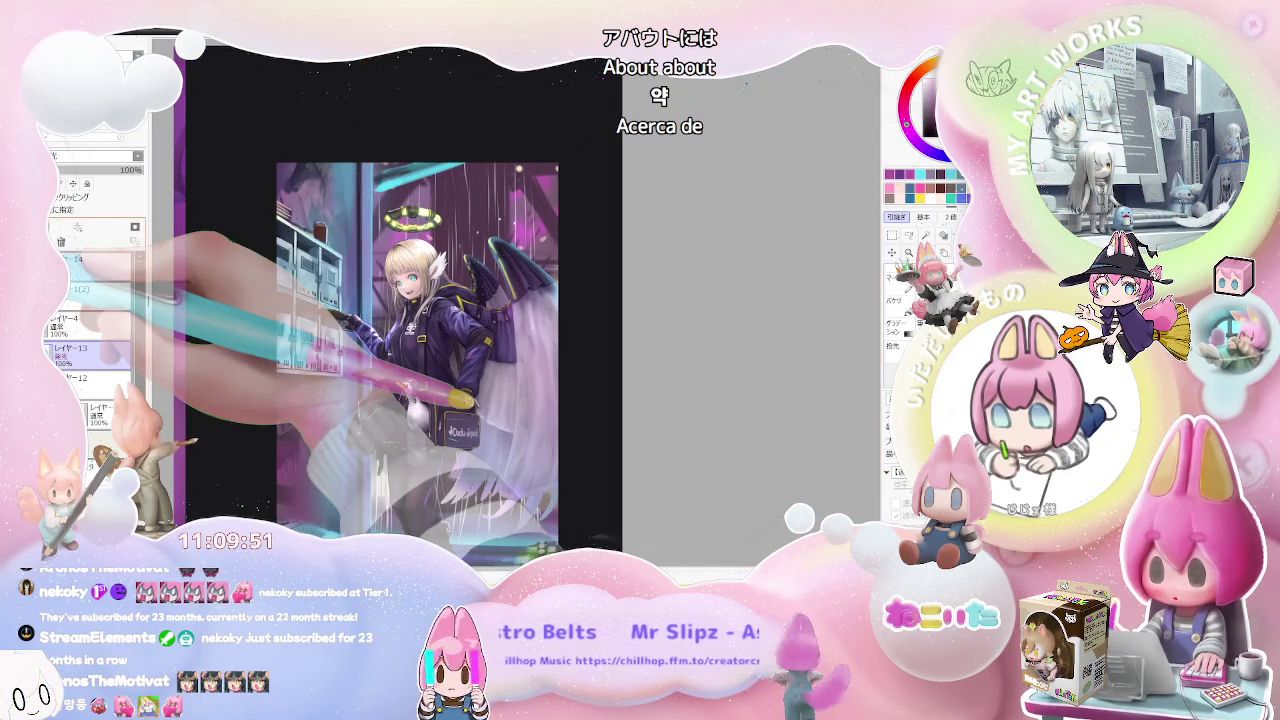
{"action": "key", "text": "minus"}
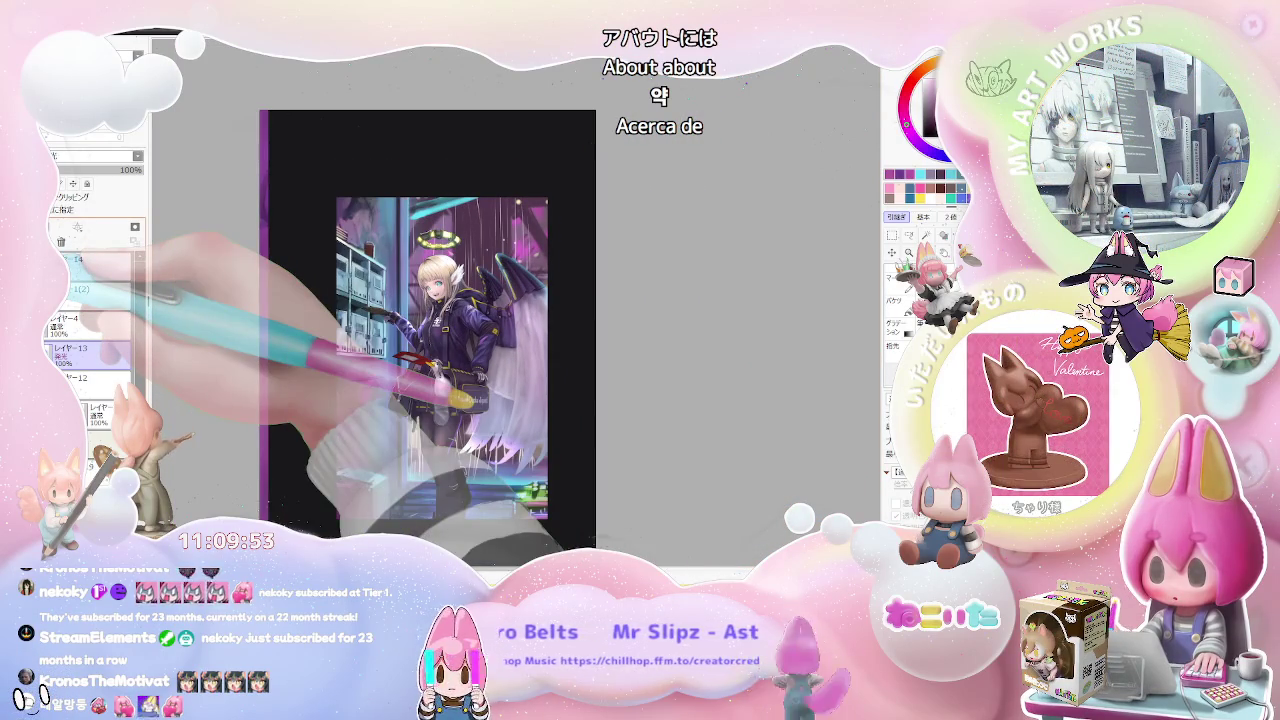
{"action": "key", "text": "plus"}
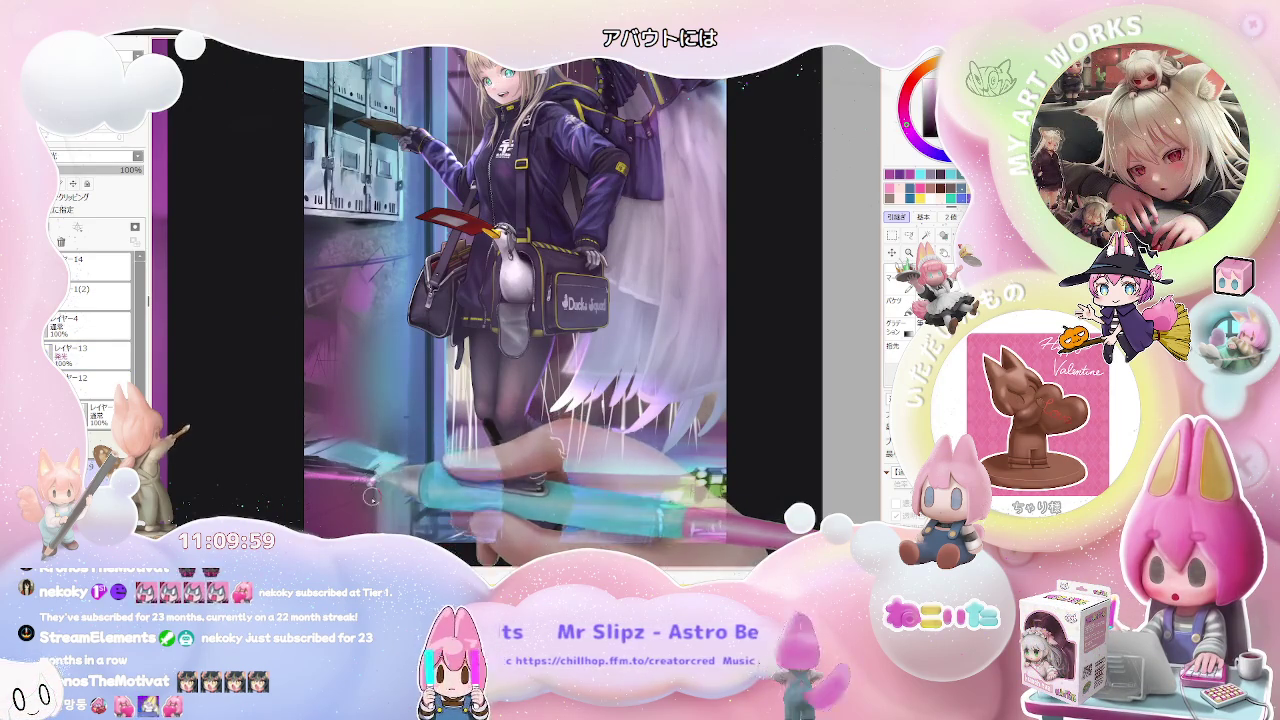
{"action": "key", "text": "minus"}
{"action": "key", "text": "minus"}
{"action": "key", "text": "End"}
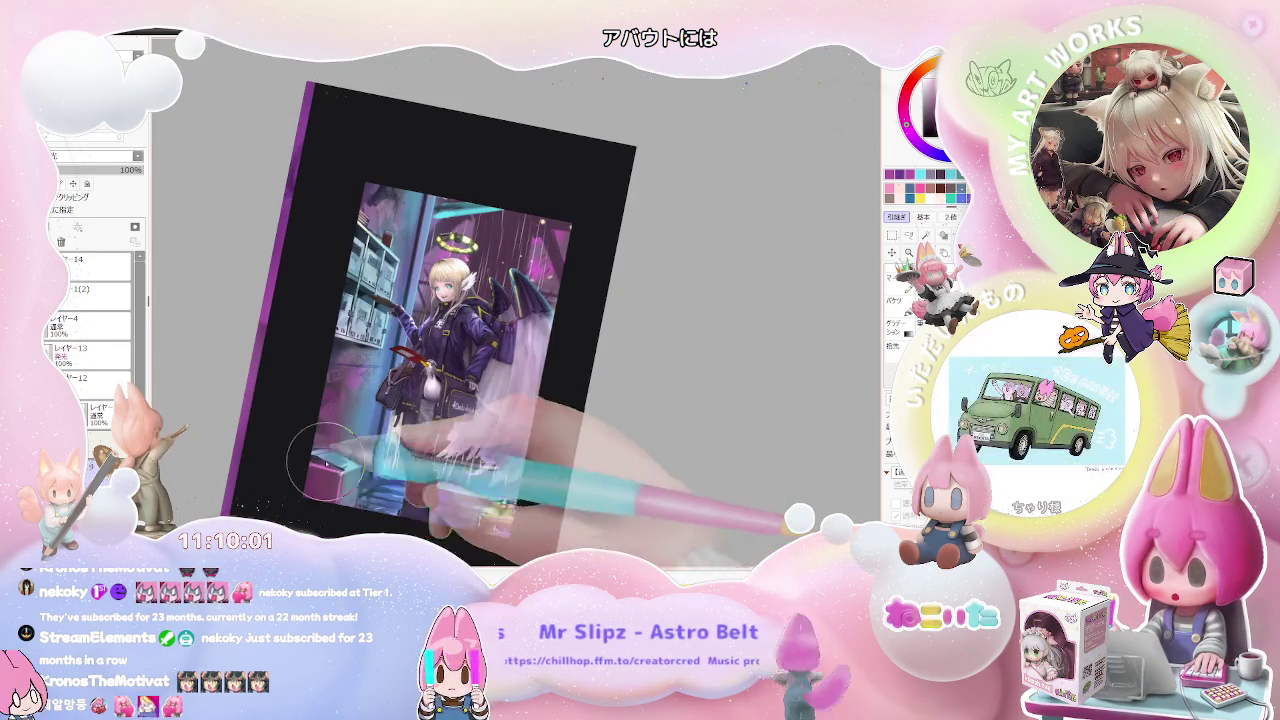
{"action": "key", "text": "plus"}
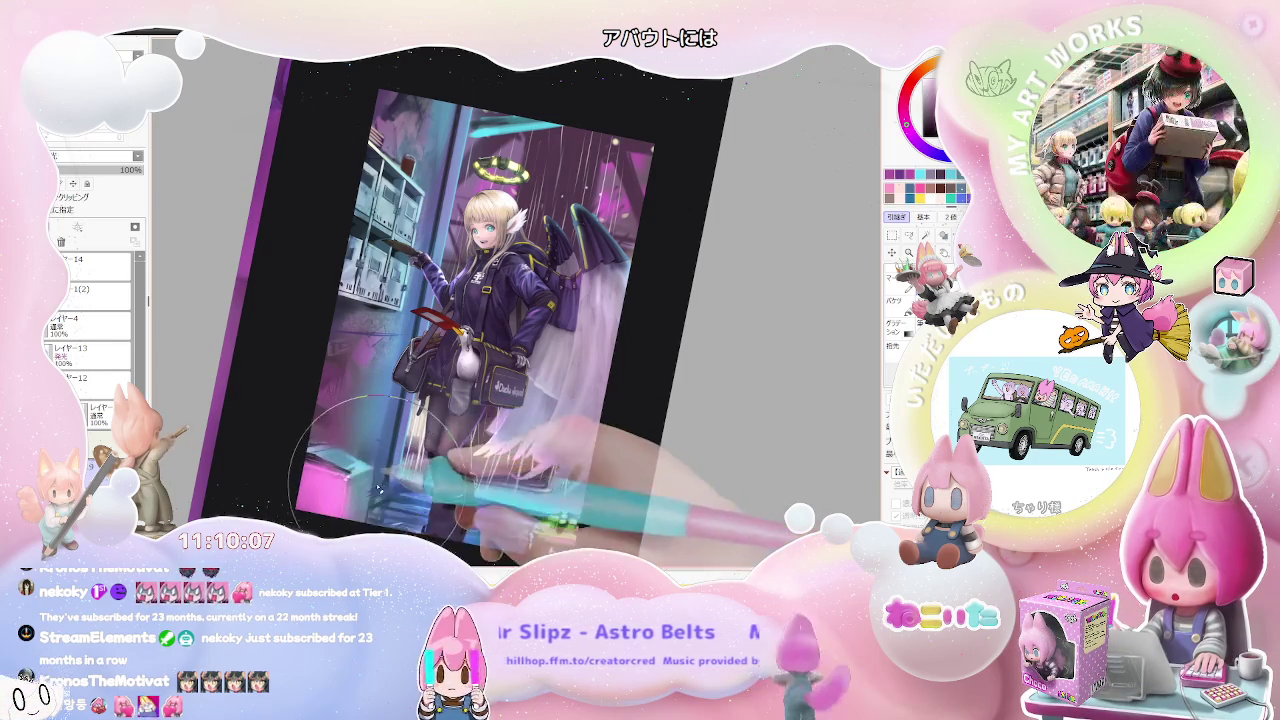
{"action": "key", "text": "bracketleft"}
{"action": "key", "text": "bracketleft"}
{"action": "key", "text": "bracketleft"}
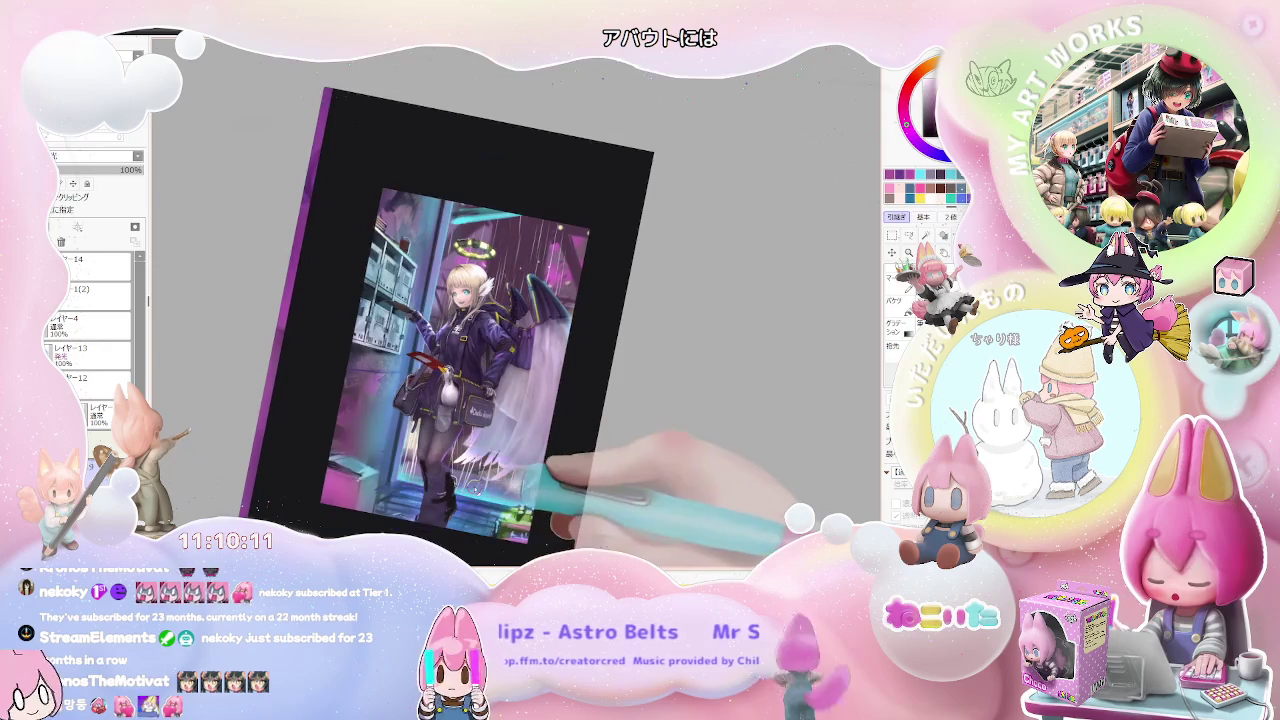
{"action": "key", "text": "Delete"}
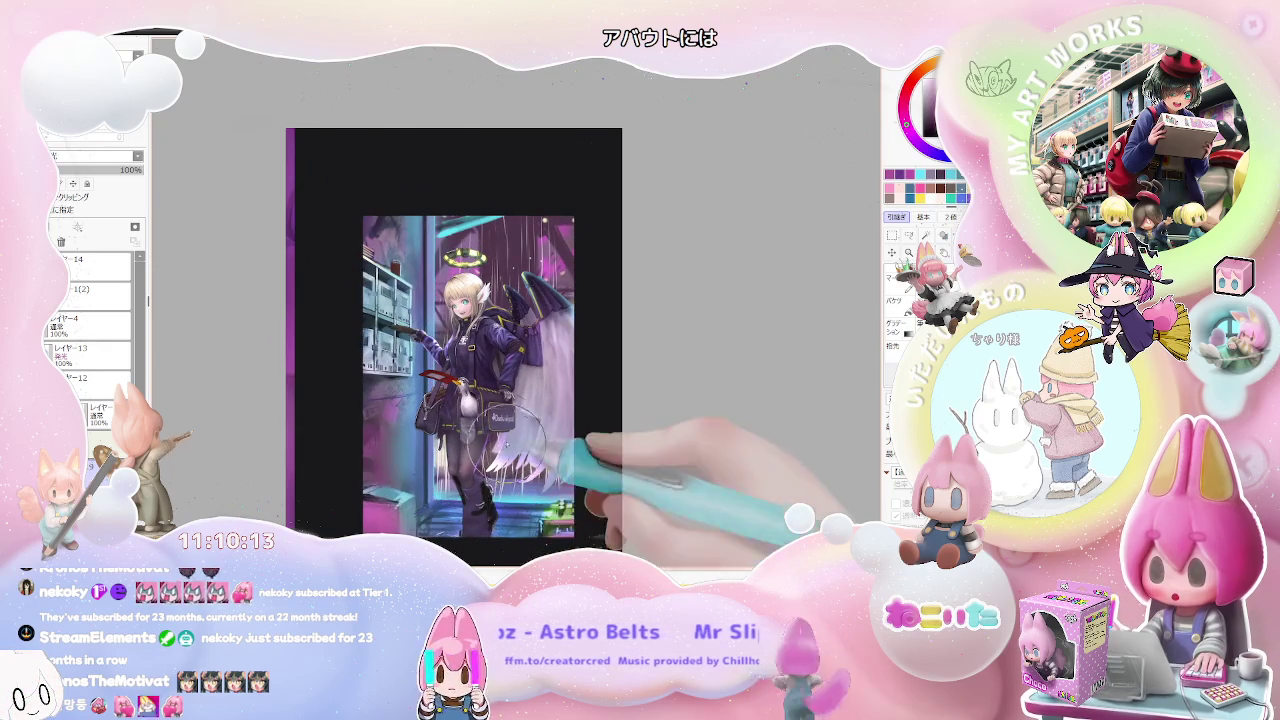
{"action": "scroll", "coordinate": [438, 316], "scroll_direction": "up", "scroll_amount": 5}
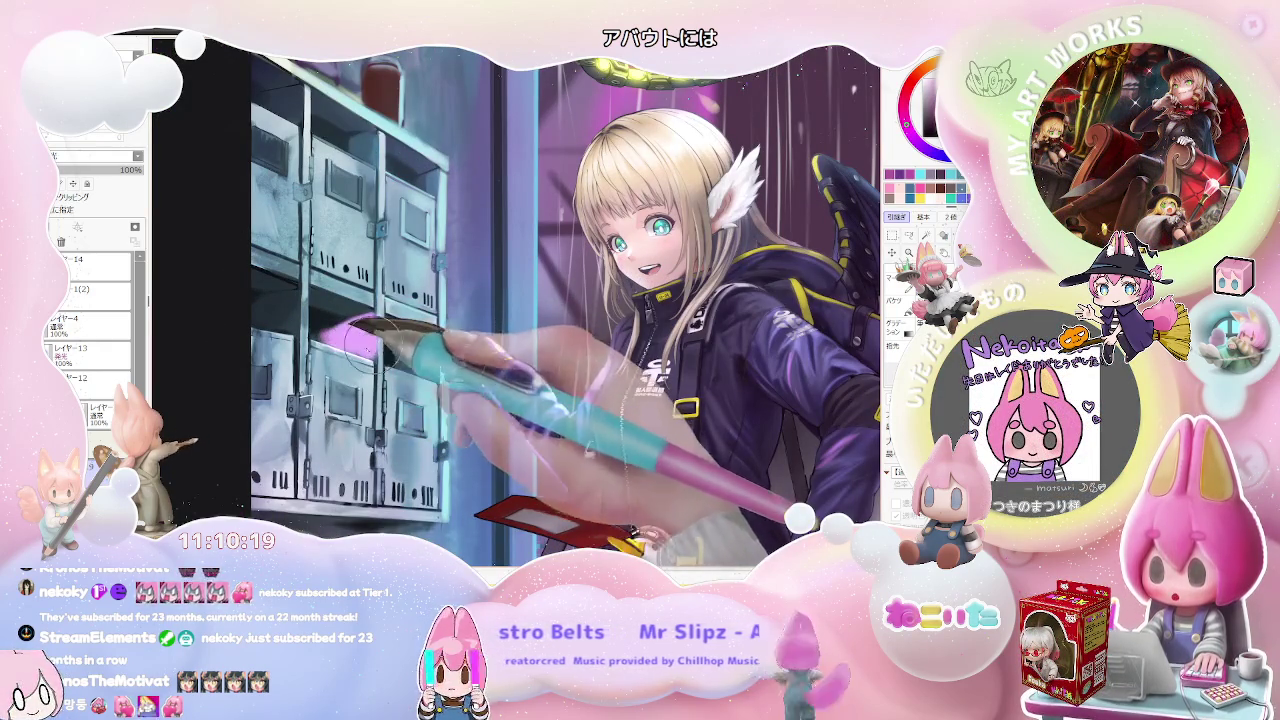
{"action": "scroll", "coordinate": [340, 400], "scroll_direction": "down", "scroll_amount": 1}
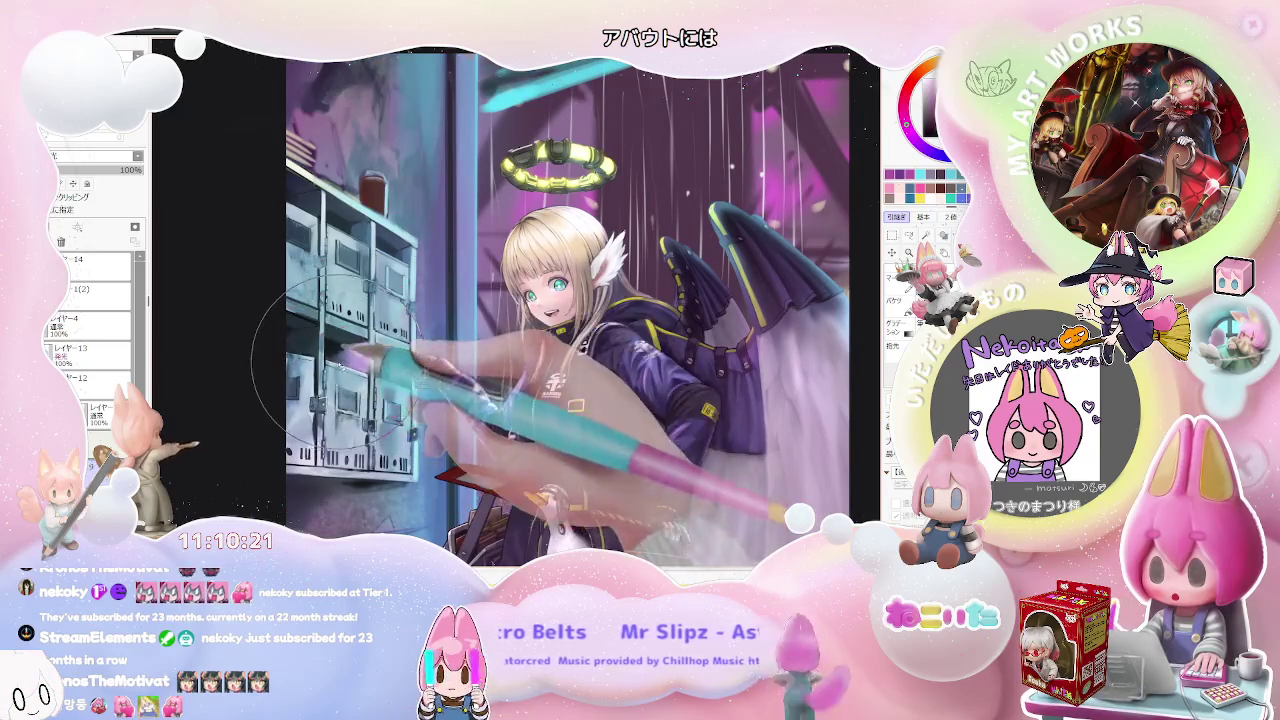
{"action": "scroll", "coordinate": [345, 340], "scroll_direction": "down", "scroll_amount": 1}
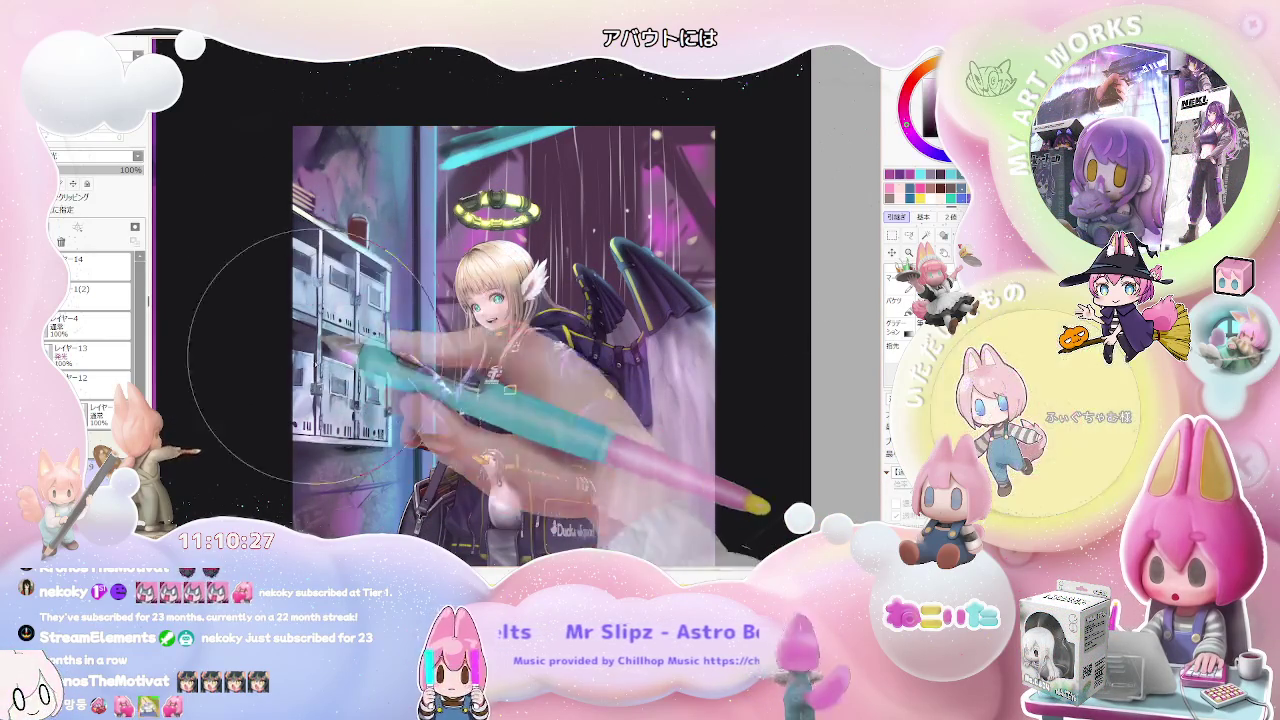
{"action": "scroll", "coordinate": [380, 445], "scroll_direction": "down", "scroll_amount": 1}
{"action": "scroll", "coordinate": [410, 452], "scroll_direction": "down", "scroll_amount": 1}
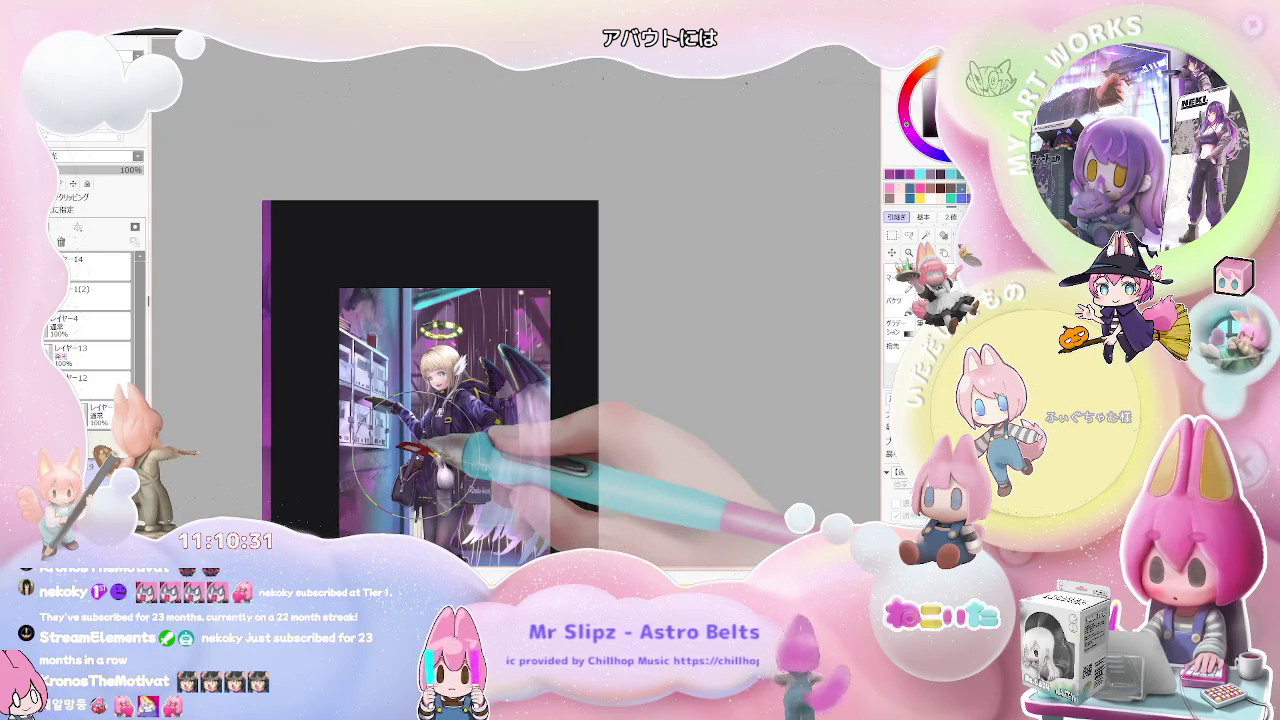
{"action": "scroll", "coordinate": [414, 448], "scroll_direction": "down", "scroll_amount": 1}
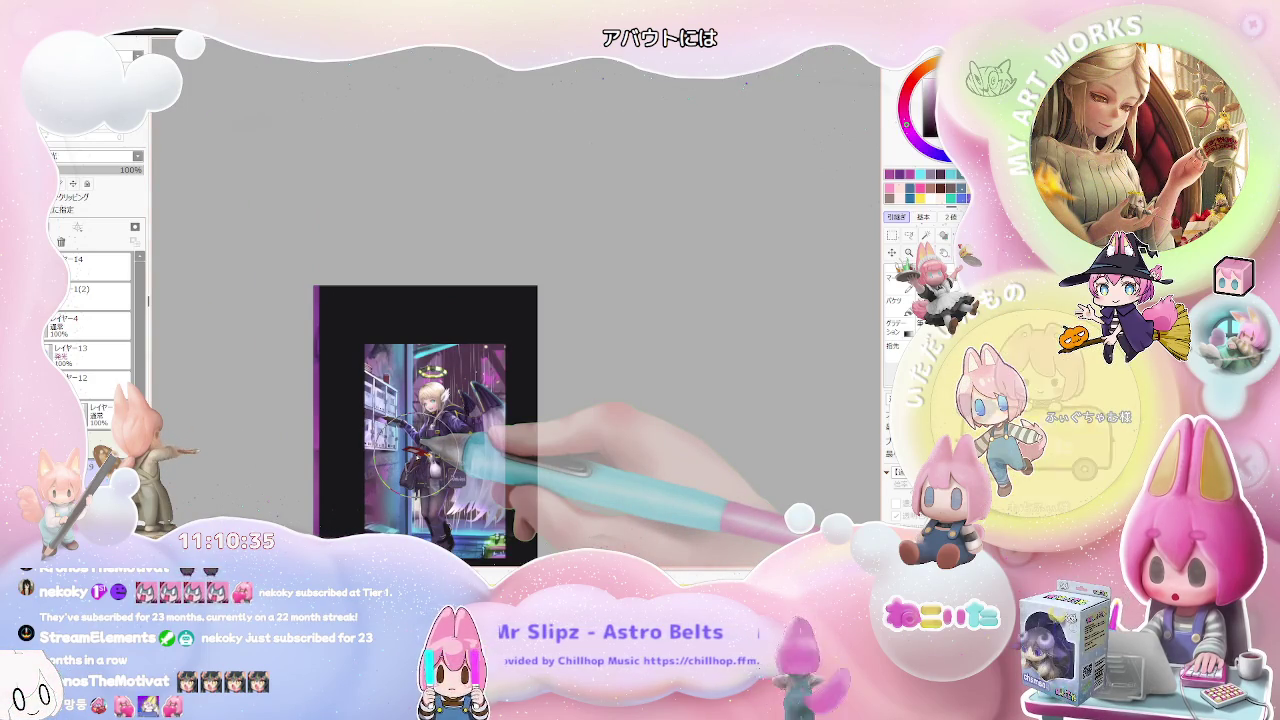
{"action": "scroll", "coordinate": [418, 448], "scroll_direction": "up", "scroll_amount": 1}
{"action": "scroll", "coordinate": [420, 445], "scroll_direction": "up", "scroll_amount": 1}
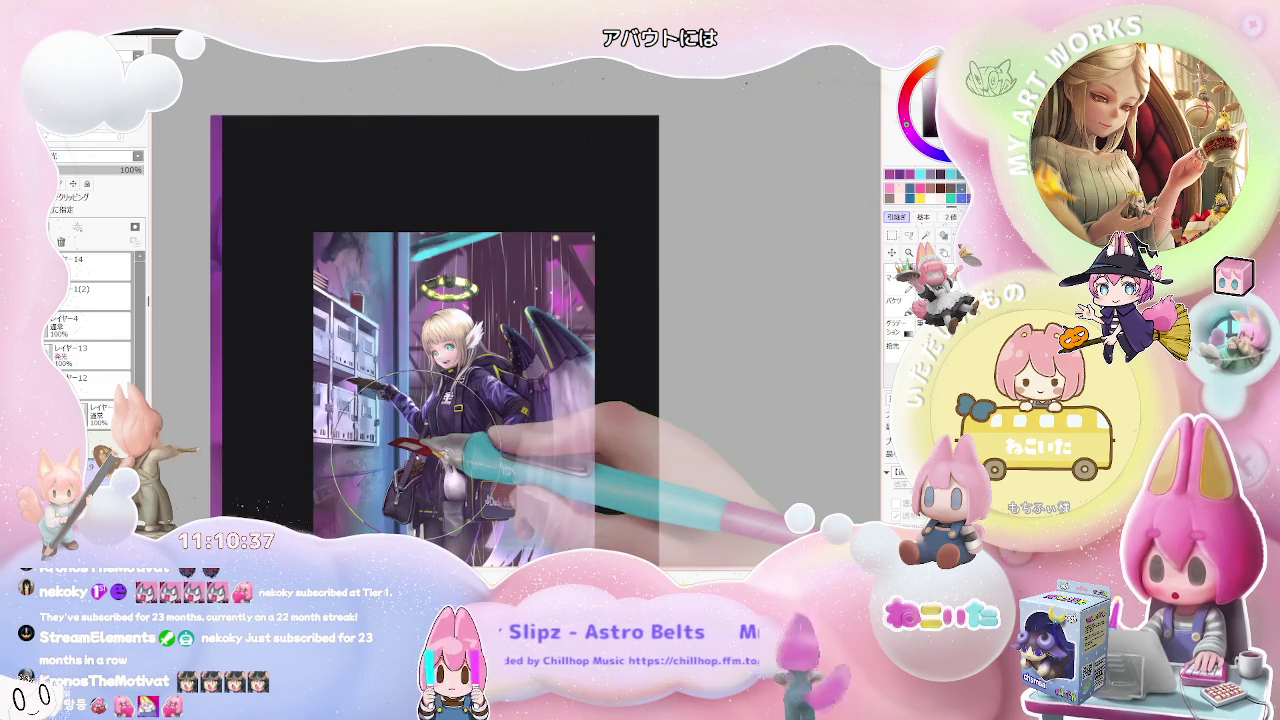
{"action": "scroll", "coordinate": [400, 245], "scroll_direction": "up", "scroll_amount": 1}
{"action": "scroll", "coordinate": [398, 230], "scroll_direction": "up", "scroll_amount": 1}
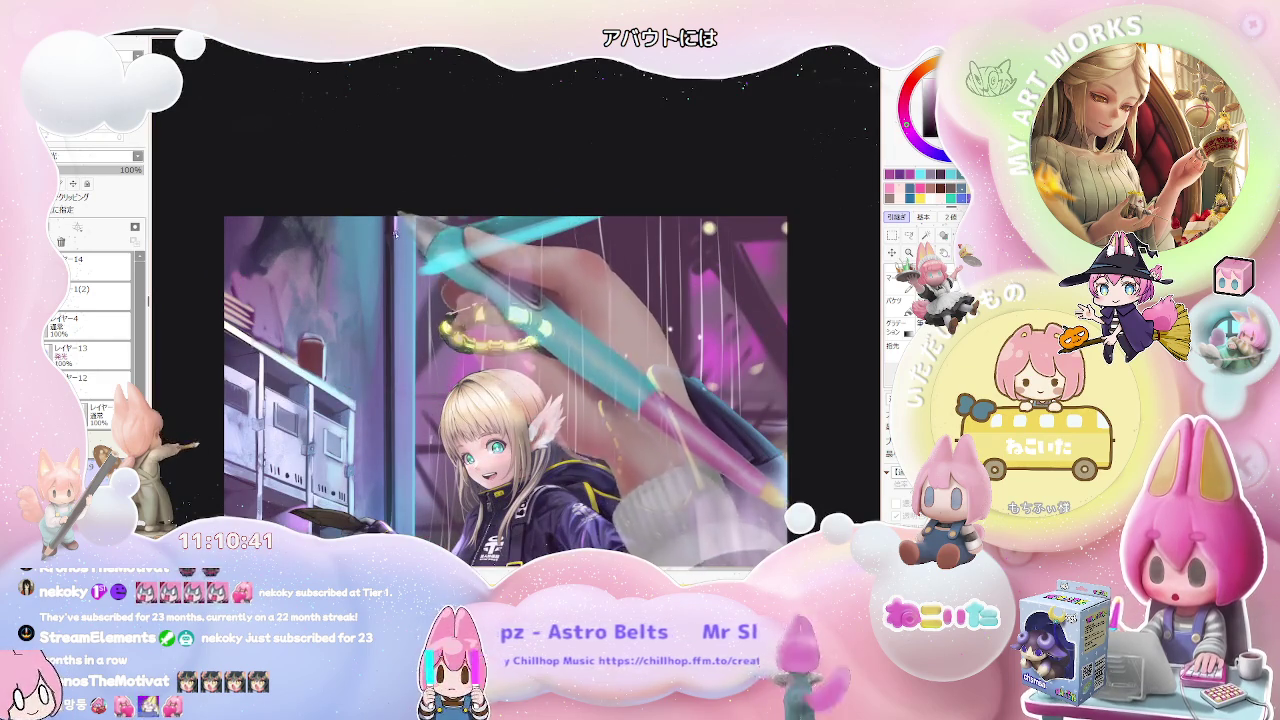
{"action": "scroll", "coordinate": [505, 310], "scroll_direction": "down", "scroll_amount": 3}
{"action": "scroll", "coordinate": [505, 310], "scroll_direction": "down", "scroll_amount": 3}
{"action": "scroll", "coordinate": [505, 310], "scroll_direction": "down", "scroll_amount": 1}
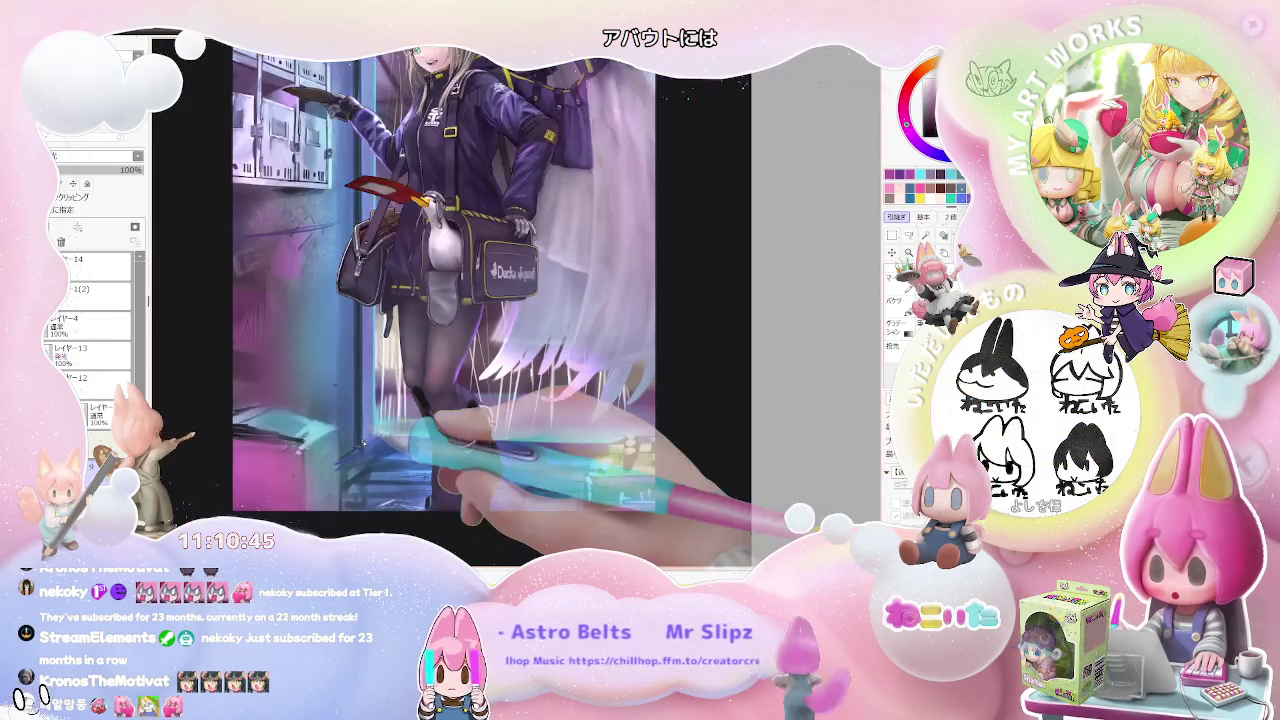
{"action": "key", "text": "ctrl+minus"}
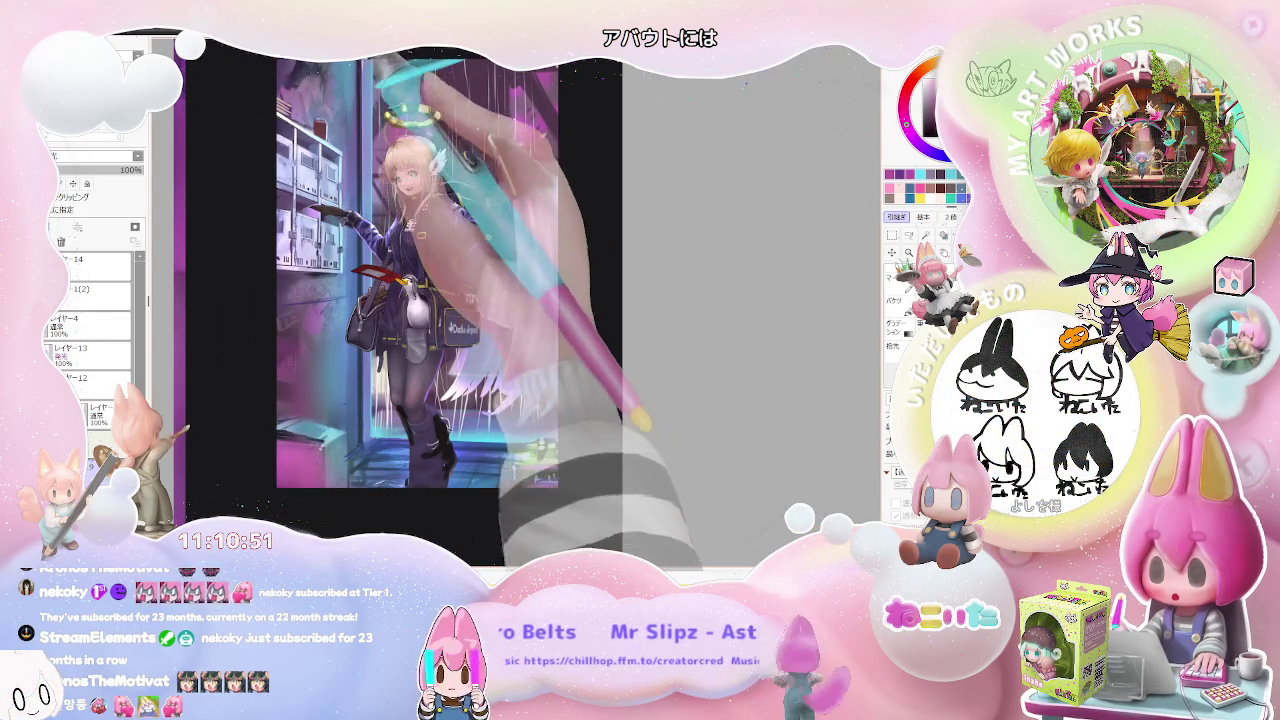
{"action": "key", "text": "ctrl+minus"}
{"action": "key", "text": "ctrl+minus"}
Step: Tilt and zoom the canvas view, turning the artwork nearly landscape and then back toward upright
{"action": "left_click_drag", "start_coordinate": [446, 143], "coordinate": [416, 240]}
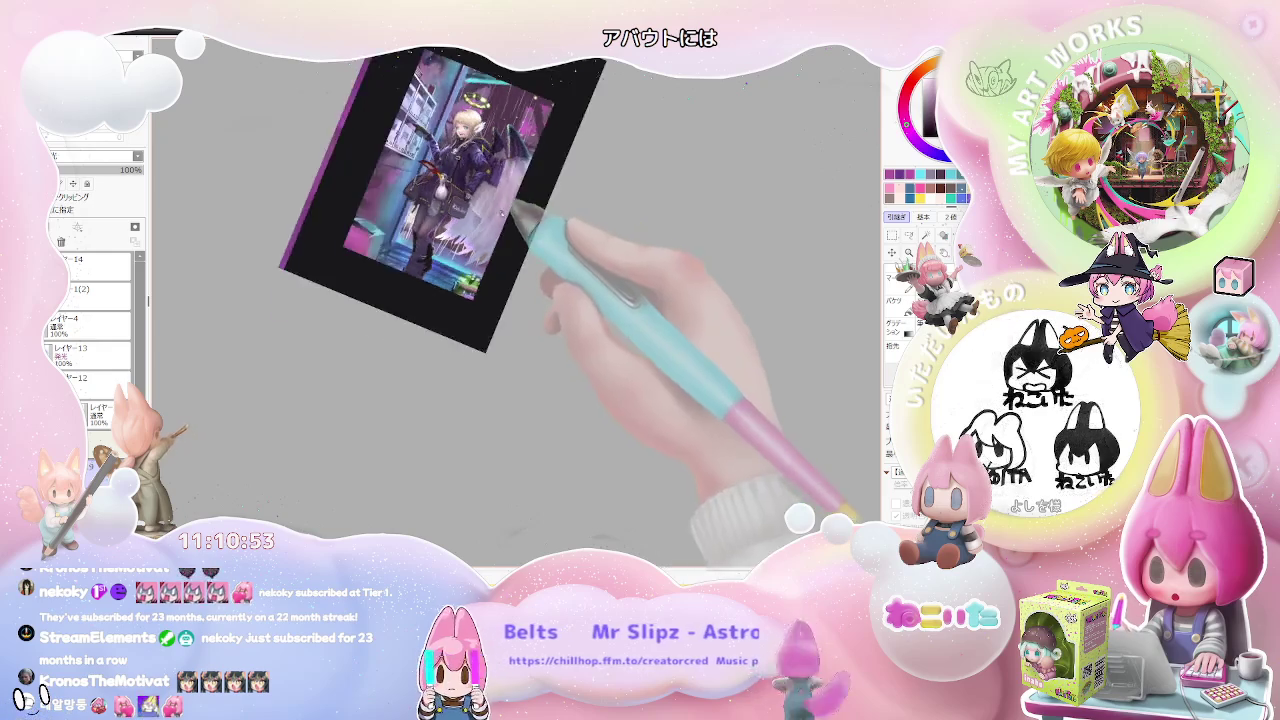
{"action": "scroll", "coordinate": [416, 238], "scroll_direction": "up", "scroll_amount": 3}
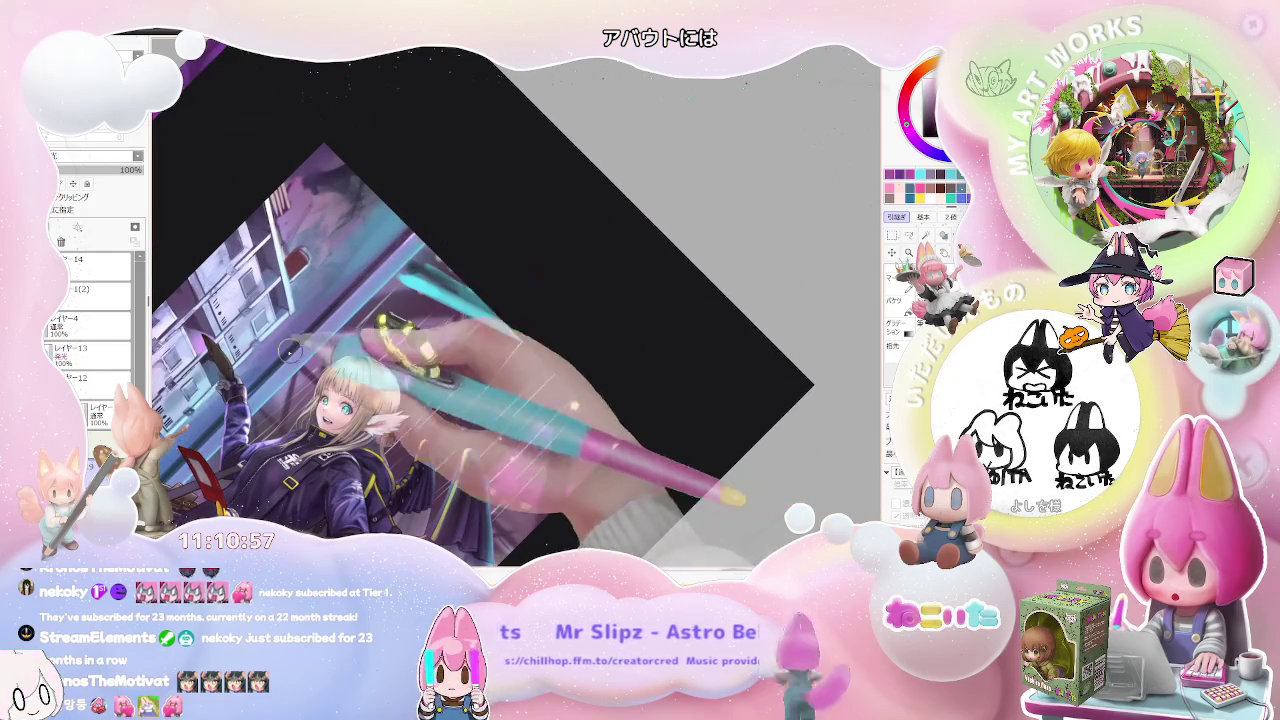
{"action": "scroll", "coordinate": [371, 327], "scroll_direction": "down", "scroll_amount": 2}
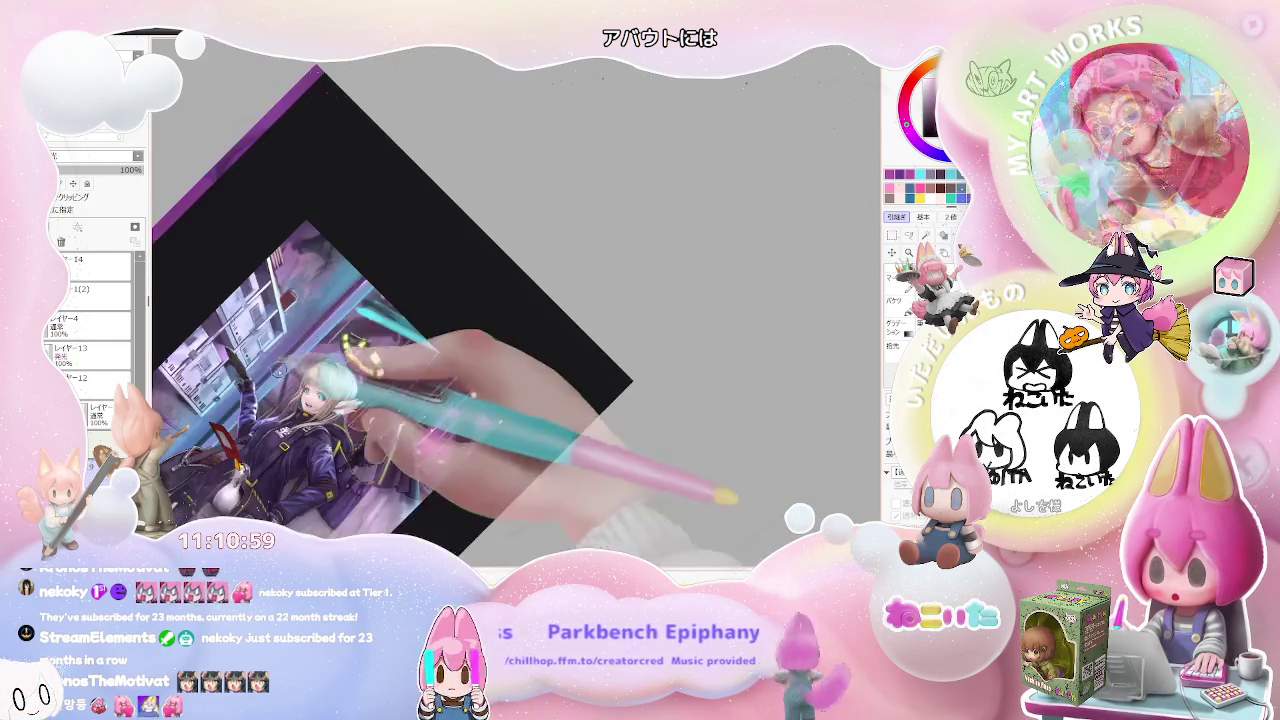
{"action": "scroll", "coordinate": [370, 326], "scroll_direction": "up", "scroll_amount": 2}
{"action": "scroll", "coordinate": [340, 330], "scroll_direction": "up", "scroll_amount": 2}
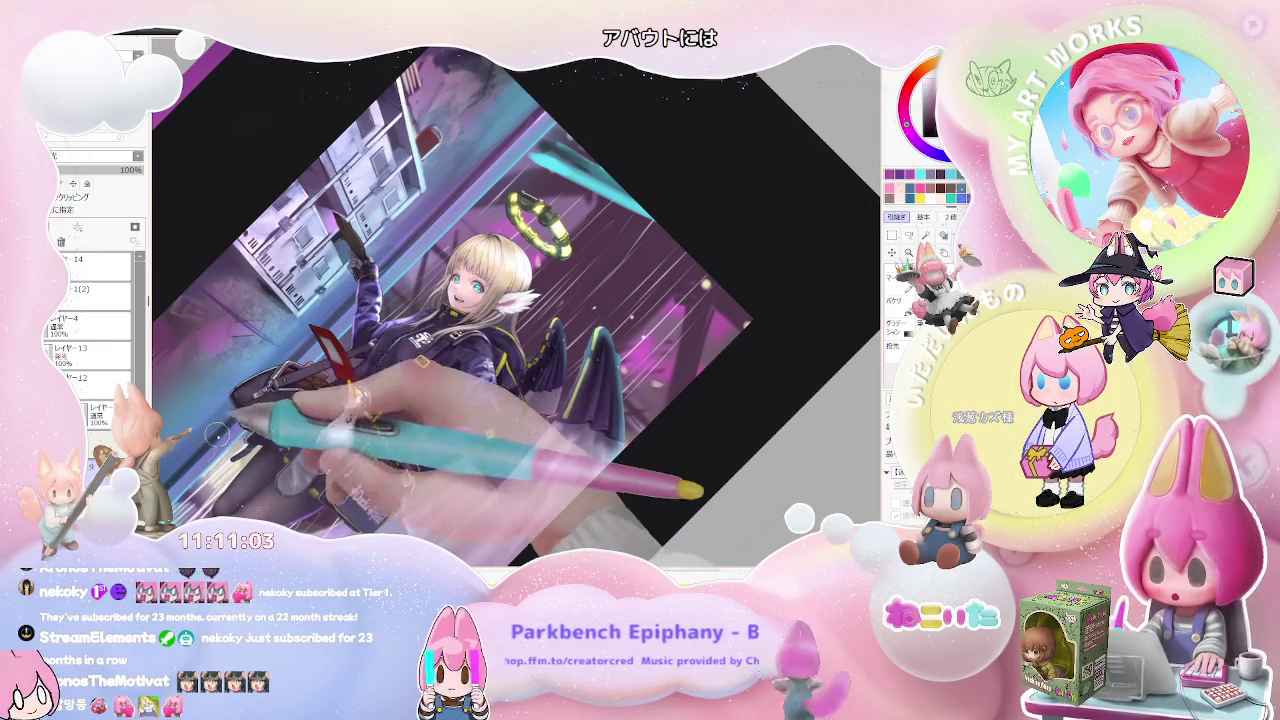
{"action": "scroll", "coordinate": [400, 300], "scroll_direction": "down", "scroll_amount": 1}
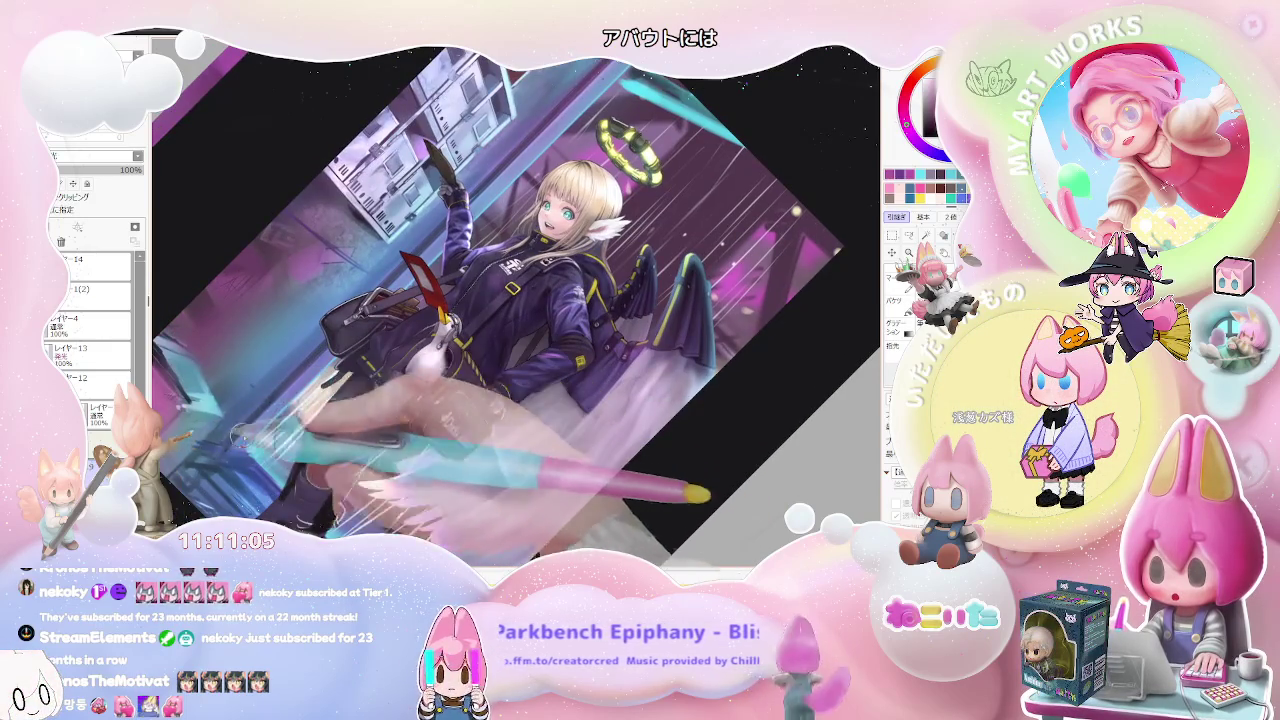
{"action": "scroll", "coordinate": [400, 300], "scroll_direction": "down", "scroll_amount": 2}
{"action": "left_click_drag", "start_coordinate": [520, 440], "coordinate": [322, 468]}
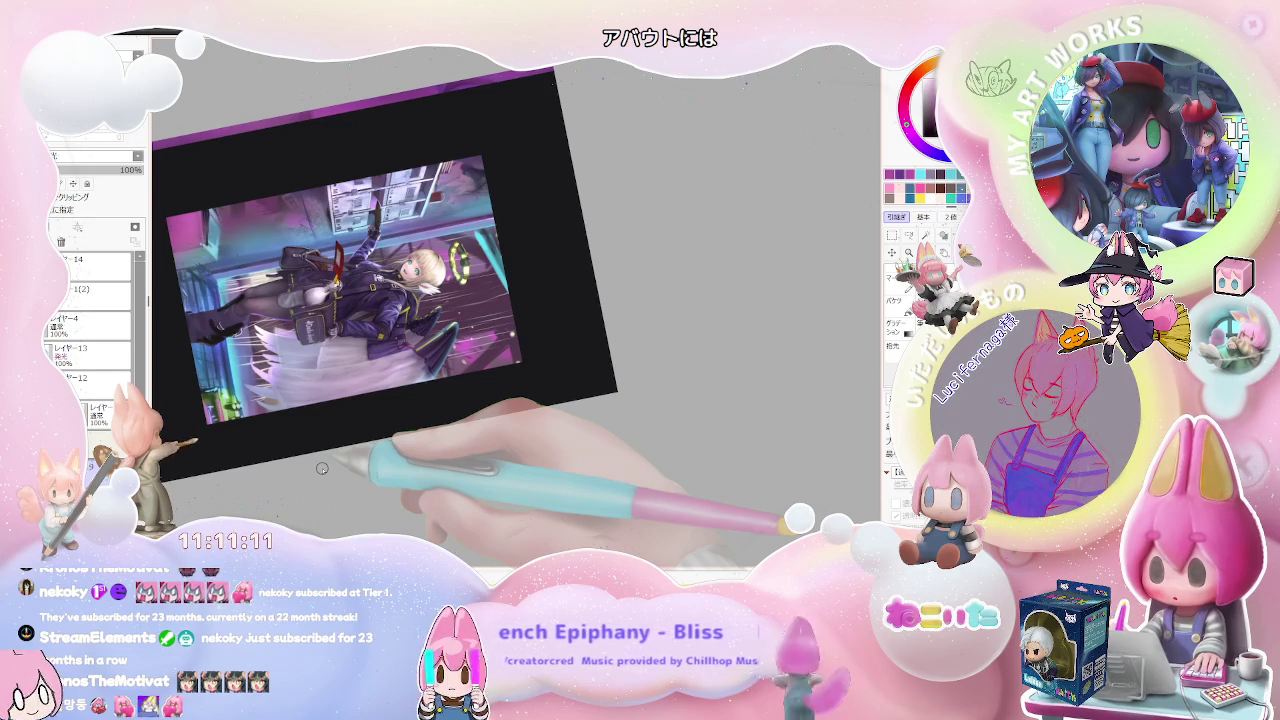
{"action": "scroll", "coordinate": [322, 468], "scroll_direction": "down", "scroll_amount": 1}
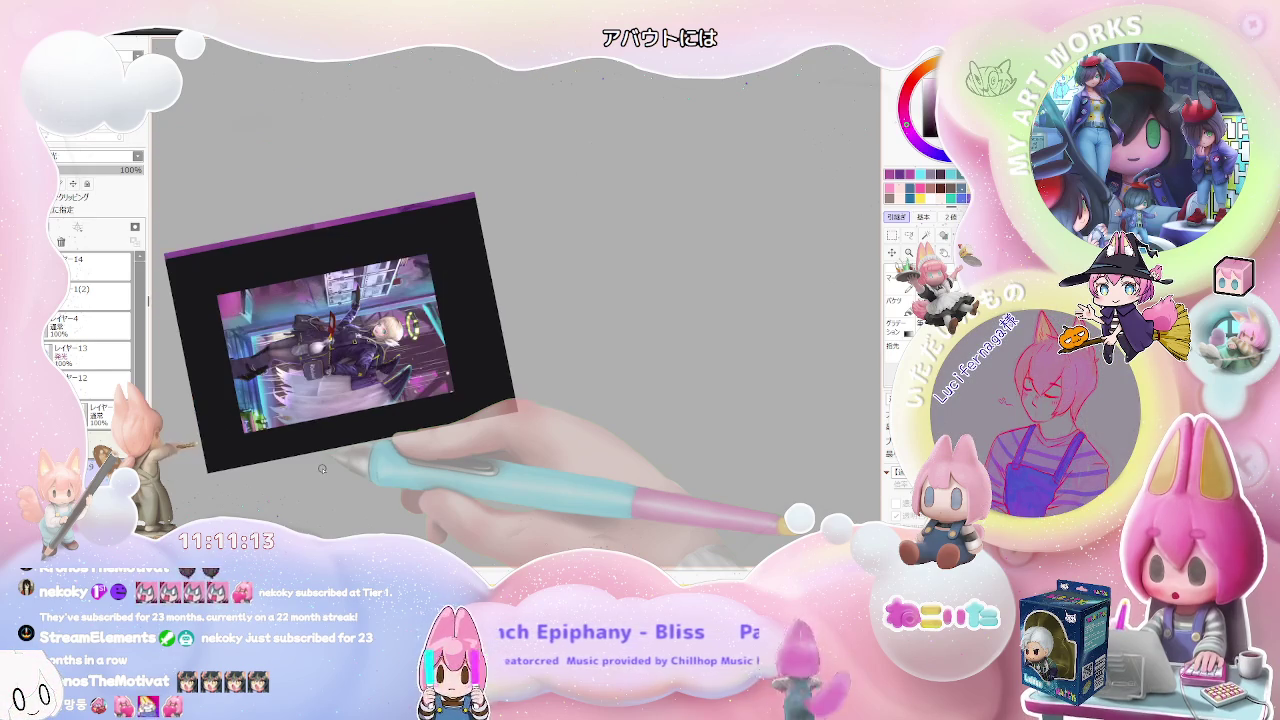
{"action": "left_click_drag", "start_coordinate": [322, 468], "coordinate": [322, 468]}
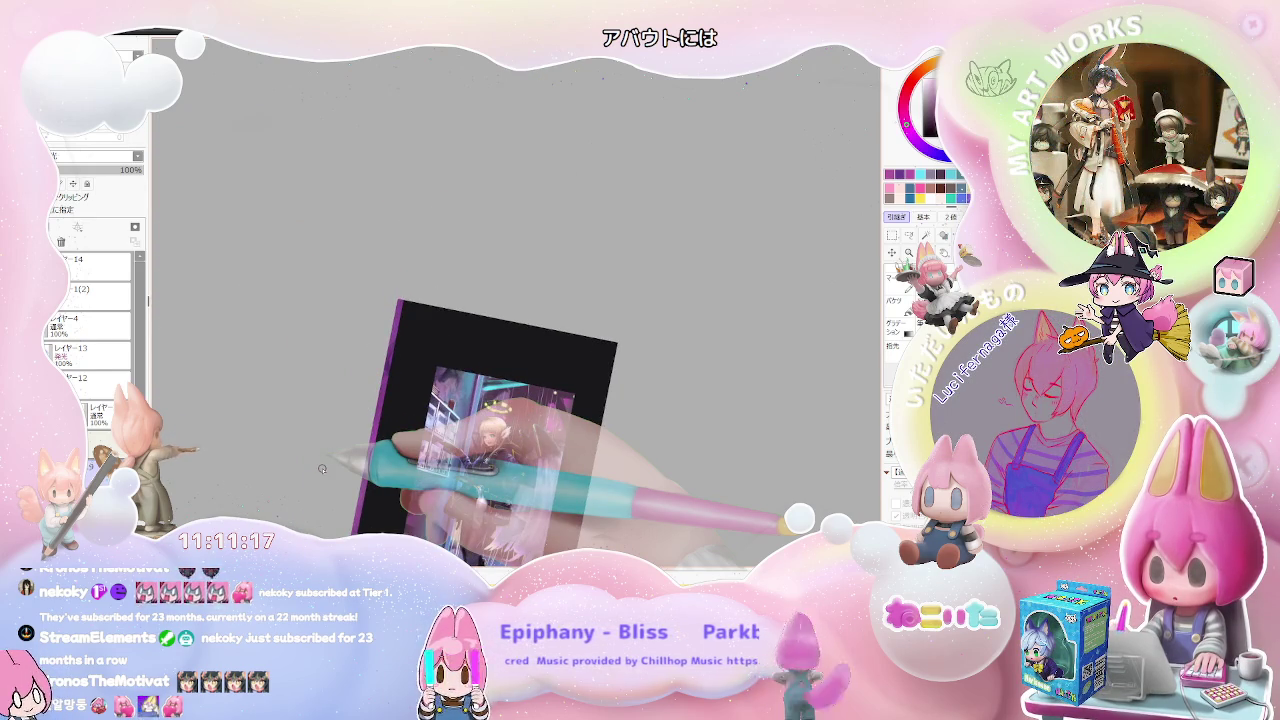
Step: Reset the view upright, then tilt and enlarge it around the girl's face
{"action": "key", "text": "Home"}
{"action": "scroll", "coordinate": [322, 468], "scroll_direction": "up", "scroll_amount": 1}
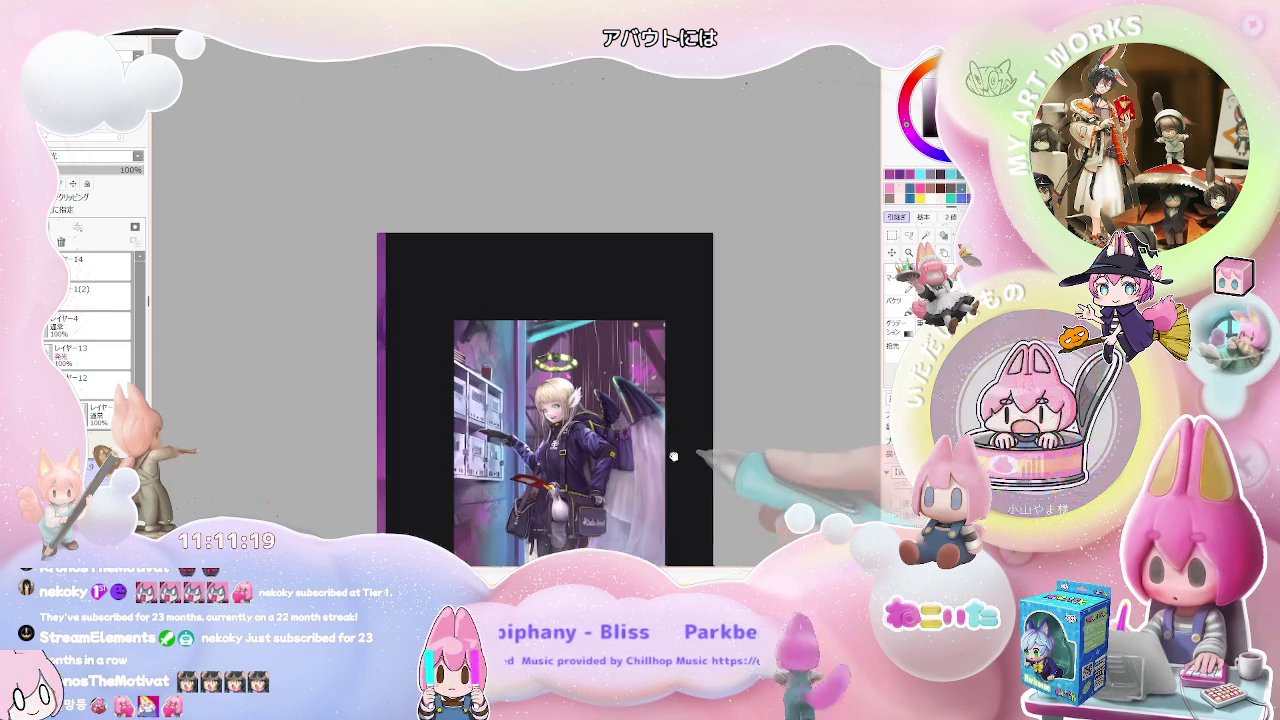
{"action": "key", "text": "Delete"}
{"action": "left_click_drag", "start_coordinate": [579, 401], "coordinate": [374, 343]}
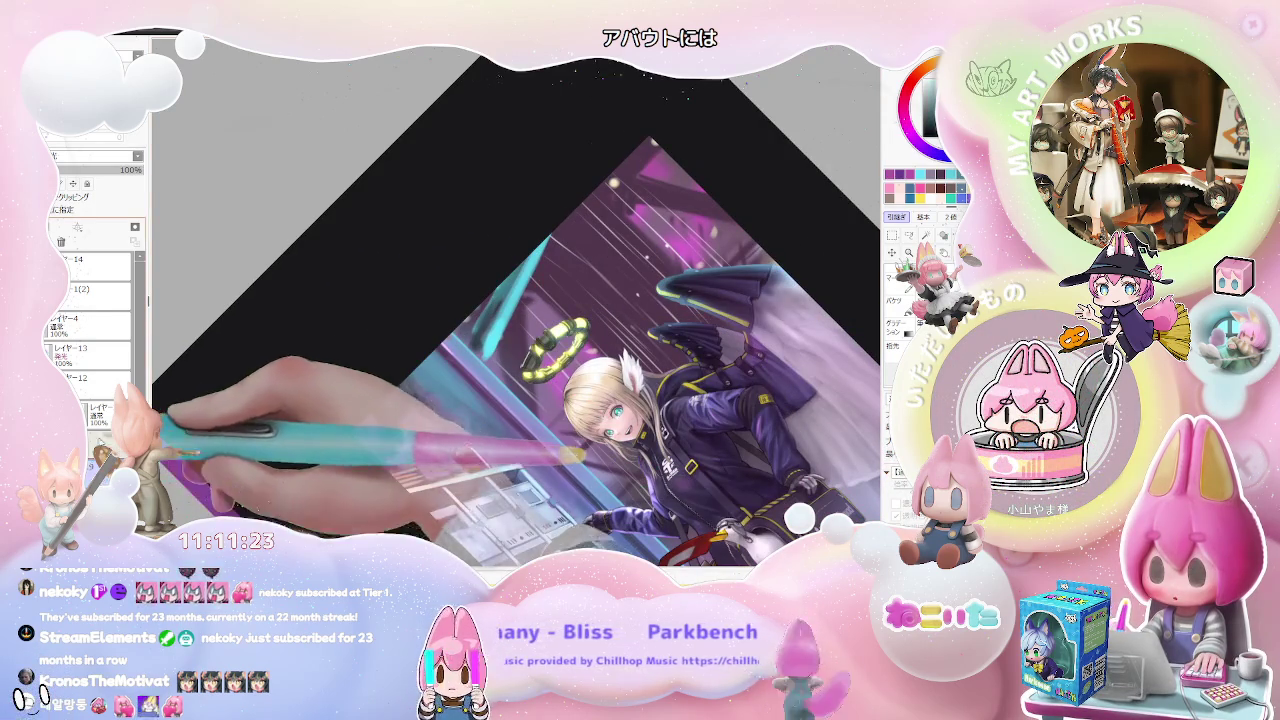
{"action": "key", "text": "End"}
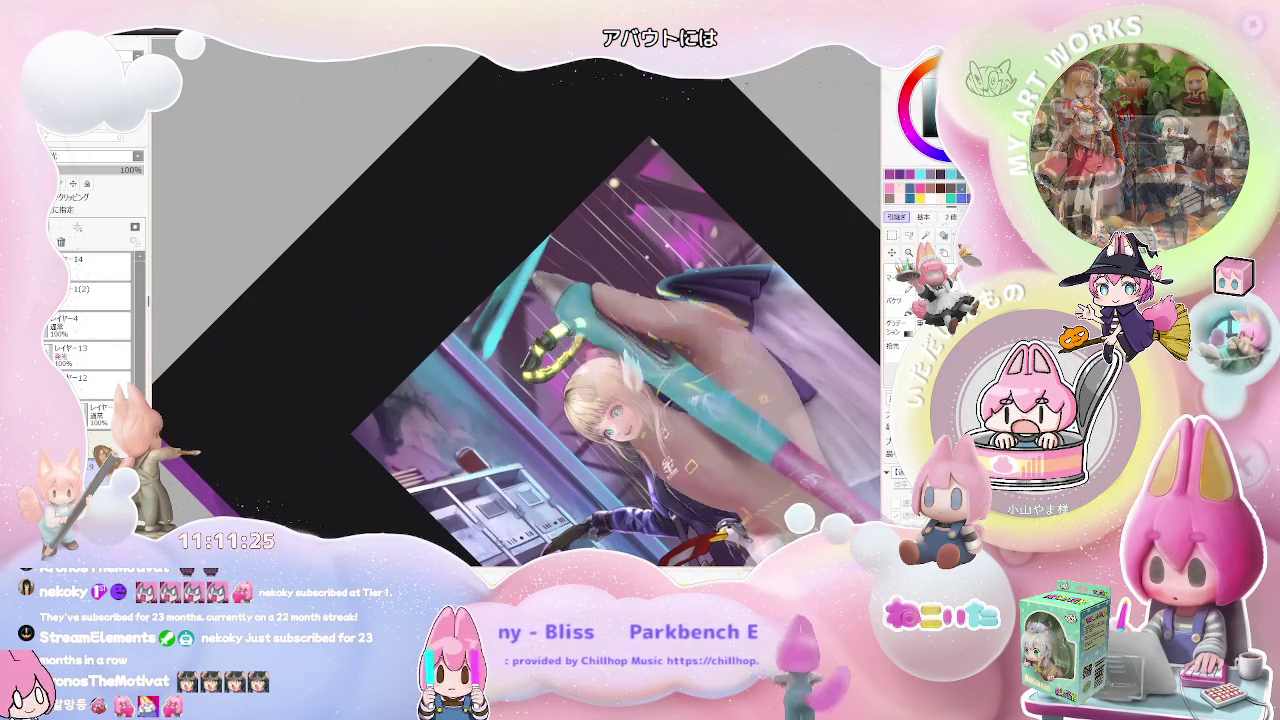
{"action": "key", "text": "End"}
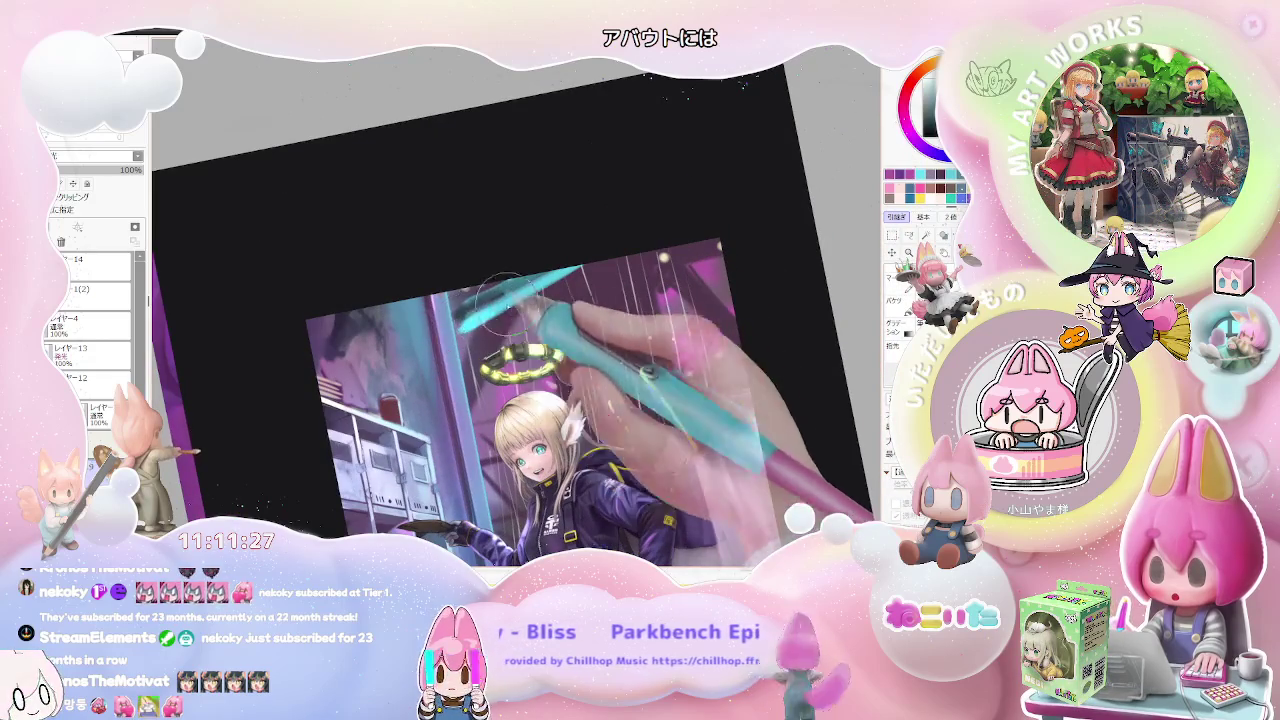
Step: Enlarge the brush, return the view upright, and mirror the canvas horizontally to check the composition
{"action": "key", "text": "bracketright"}
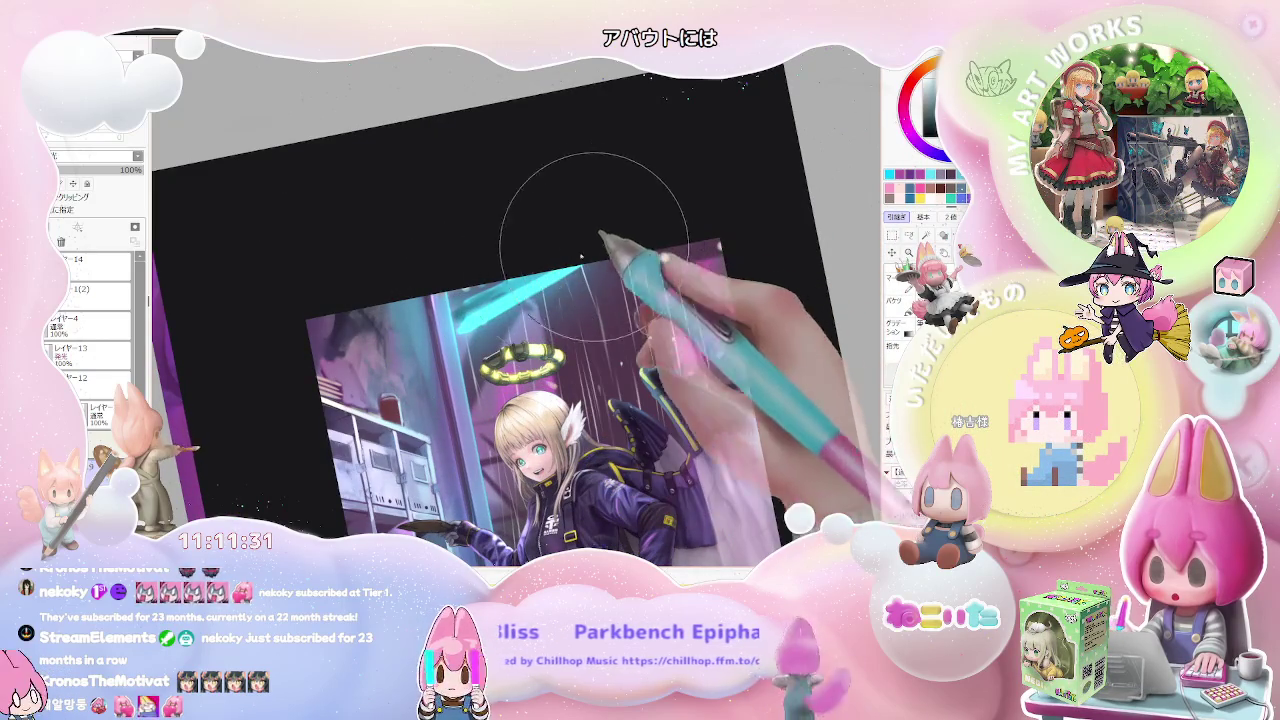
{"action": "key", "text": "ctrl+minus"}
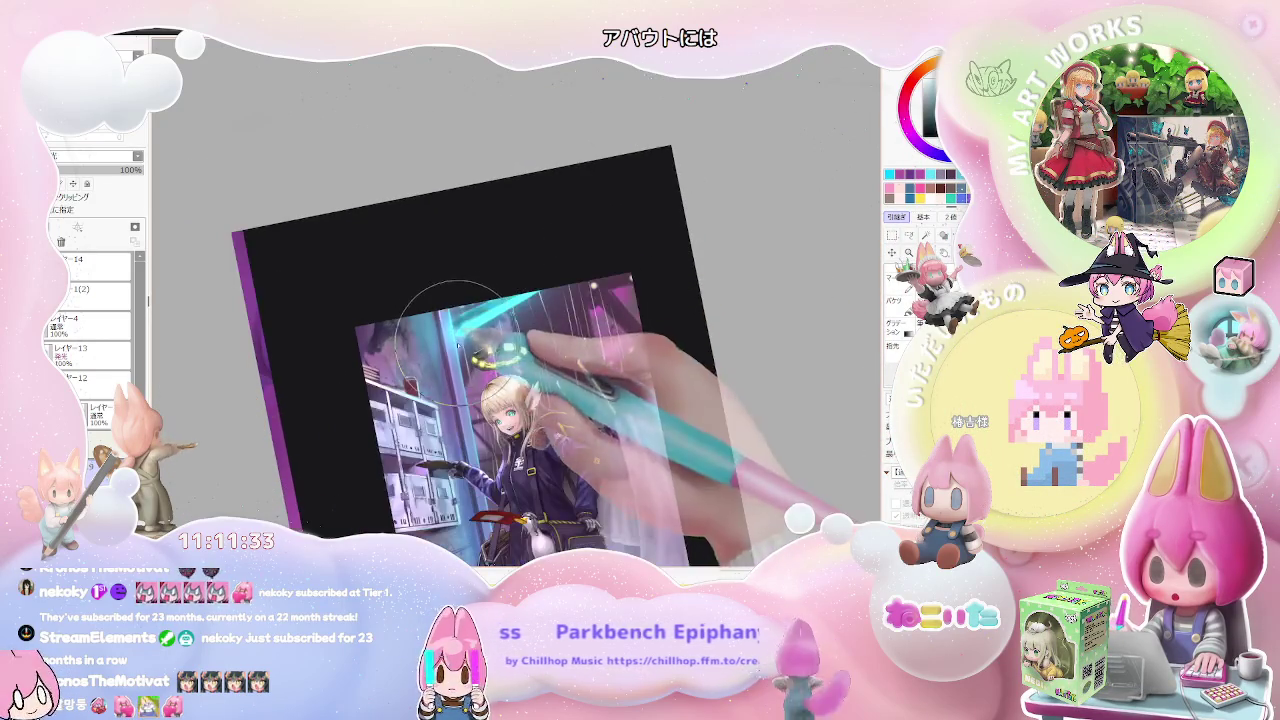
{"action": "key", "text": "End"}
{"action": "key", "text": "End"}
{"action": "key", "text": "Home"}
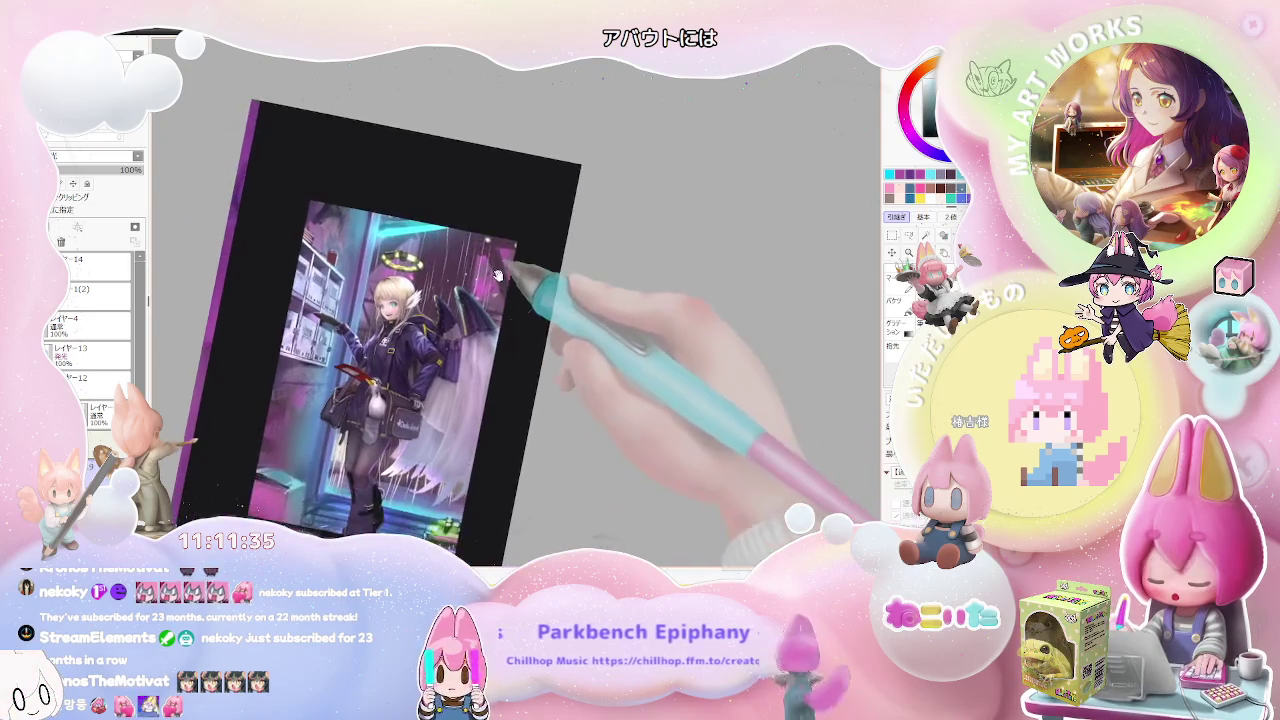
{"action": "key", "text": "ctrl+plus"}
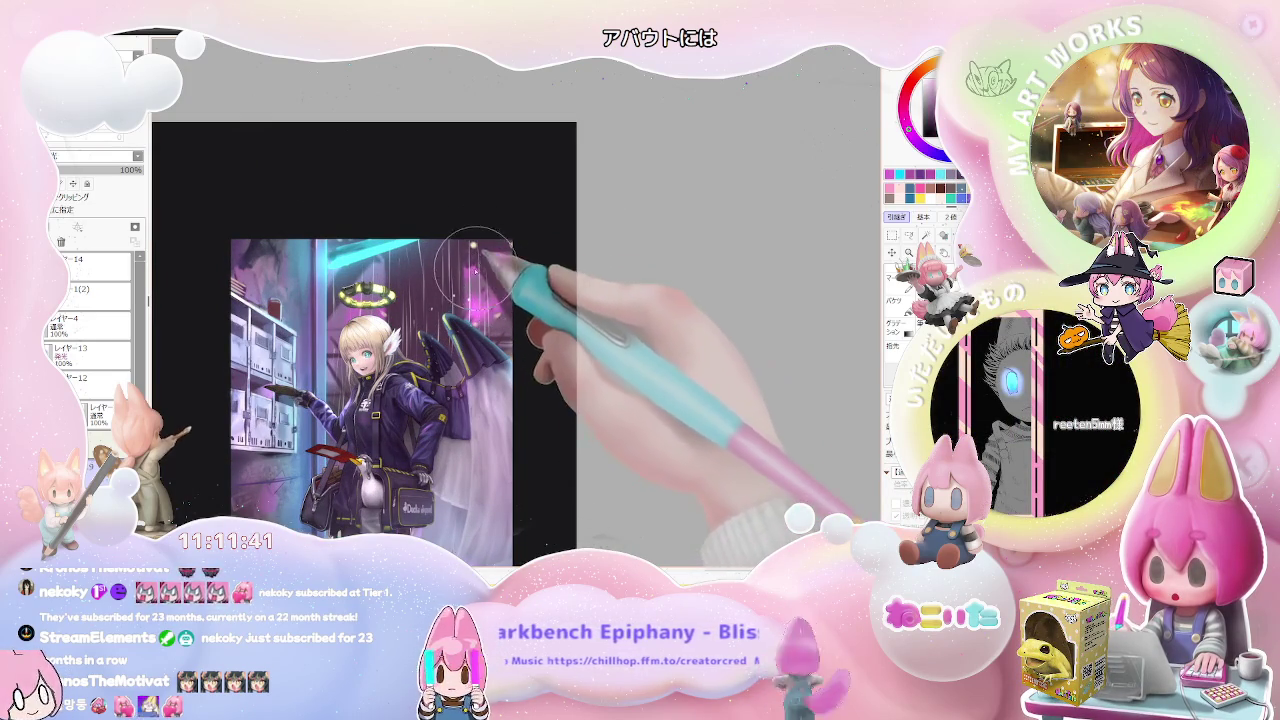
{"action": "key", "text": "Insert"}
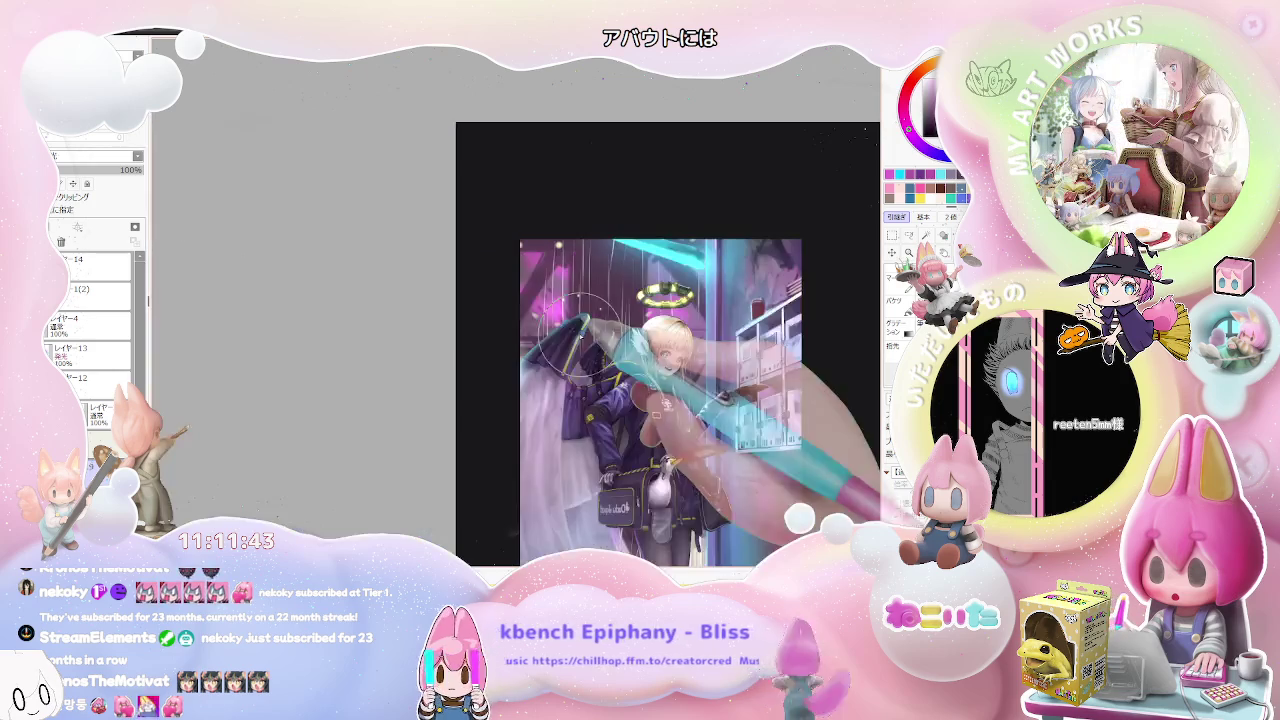
{"action": "left_click_drag", "start_coordinate": [800, 400], "coordinate": [465, 336]}
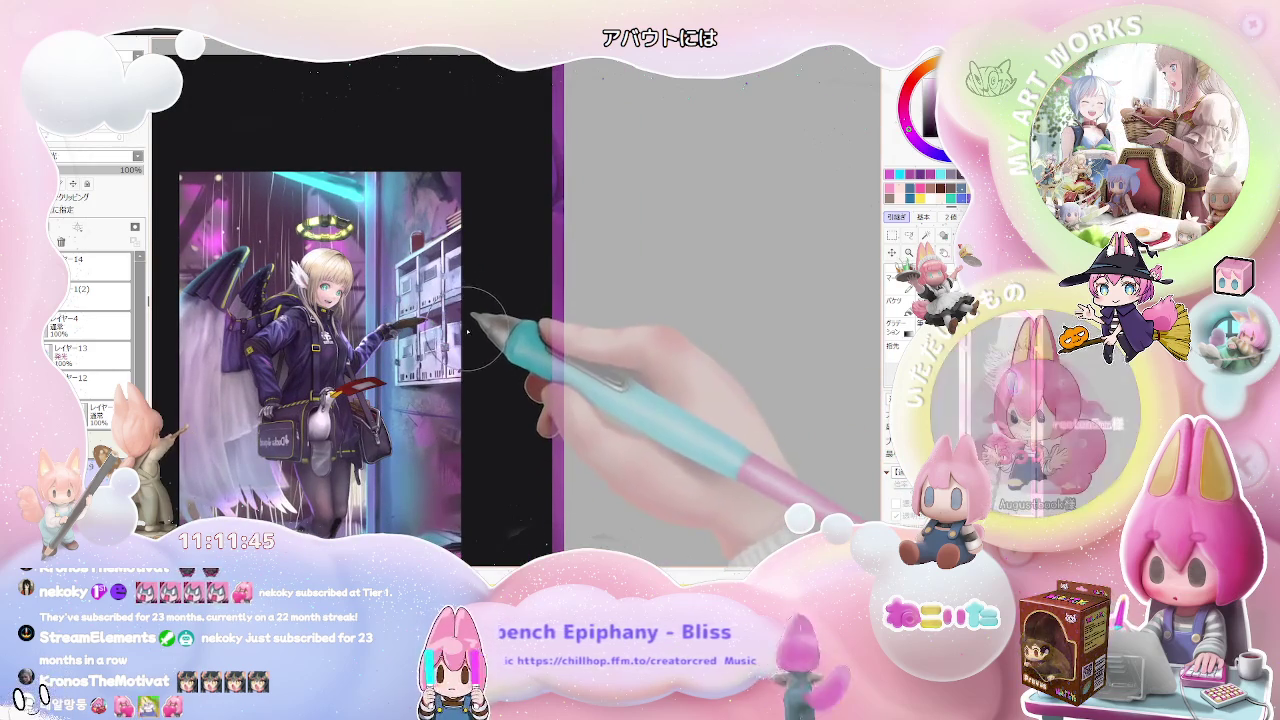
Step: Tilt the canvas view clockwise and zoom in and out to inspect the artwork
{"action": "scroll", "coordinate": [465, 336], "scroll_direction": "down", "scroll_amount": 1}
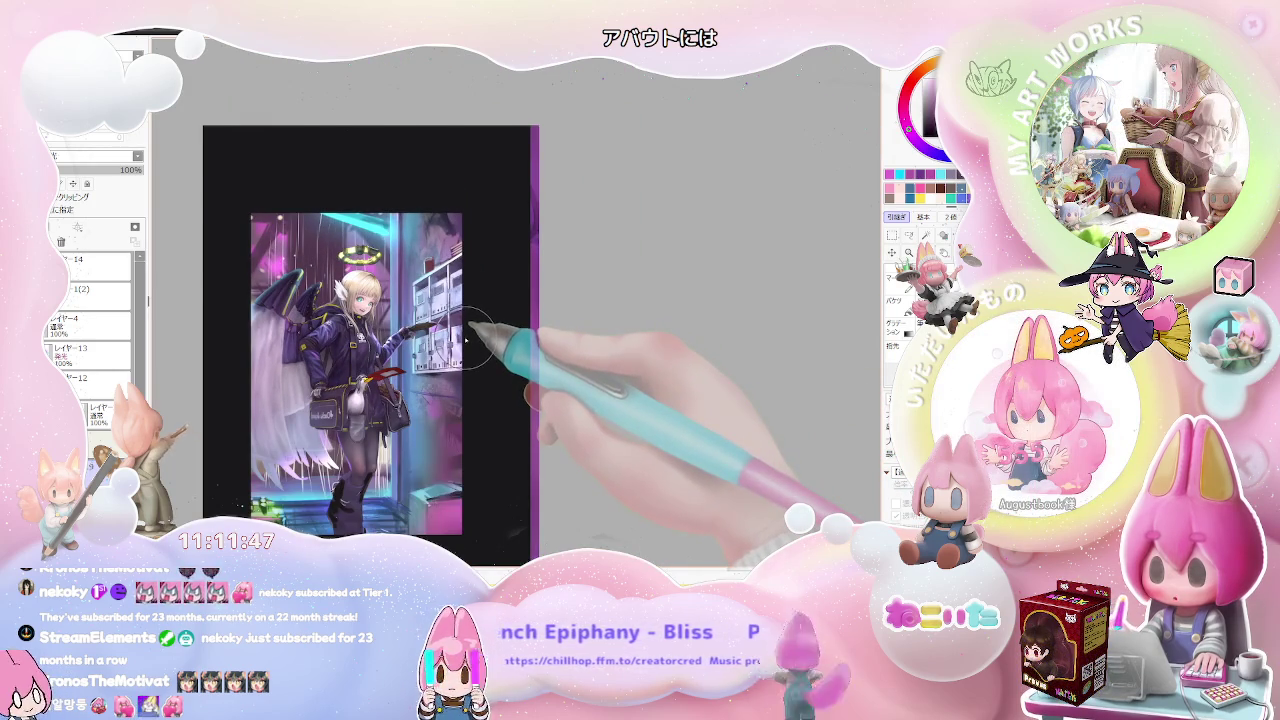
{"action": "key", "text": "End"}
{"action": "scroll", "coordinate": [460, 205], "scroll_direction": "up", "scroll_amount": 1}
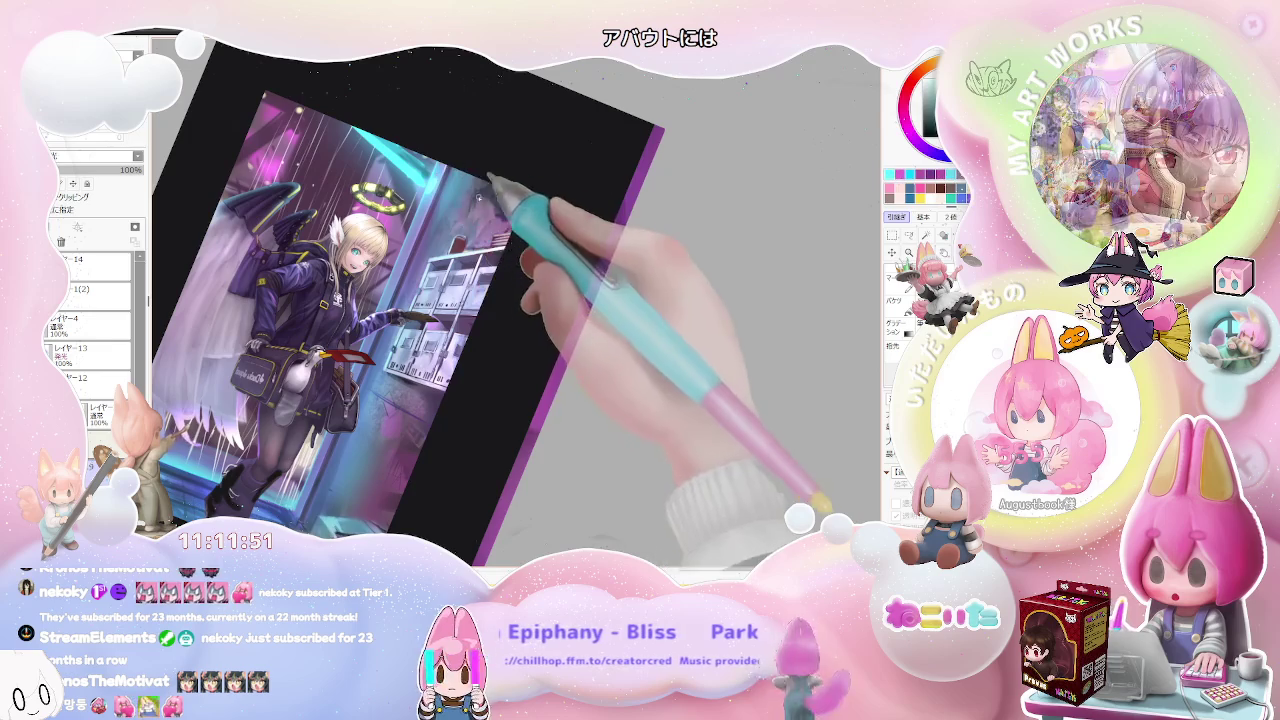
{"action": "scroll", "coordinate": [434, 200], "scroll_direction": "up", "scroll_amount": 1}
{"action": "scroll", "coordinate": [432, 250], "scroll_direction": "up", "scroll_amount": 1}
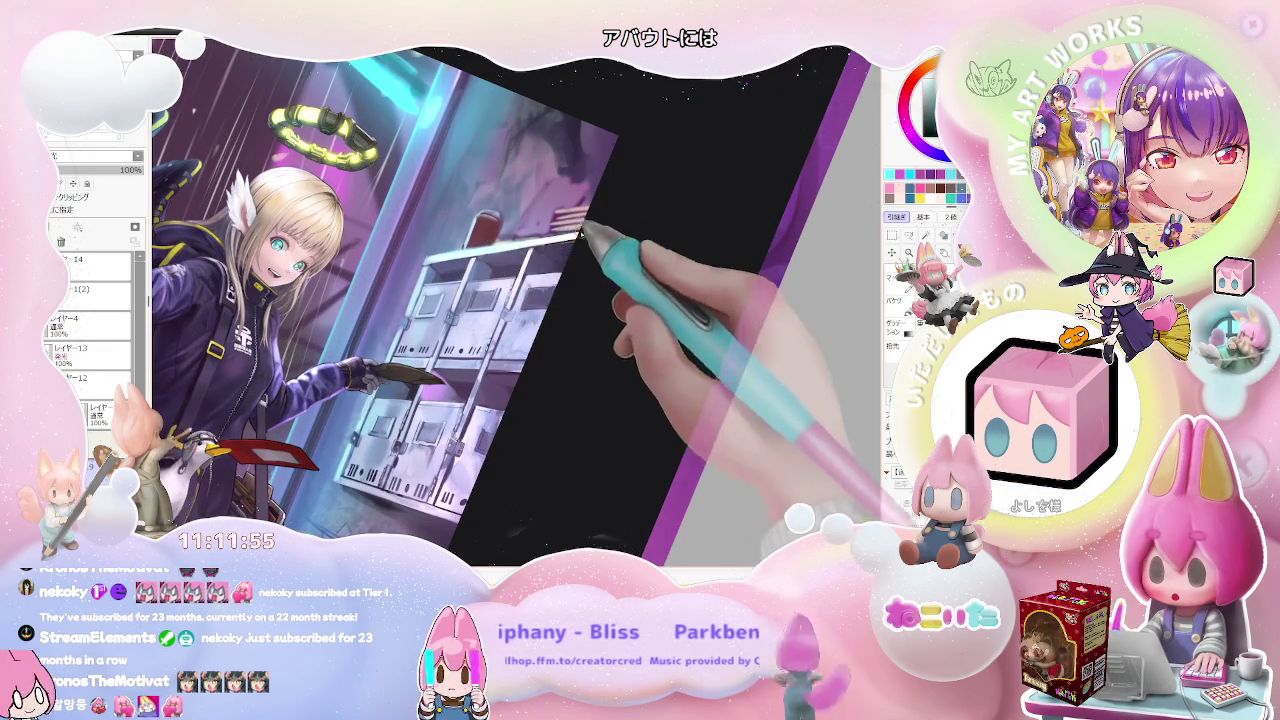
{"action": "scroll", "coordinate": [450, 300], "scroll_direction": "down", "scroll_amount": 1}
{"action": "scroll", "coordinate": [450, 300], "scroll_direction": "down", "scroll_amount": 1}
{"action": "scroll", "coordinate": [450, 300], "scroll_direction": "down", "scroll_amount": 1}
{"action": "scroll", "coordinate": [450, 300], "scroll_direction": "down", "scroll_amount": 1}
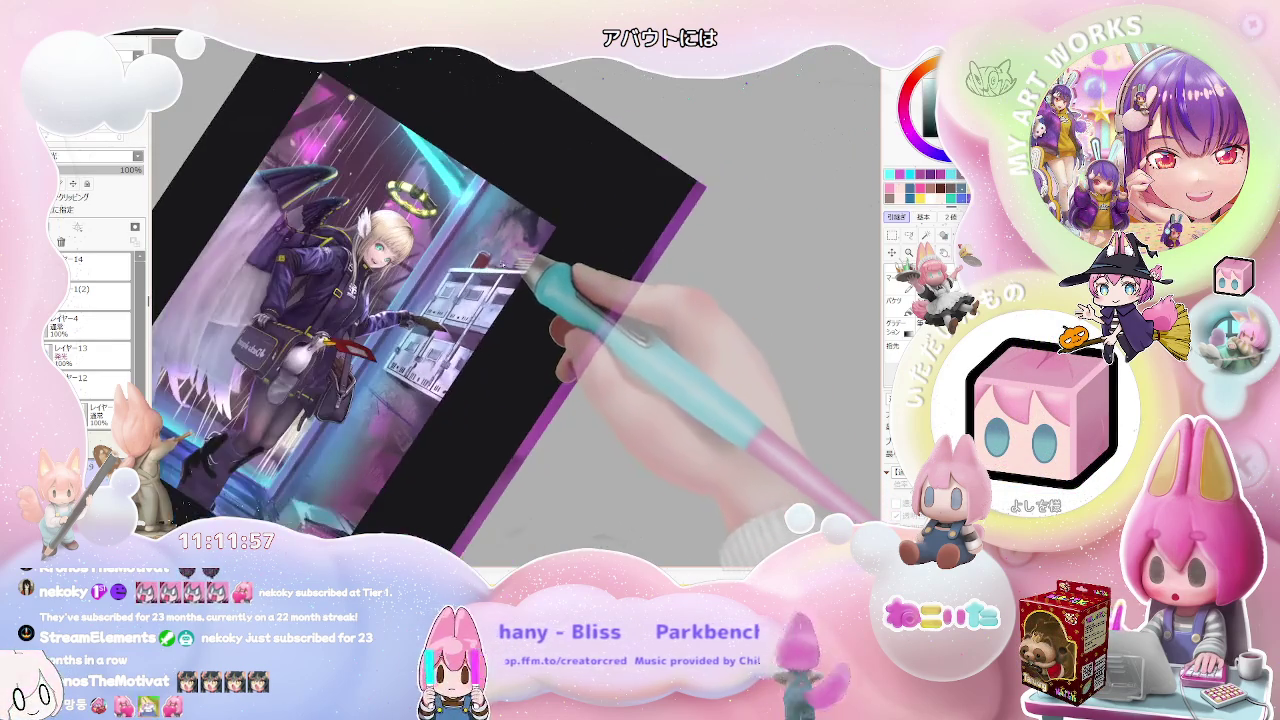
{"action": "scroll", "coordinate": [520, 270], "scroll_direction": "up", "scroll_amount": 1}
{"action": "scroll", "coordinate": [520, 270], "scroll_direction": "up", "scroll_amount": 1}
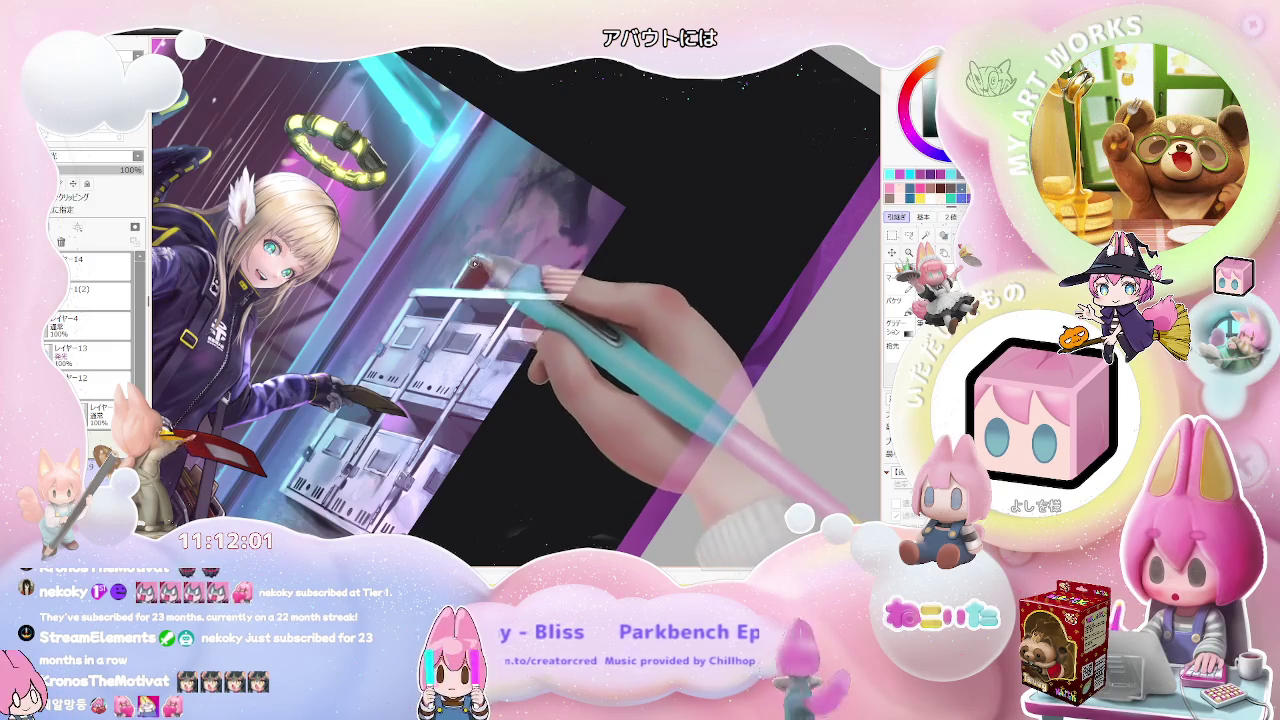
{"action": "scroll", "coordinate": [500, 300], "scroll_direction": "down", "scroll_amount": 1}
{"action": "scroll", "coordinate": [500, 300], "scroll_direction": "down", "scroll_amount": 1}
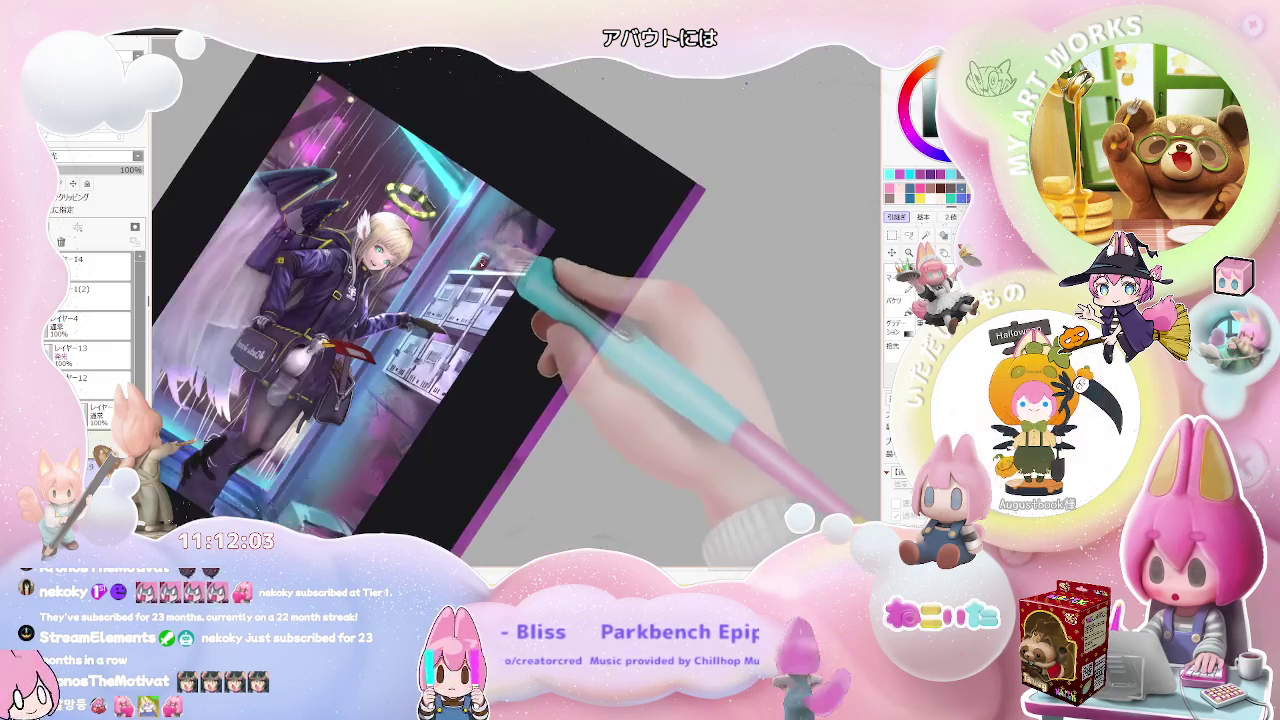
{"action": "scroll", "coordinate": [509, 212], "scroll_direction": "down", "scroll_amount": 1}
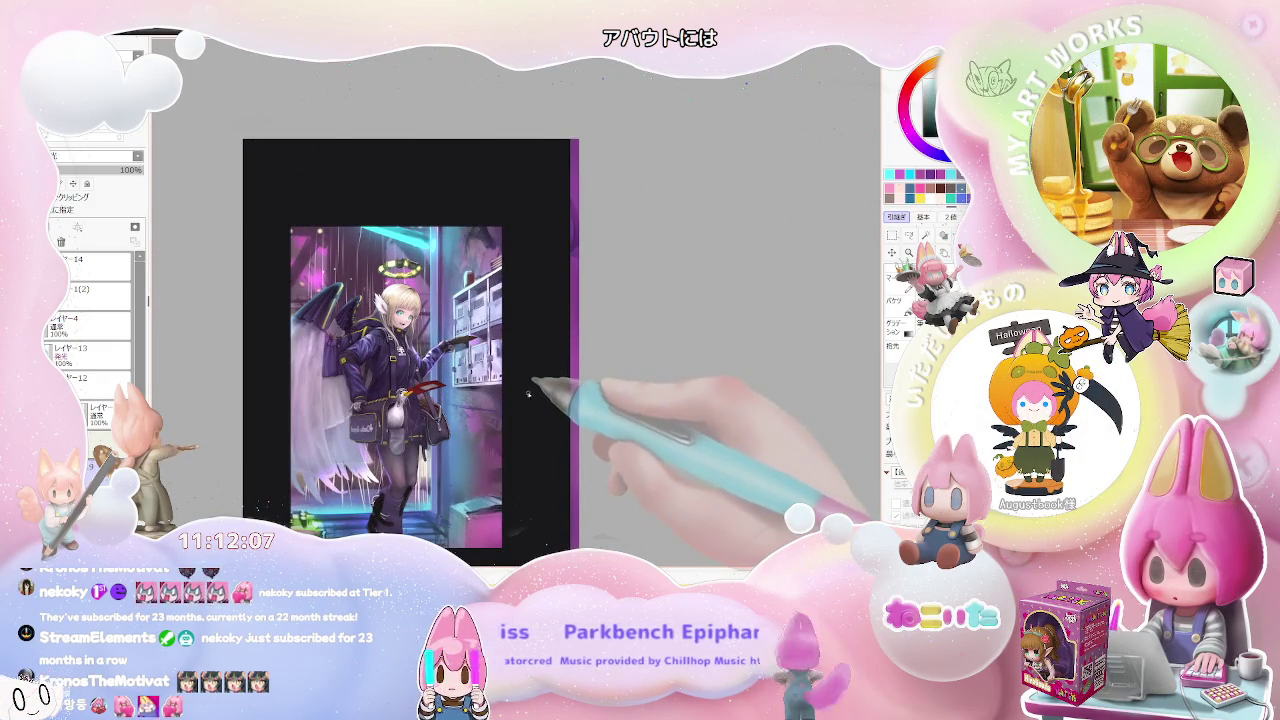
Step: Mirror the view and rotate and zoom around the girl, then frame the whole illustration
{"action": "key", "text": "h"}
{"action": "mouse_move", "coordinate": [729, 414]}
{"action": "left_mouse_down"}
{"action": "mouse_move", "coordinate": [663, 486]}
{"action": "mouse_move", "coordinate": [600, 470]}
{"action": "left_mouse_up"}
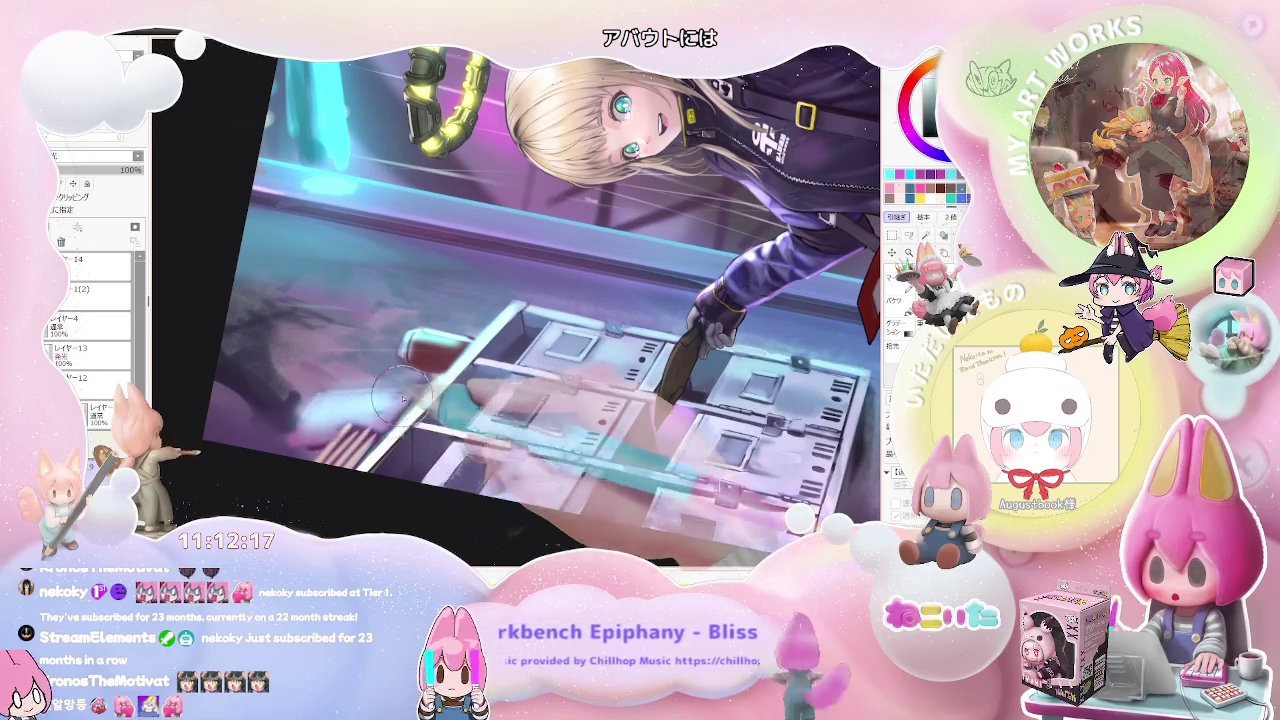
{"action": "key", "text": "ctrl+minus"}
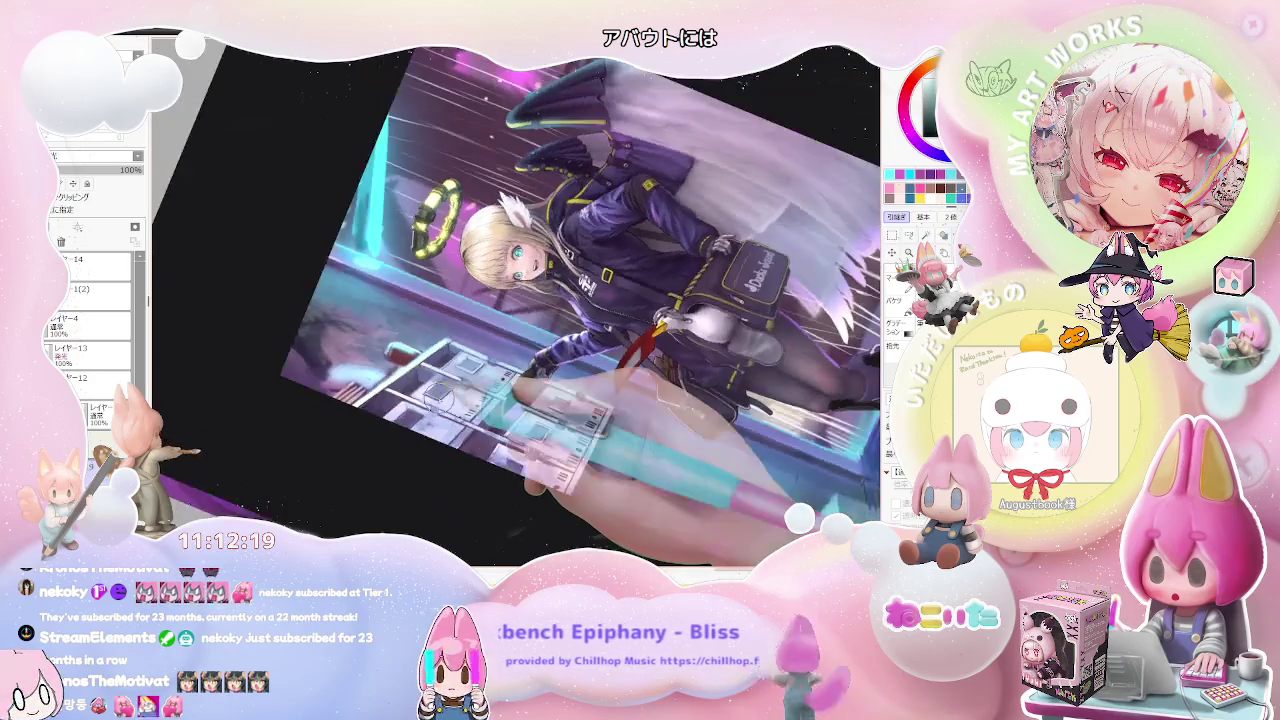
{"action": "key", "text": "Home"}
{"action": "key", "text": "ctrl+minus"}
{"action": "key", "text": "ctrl+minus"}
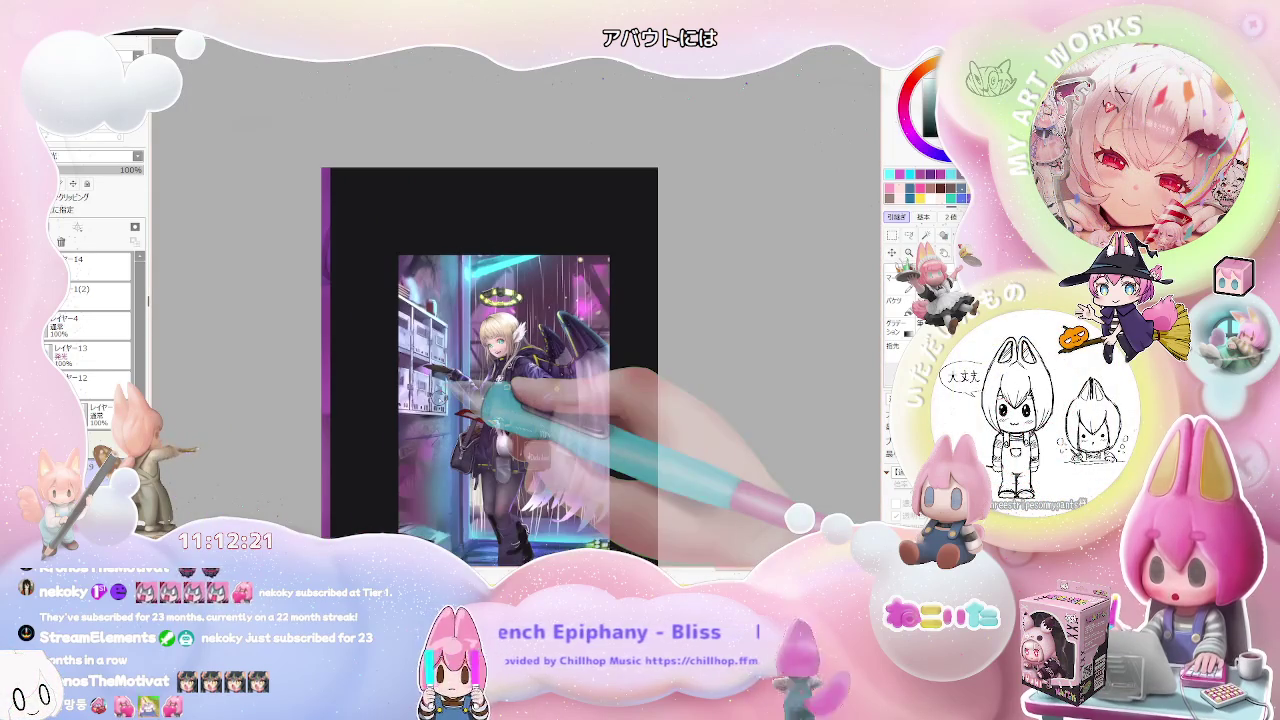
{"action": "key", "text": "End"}
{"action": "key", "text": "End"}
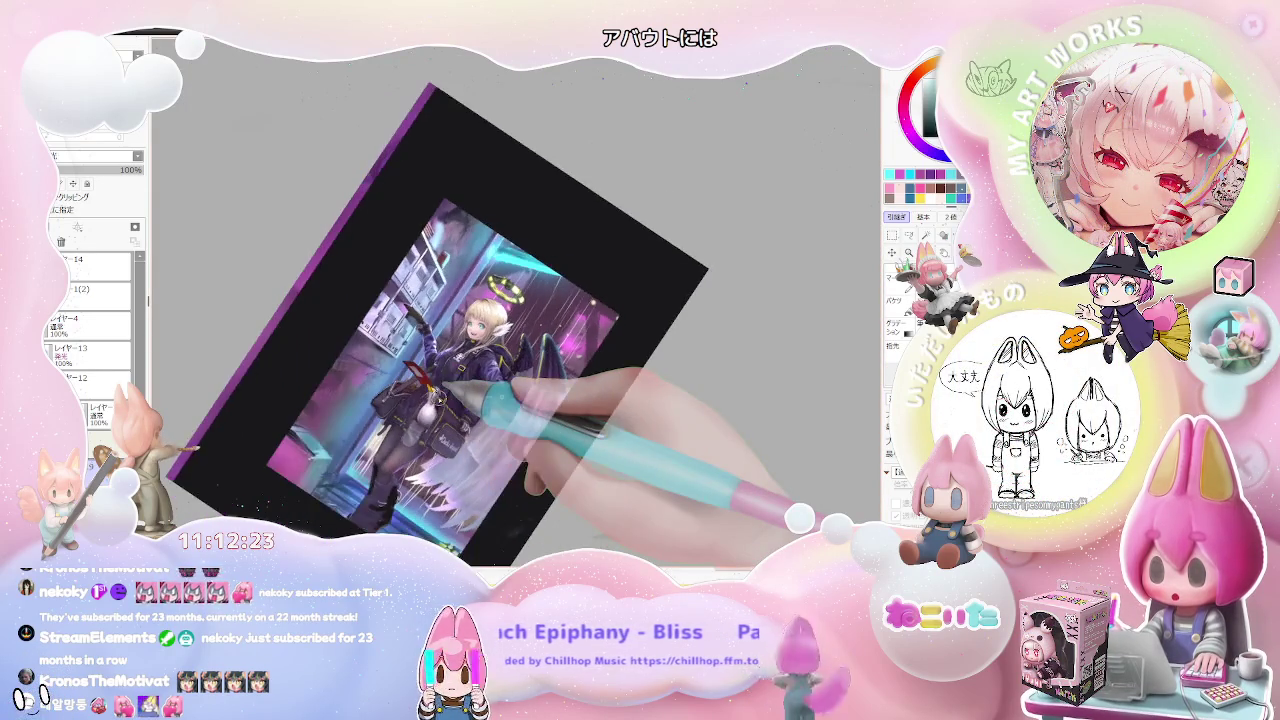
{"action": "key", "text": "ctrl+plus"}
{"action": "key", "text": "ctrl+plus"}
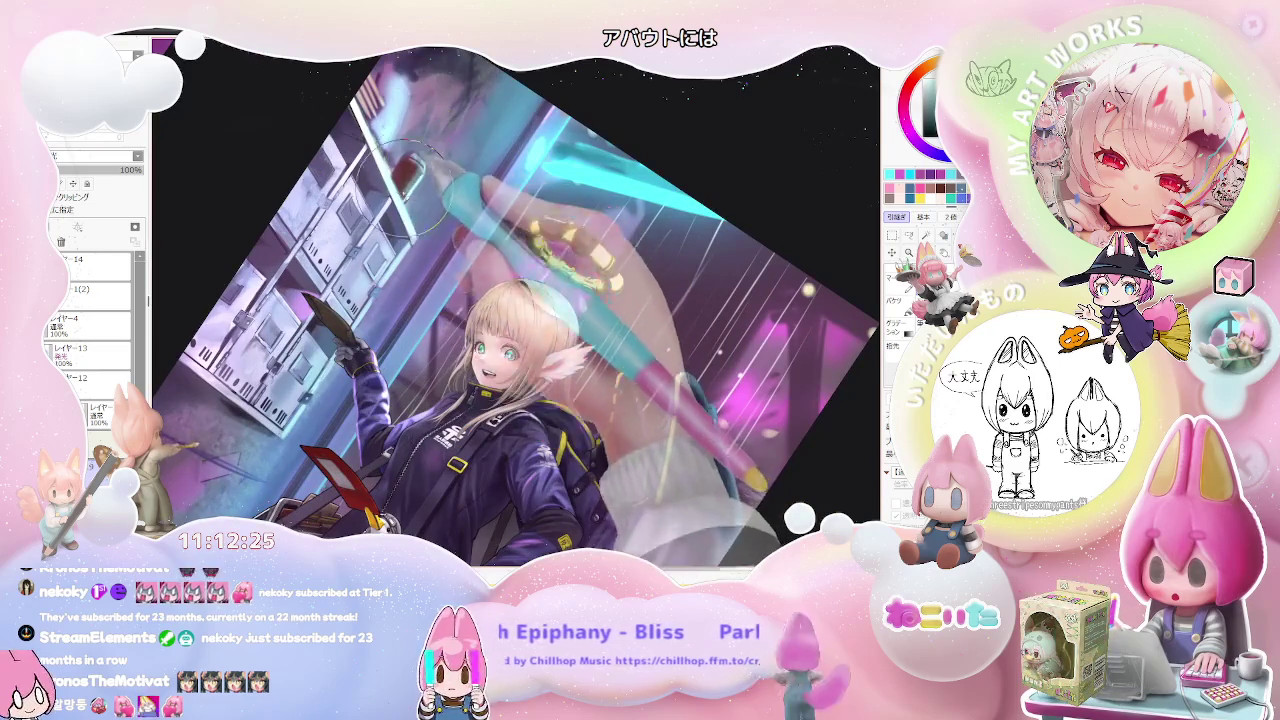
{"action": "key", "text": "ctrl+minus"}
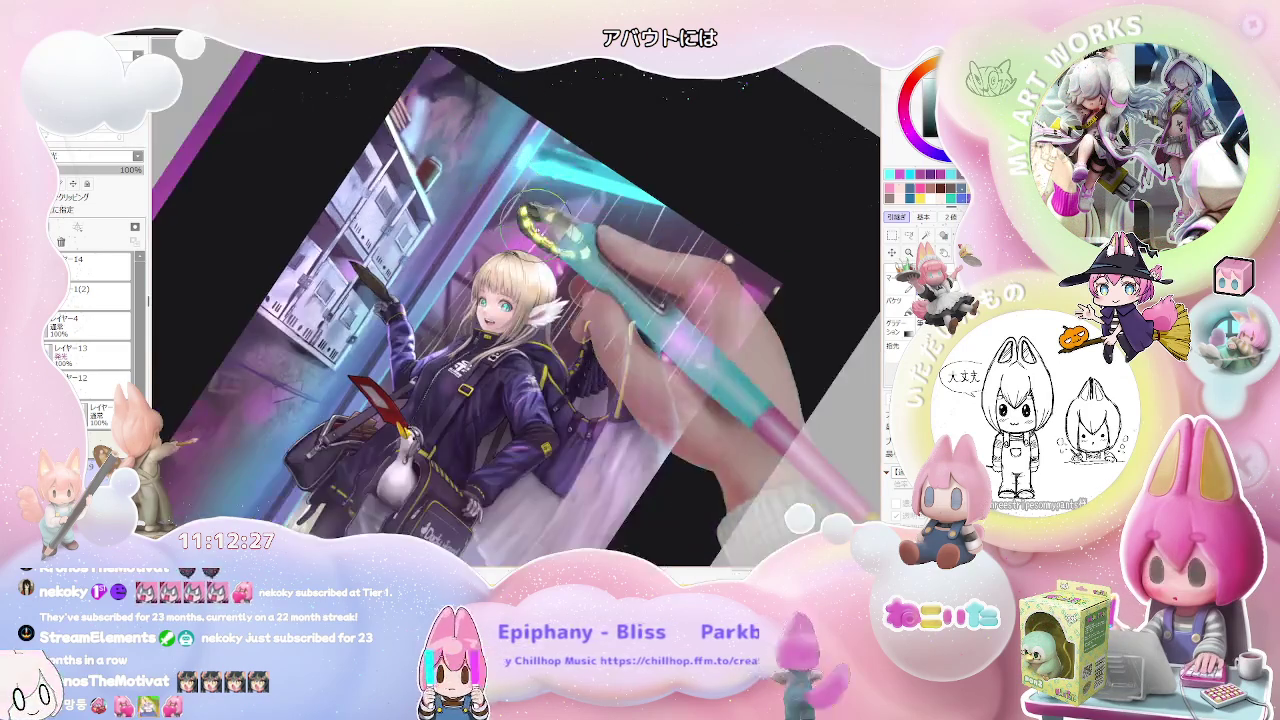
{"action": "key", "text": "ctrl+minus"}
{"action": "left_click_drag", "start_coordinate": [640, 380], "coordinate": [442, 323]}
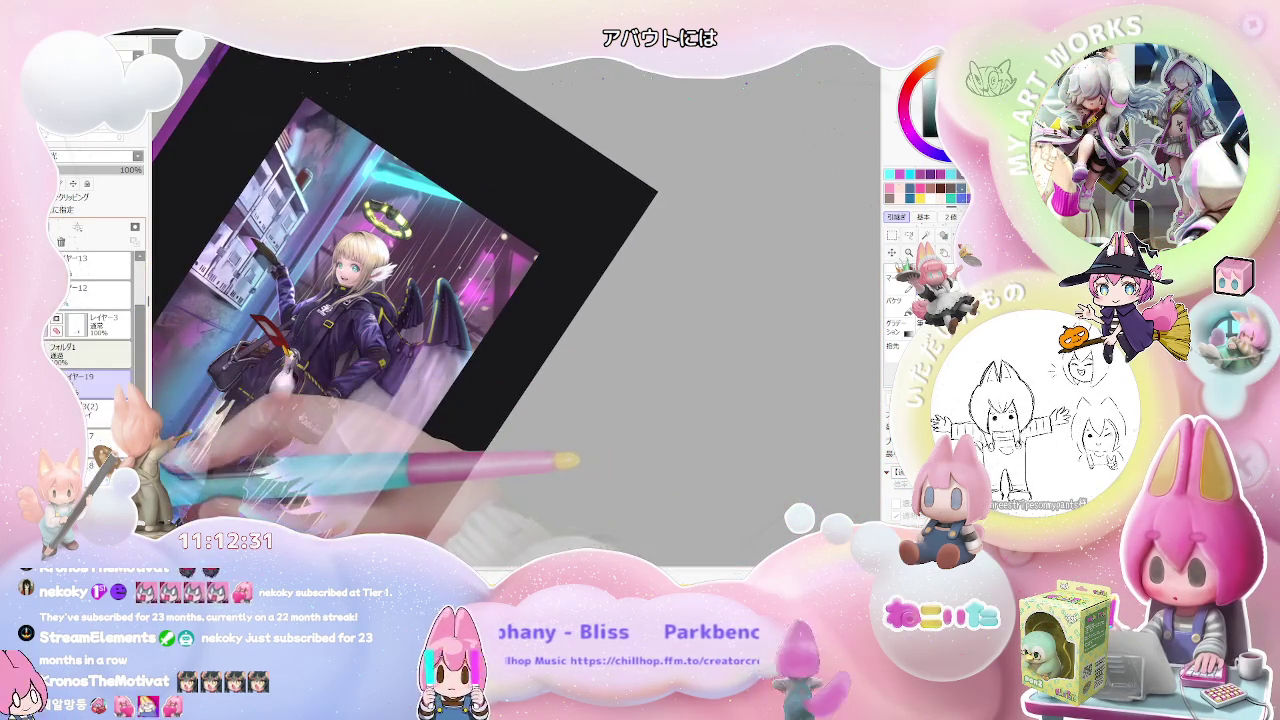
Step: Hide Folder (2) so only the rain-streaked doorway and mailboxes remain visible
{"action": "scroll", "coordinate": [90, 330], "scroll_direction": "down", "scroll_amount": 3}
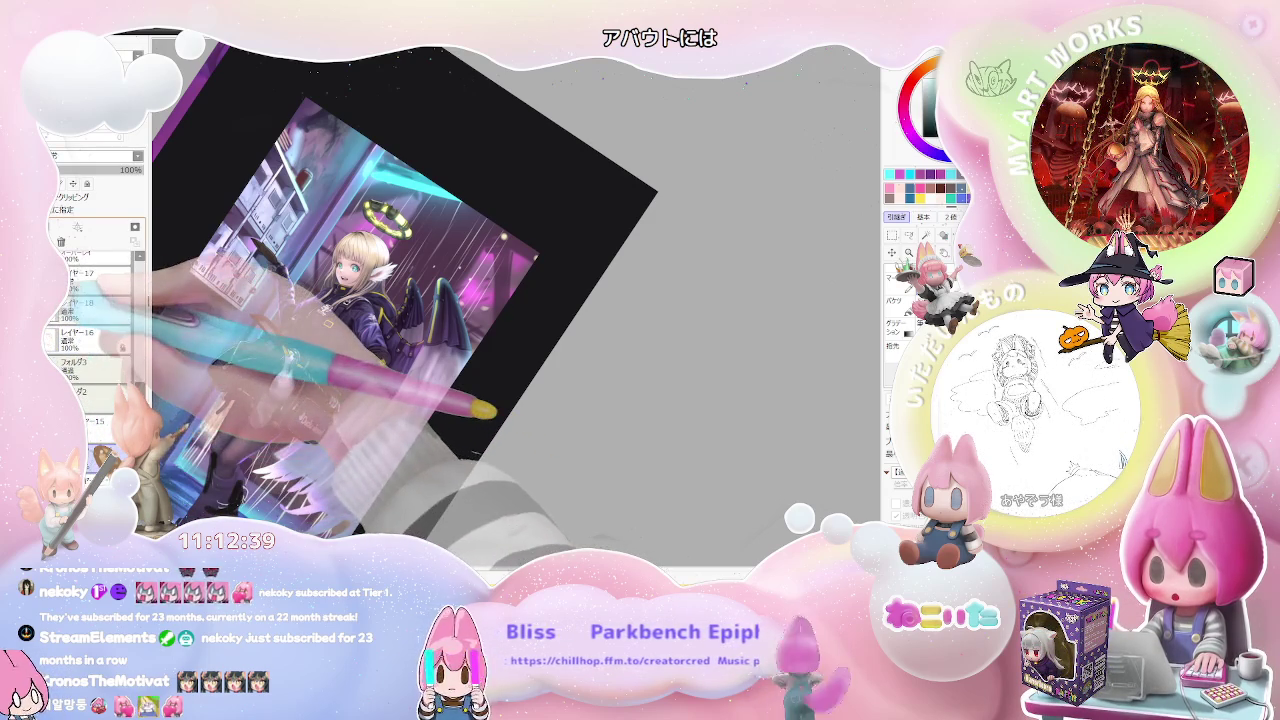
{"action": "scroll", "coordinate": [141, 362], "scroll_direction": "up", "scroll_amount": 3}
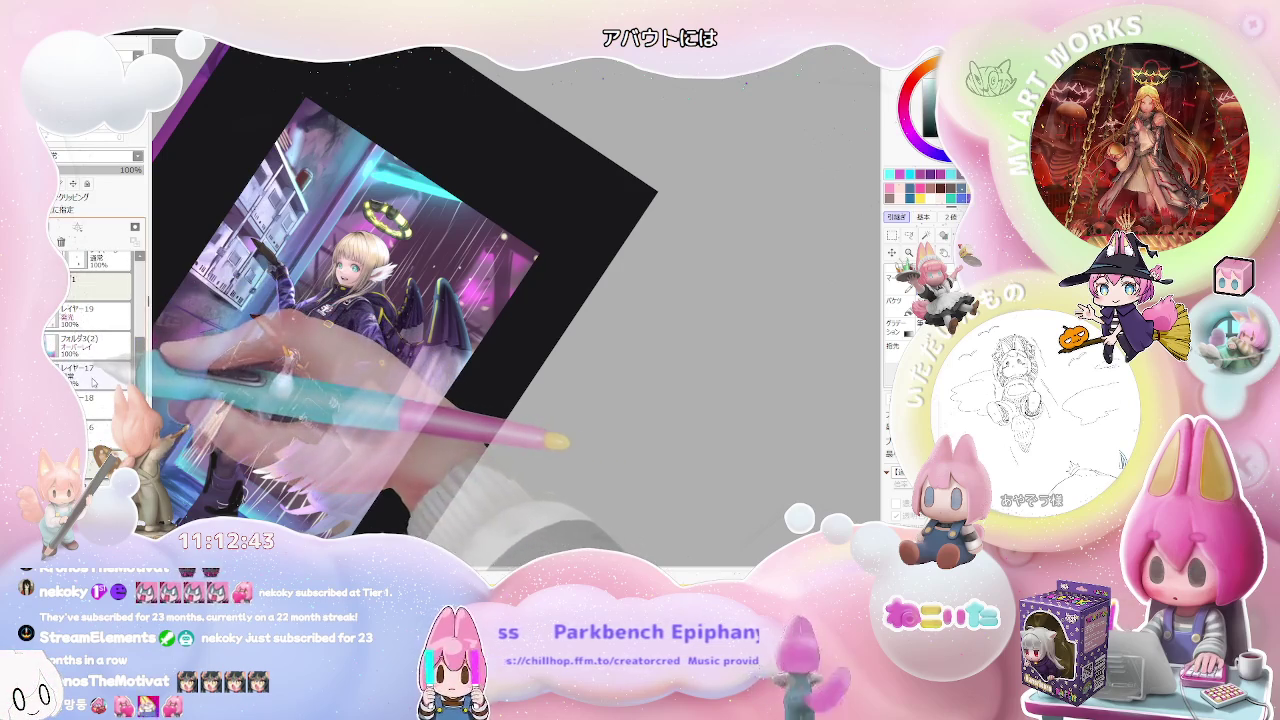
{"action": "left_click", "coordinate": [55, 370]}
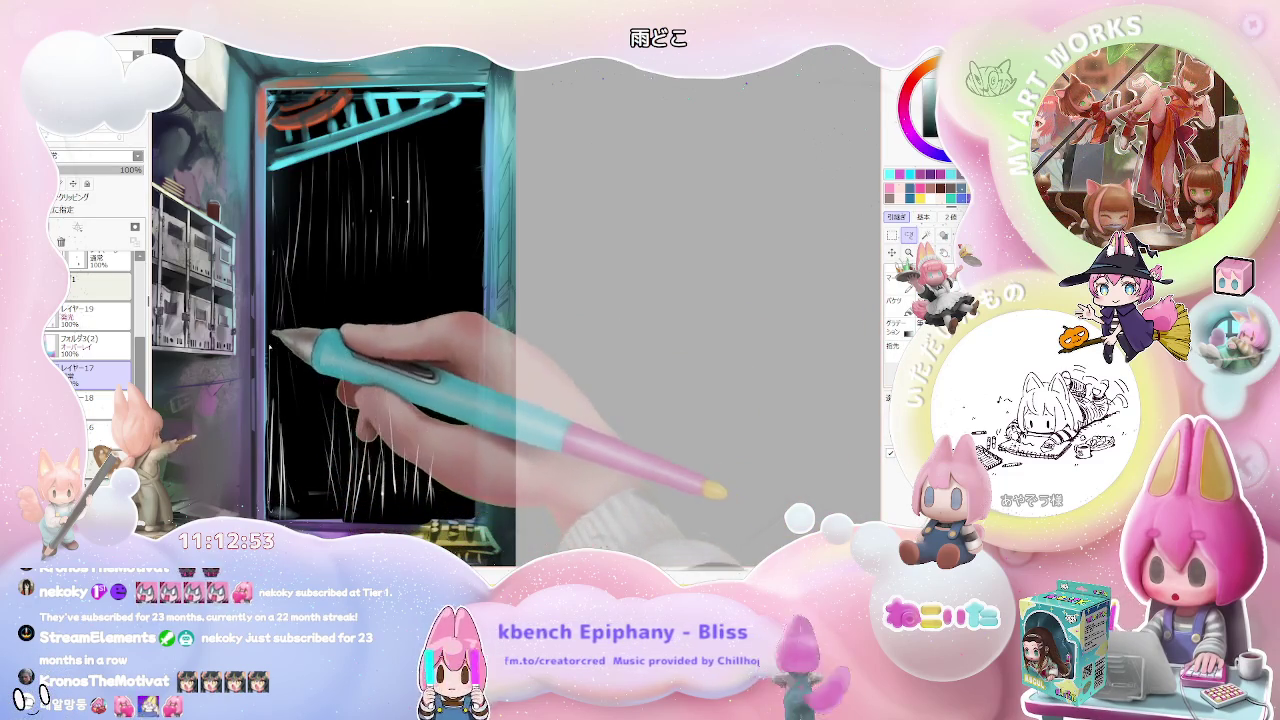
Step: Draw a thin curved stroke across the top of the dark doorway
{"action": "left_click_drag", "start_coordinate": [298, 140], "coordinate": [453, 265]}
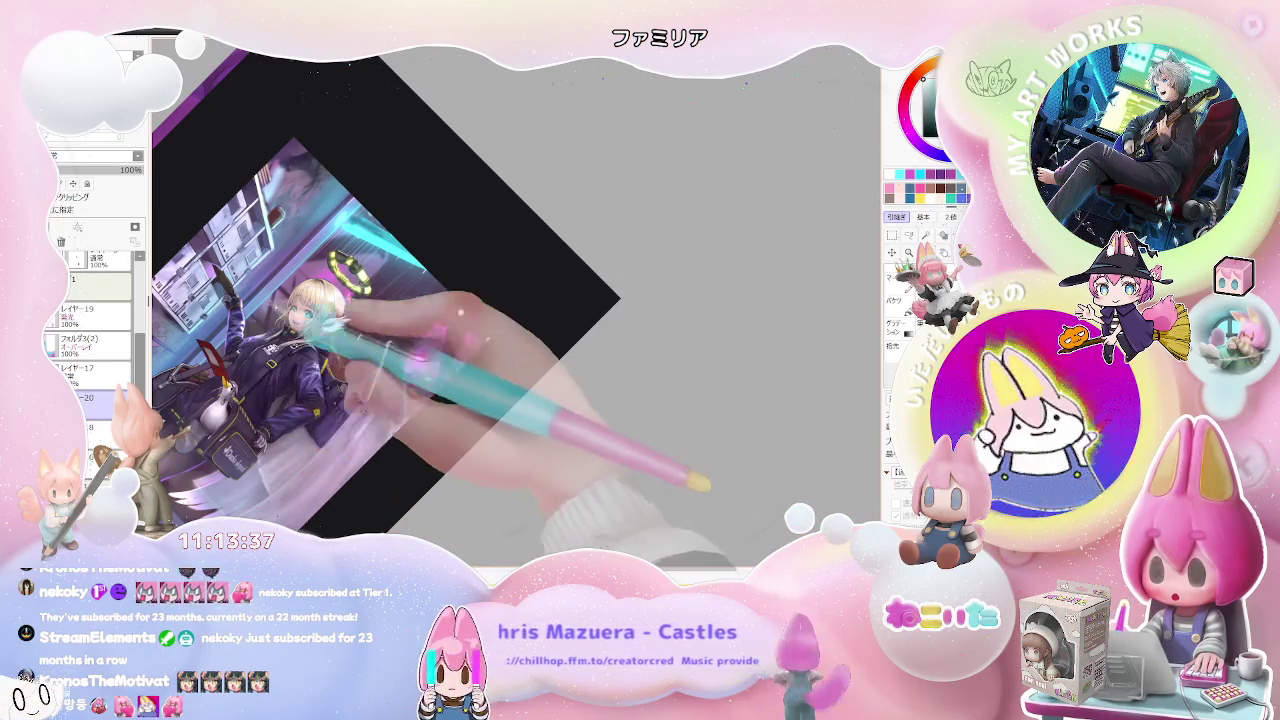
{"action": "scroll", "coordinate": [290, 300], "scroll_direction": "up", "scroll_amount": 1}
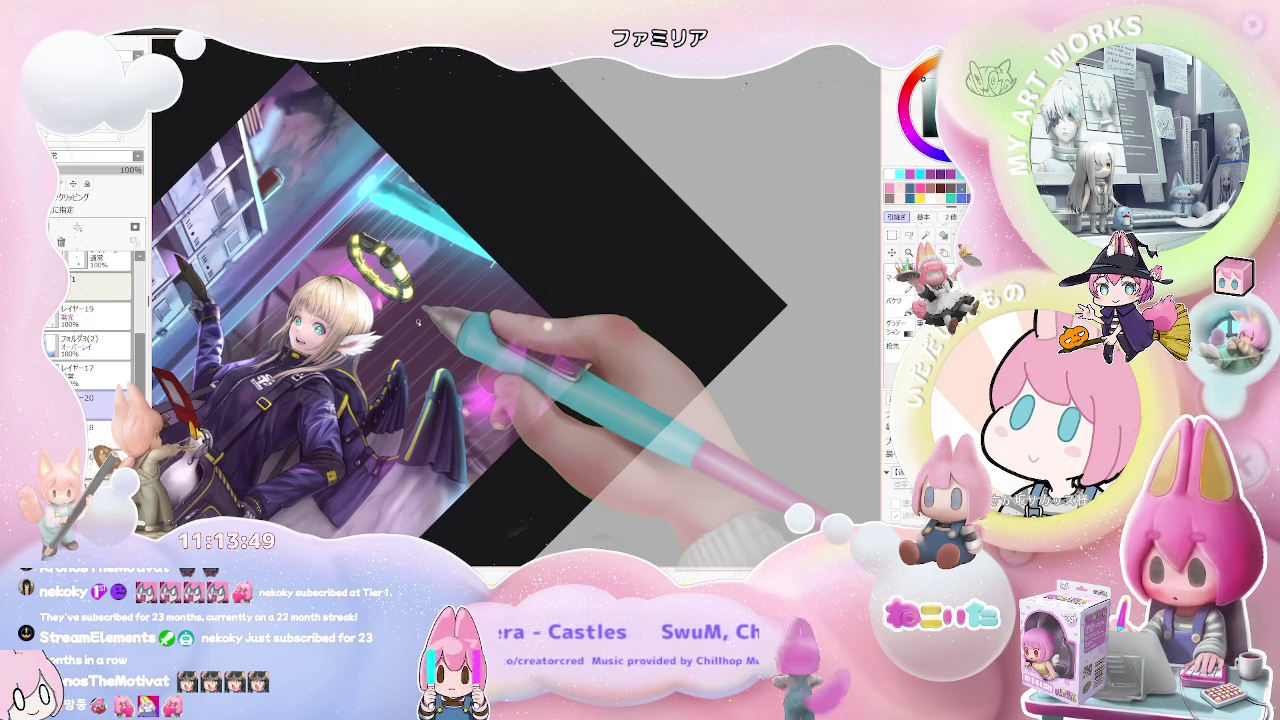
{"action": "left_click_drag", "start_coordinate": [500, 300], "coordinate": [450, 250]}
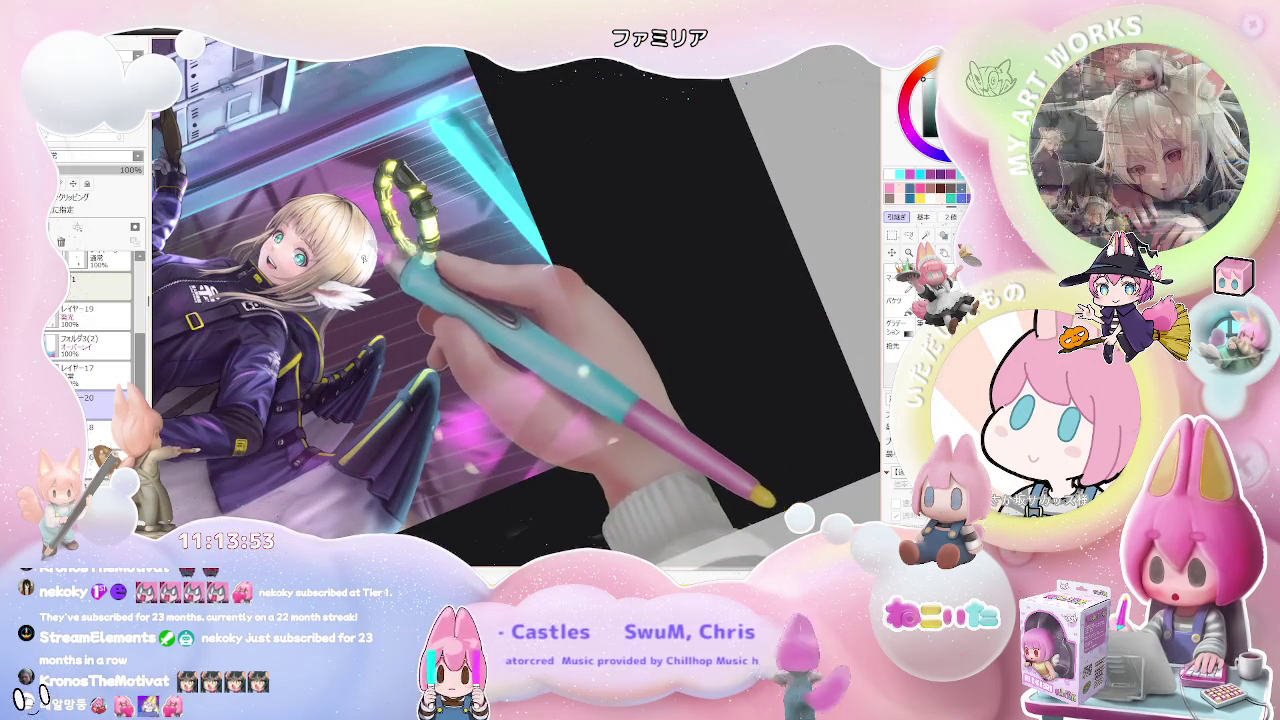
{"action": "key", "text": "ctrl+minus"}
{"action": "key", "text": "ctrl+minus"}
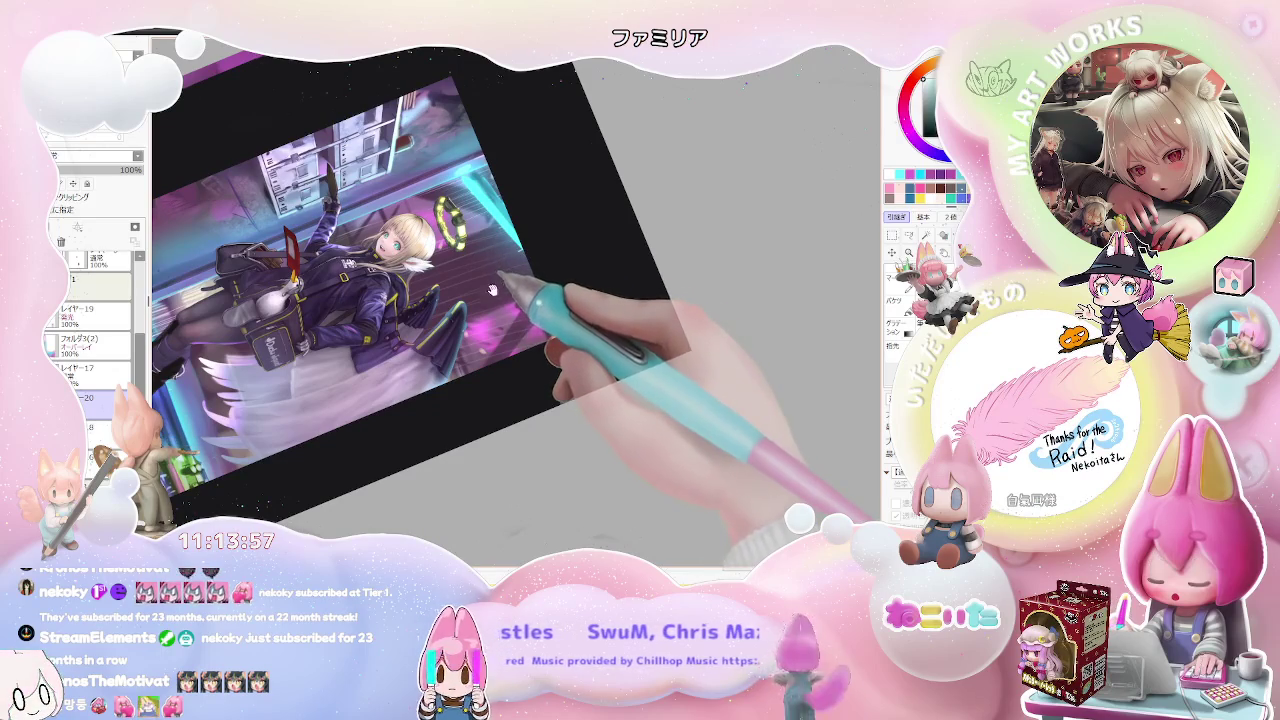
{"action": "mouse_move", "coordinate": [493, 288]}
{"action": "left_mouse_down"}
{"action": "mouse_move", "coordinate": [375, 341]}
{"action": "mouse_move", "coordinate": [460, 313]}
{"action": "left_mouse_up"}
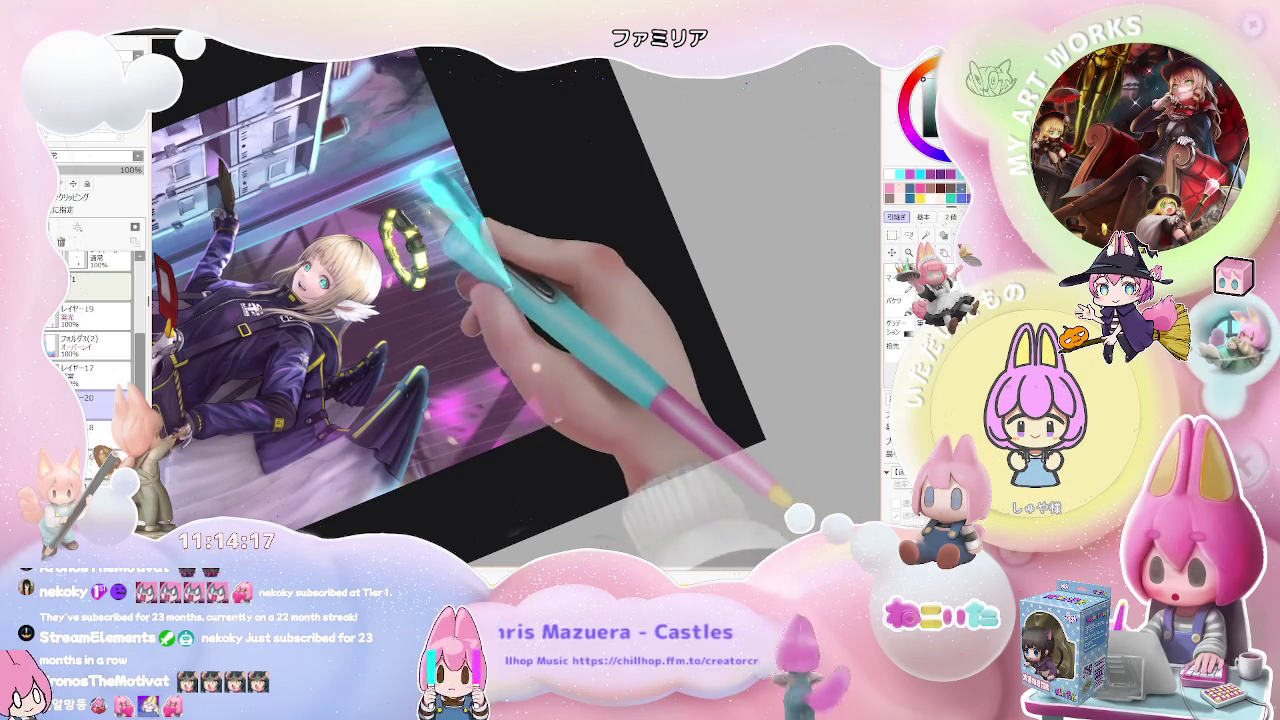
{"action": "scroll", "coordinate": [444, 222], "scroll_direction": "down", "scroll_amount": 2}
{"action": "key", "text": "Home"}
{"action": "scroll", "coordinate": [400, 320], "scroll_direction": "up", "scroll_amount": 2}
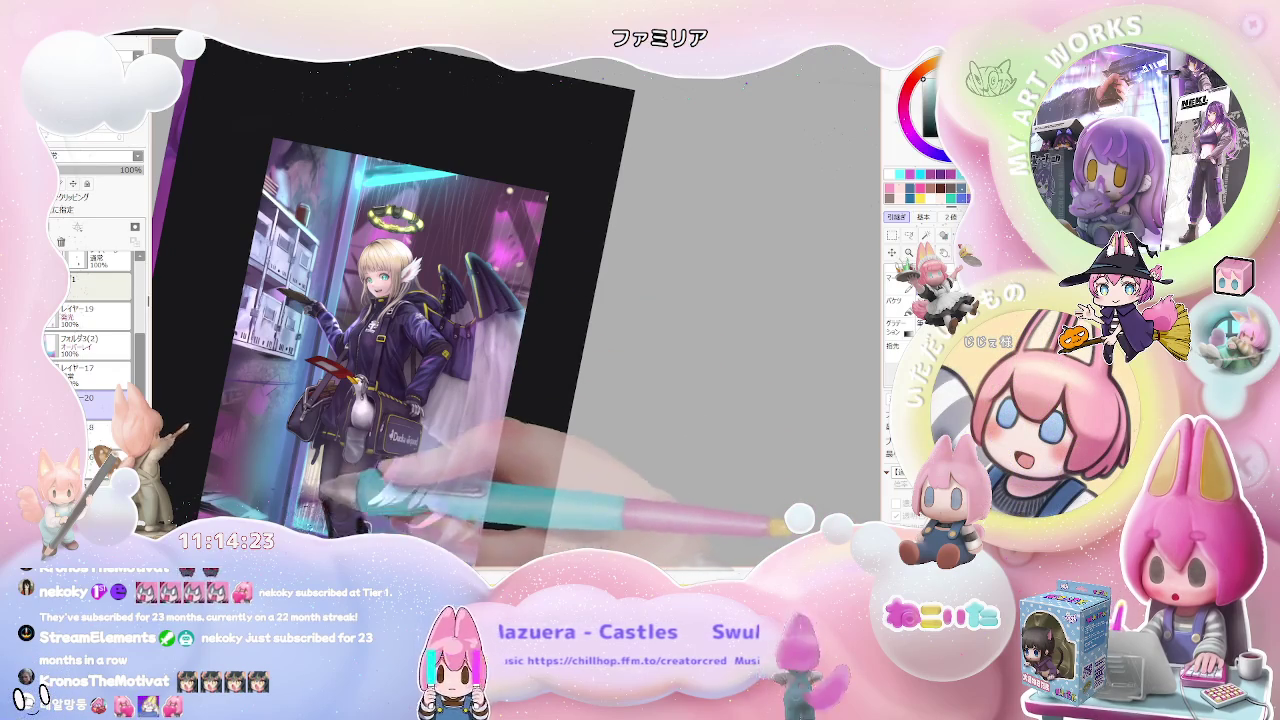
{"action": "left_click", "coordinate": [90, 368]}
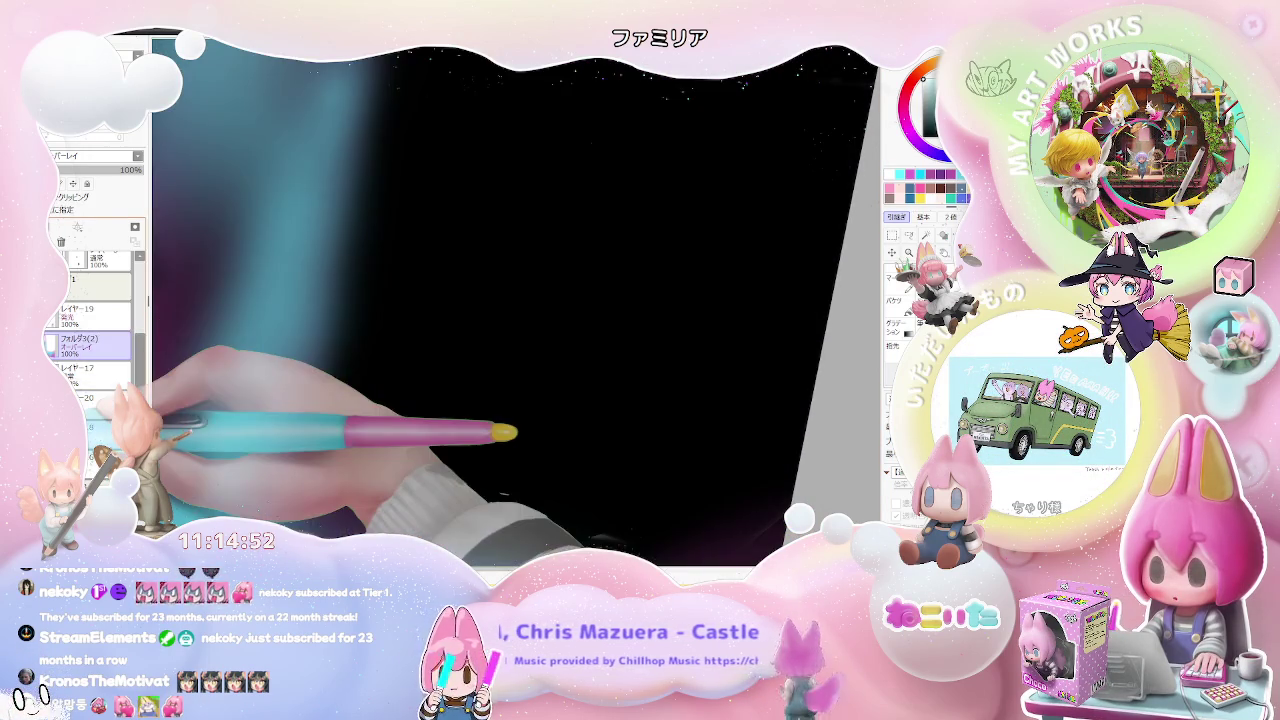
Step: Select Layer 19 and Layer 17, then settle on Layer 20 as the working layer
{"action": "left_click", "coordinate": [82, 311]}
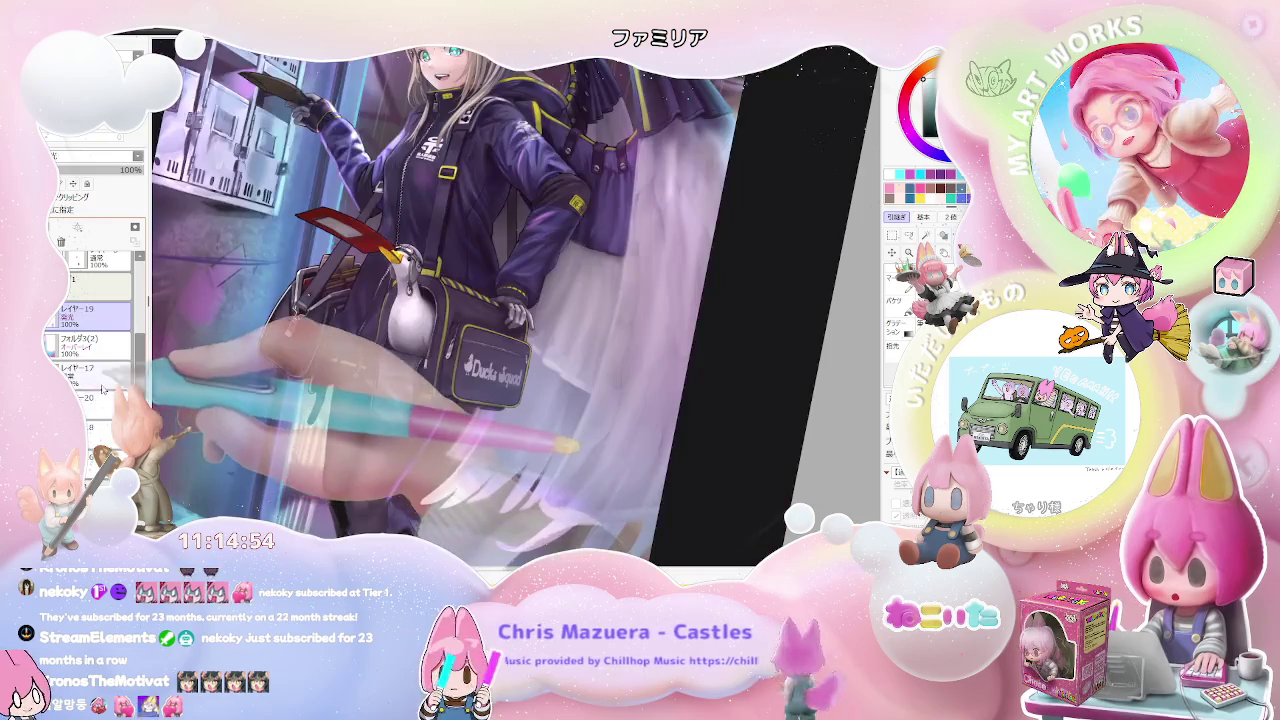
{"action": "left_click", "coordinate": [82, 369]}
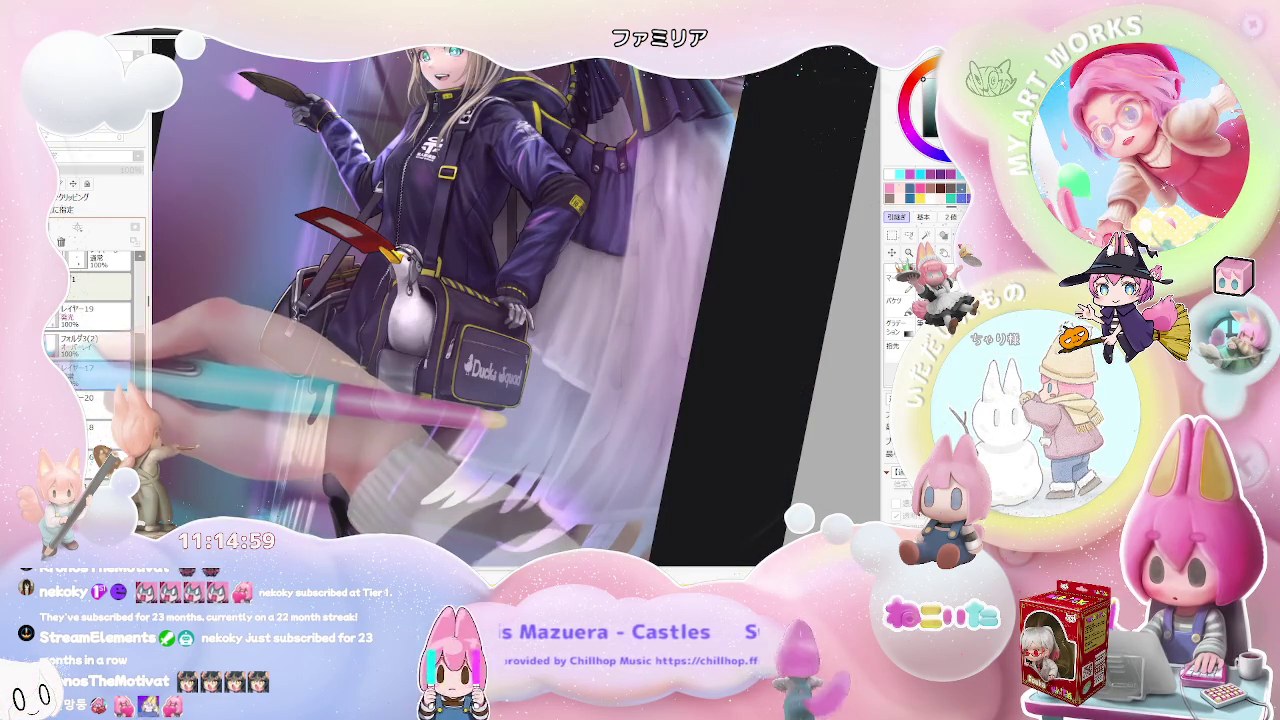
{"action": "left_click", "coordinate": [82, 397]}
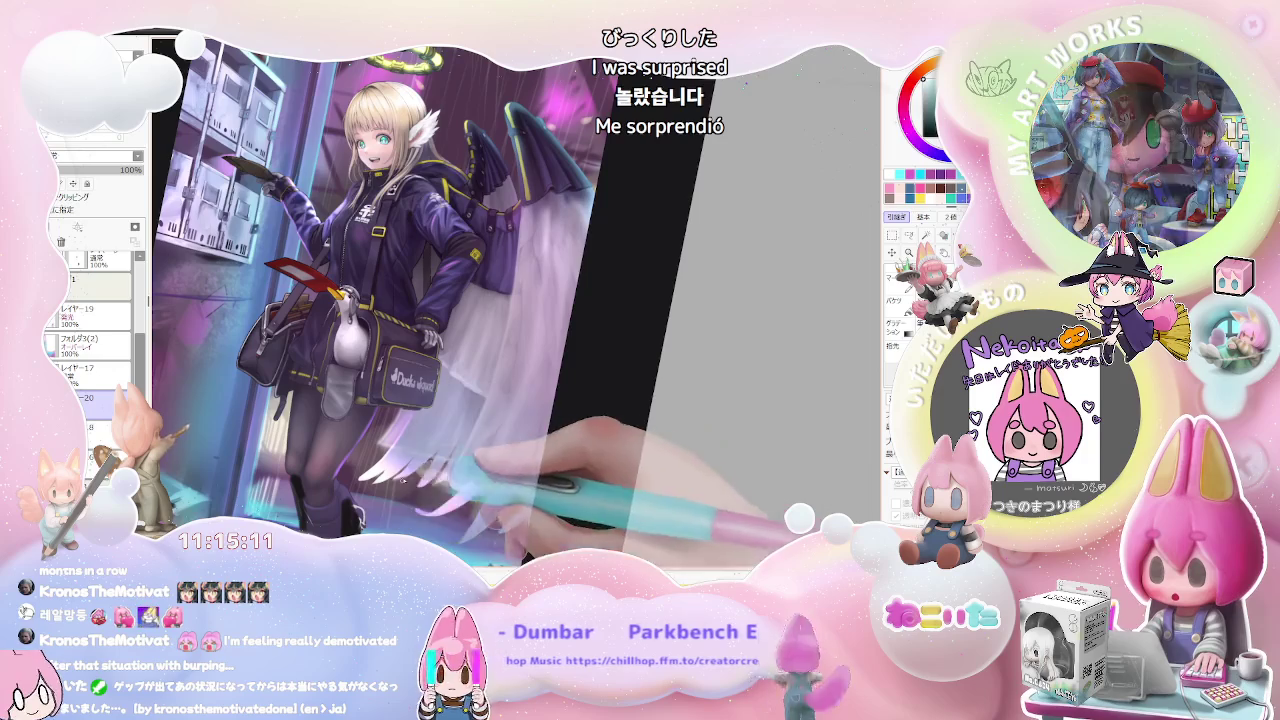
Step: Zoom out, tilt the view diagonally, then bring it back upright
{"action": "key", "text": "minus"}
{"action": "left_click_drag", "start_coordinate": [421, 463], "coordinate": [341, 330]}
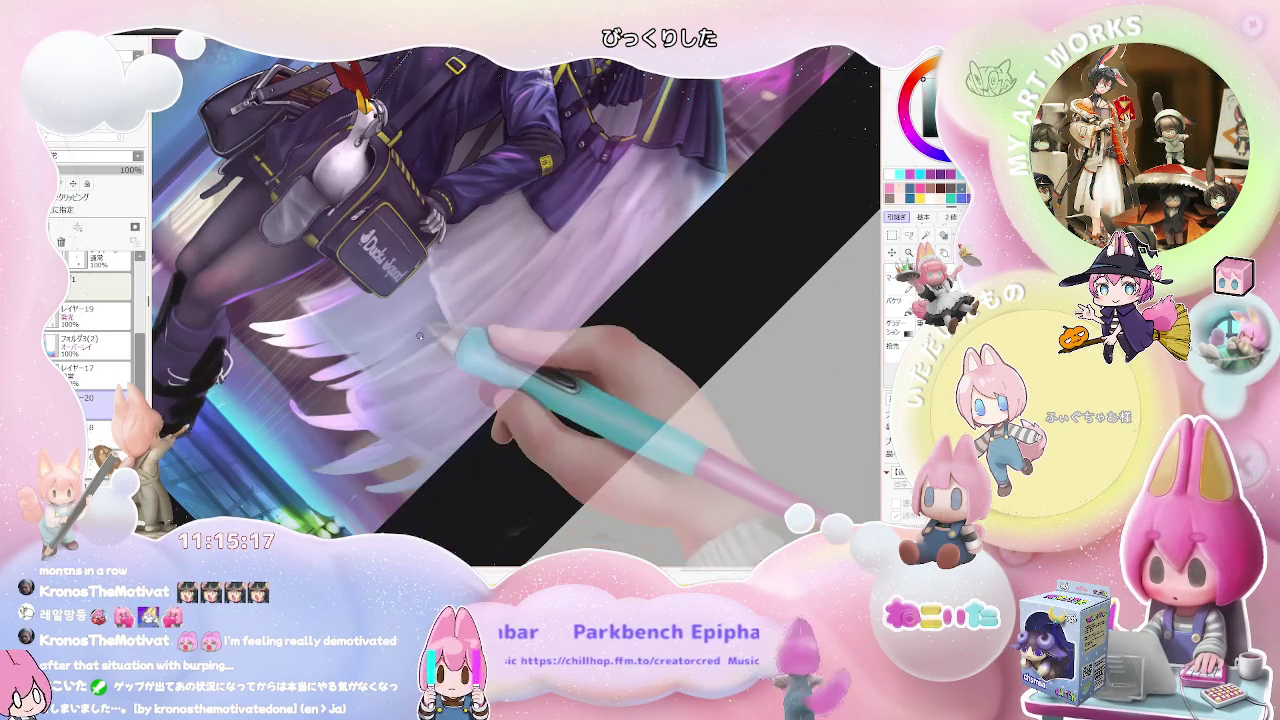
{"action": "key", "text": "minus"}
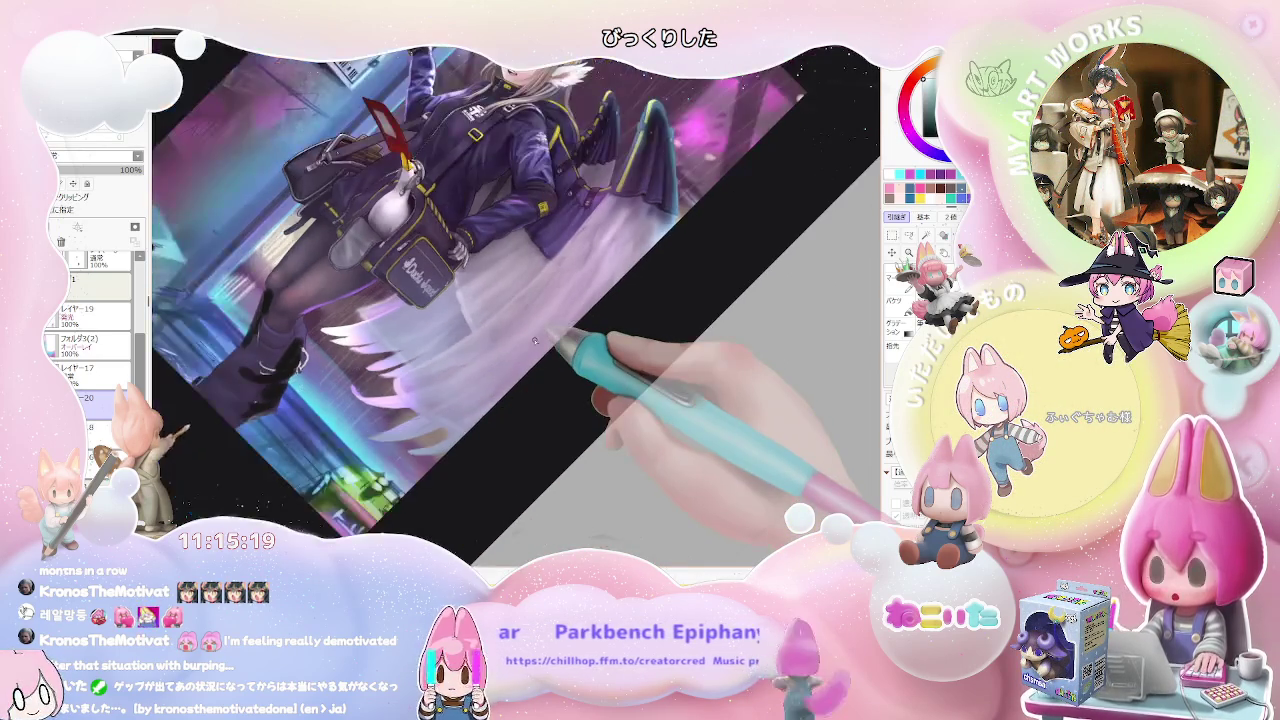
{"action": "key", "text": "Delete"}
{"action": "key", "text": "Delete"}
{"action": "key", "text": "Delete"}
{"action": "key", "text": "minus"}
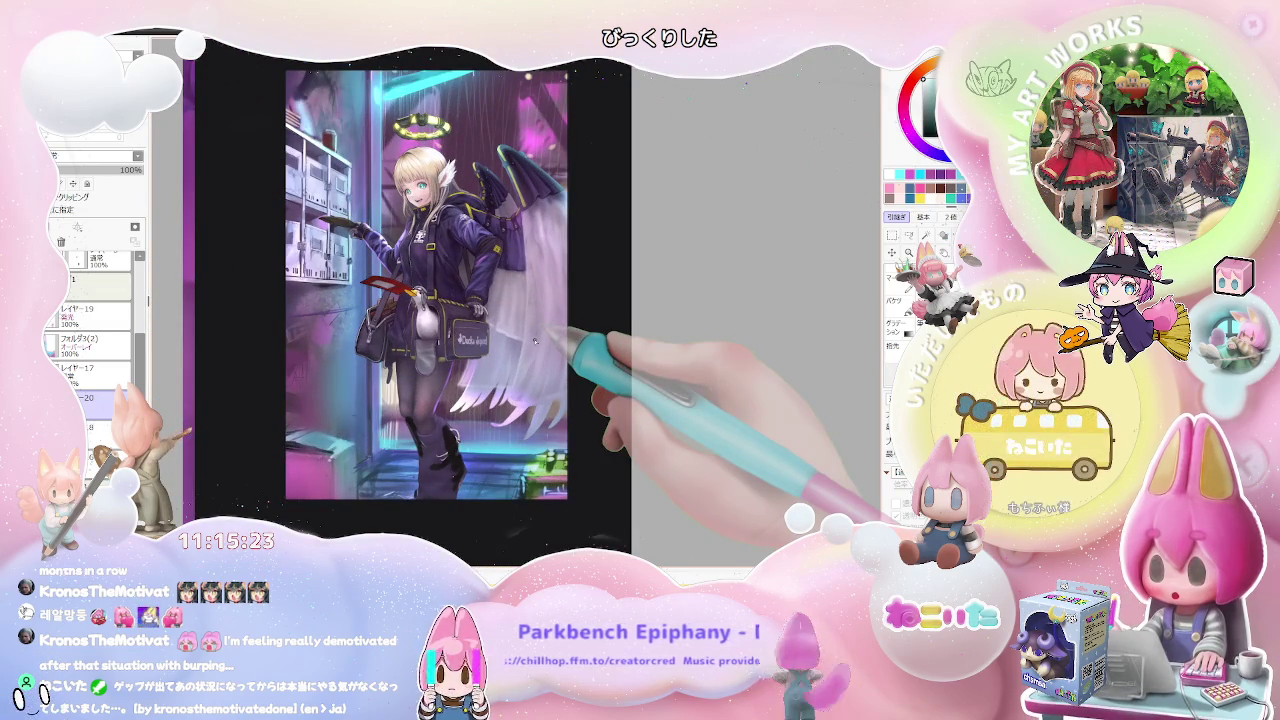
{"action": "key", "text": "plus"}
{"action": "key", "text": "plus"}
{"action": "key", "text": "e"}
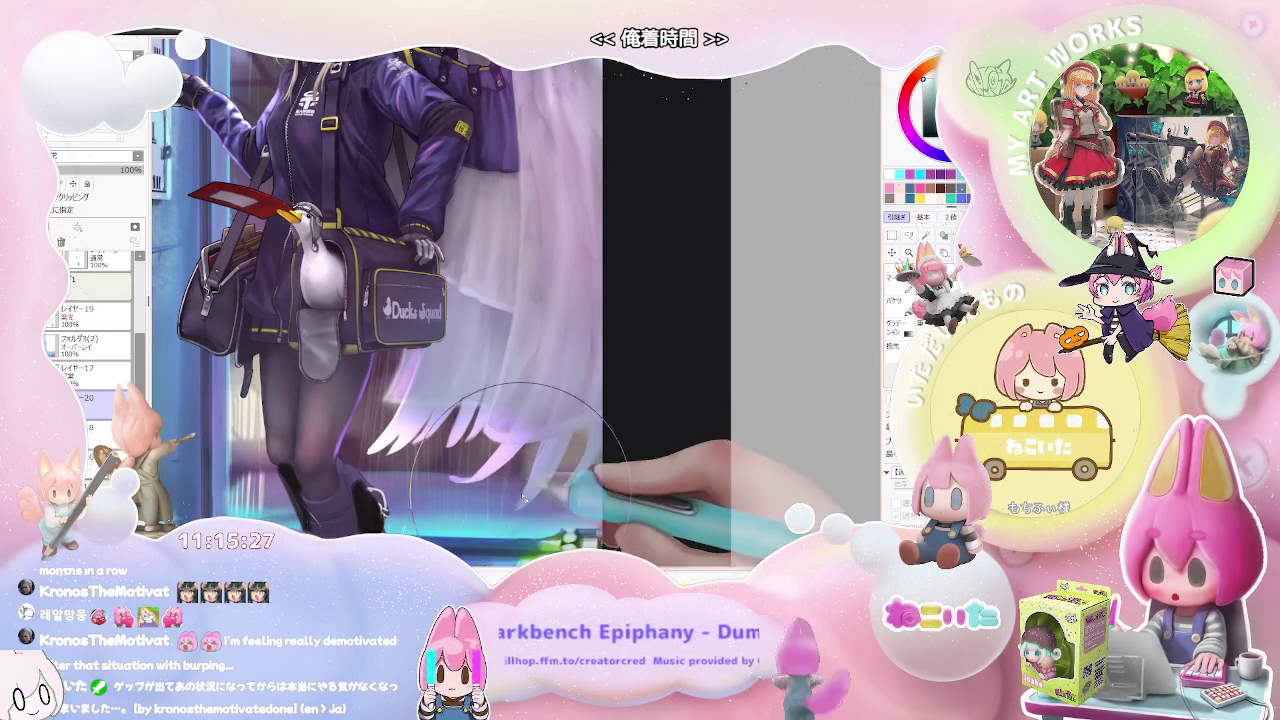
{"action": "key", "text": "minus"}
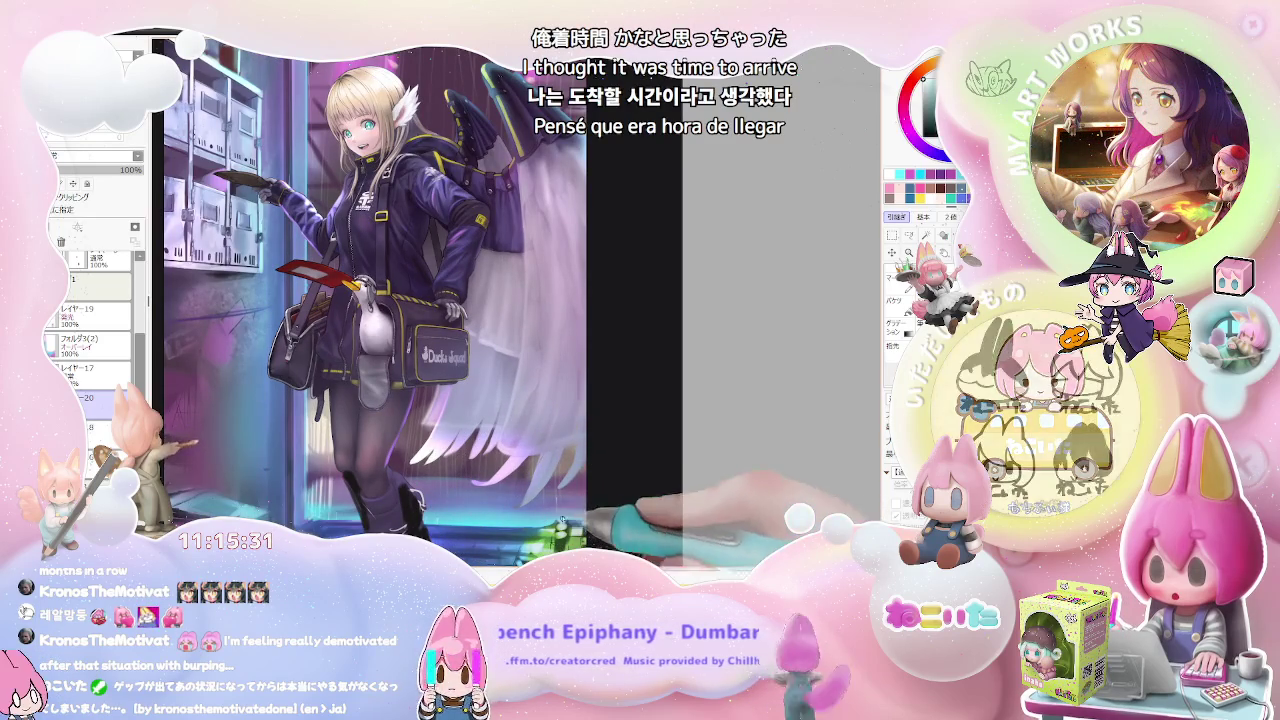
{"action": "key", "text": "minus"}
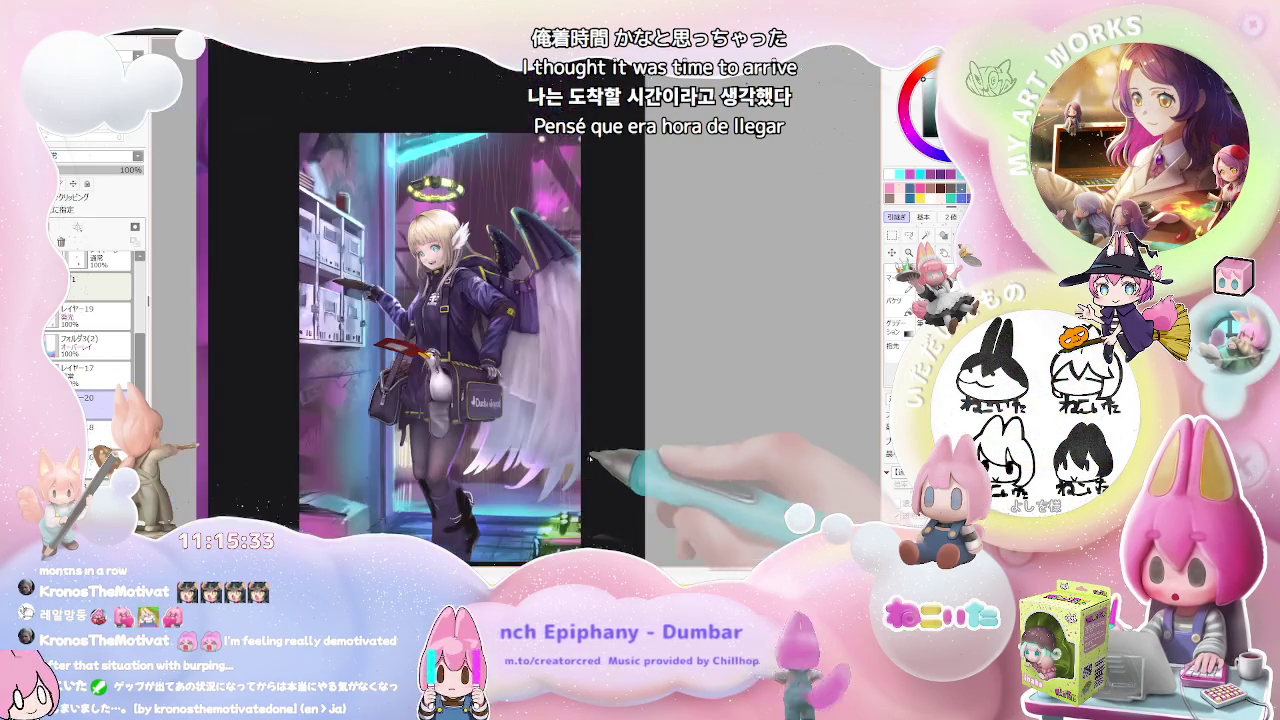
{"action": "key", "text": "minus"}
{"action": "key", "text": "plus"}
{"action": "key", "text": "plus"}
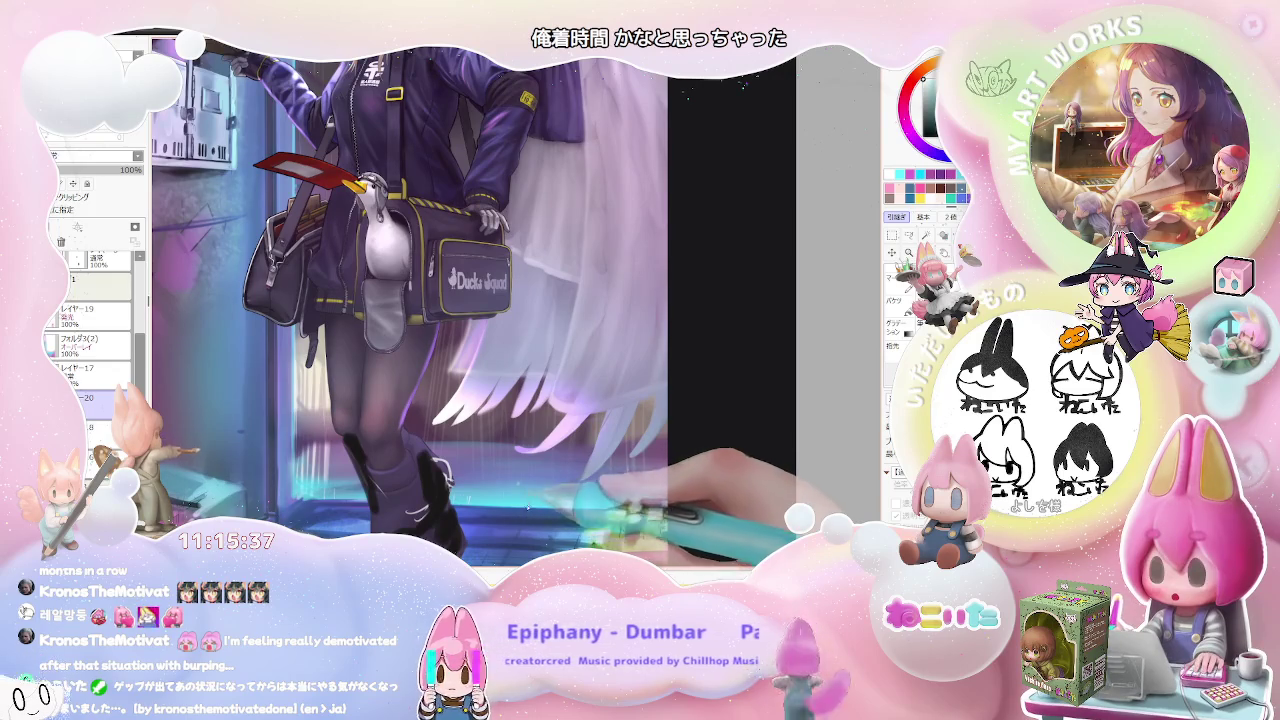
{"action": "key", "text": "minus"}
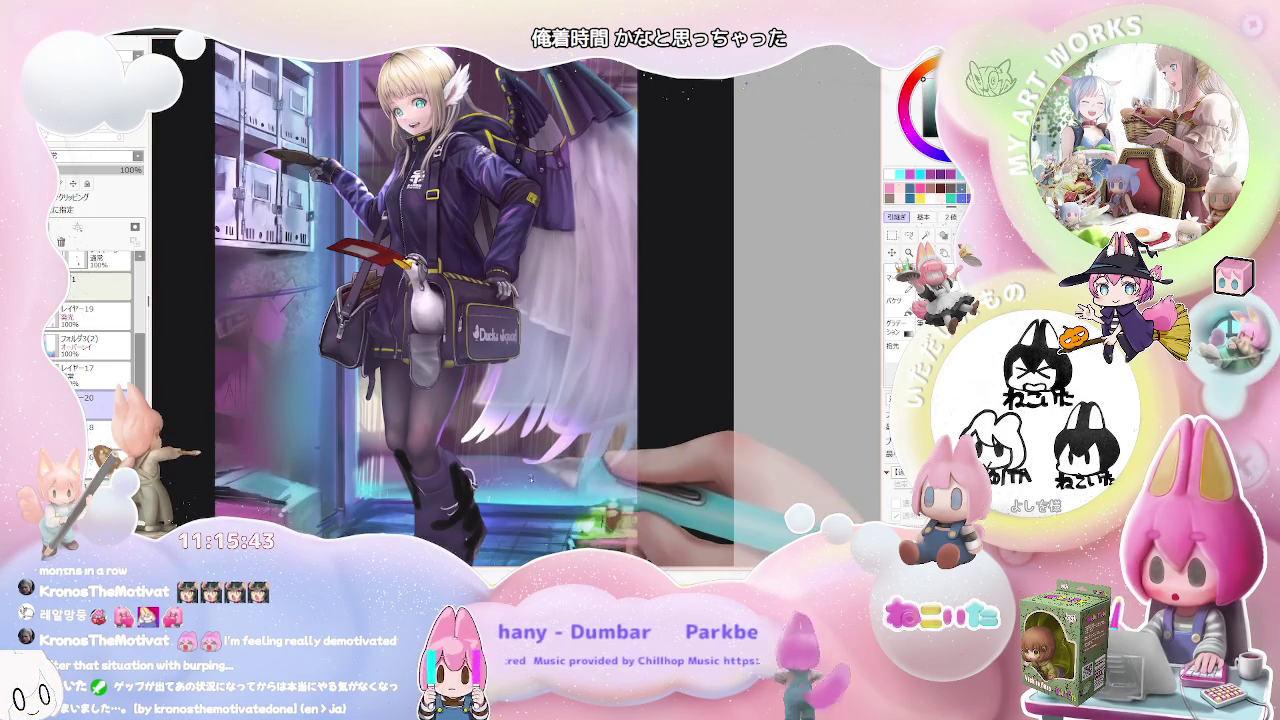
{"action": "key", "text": "minus"}
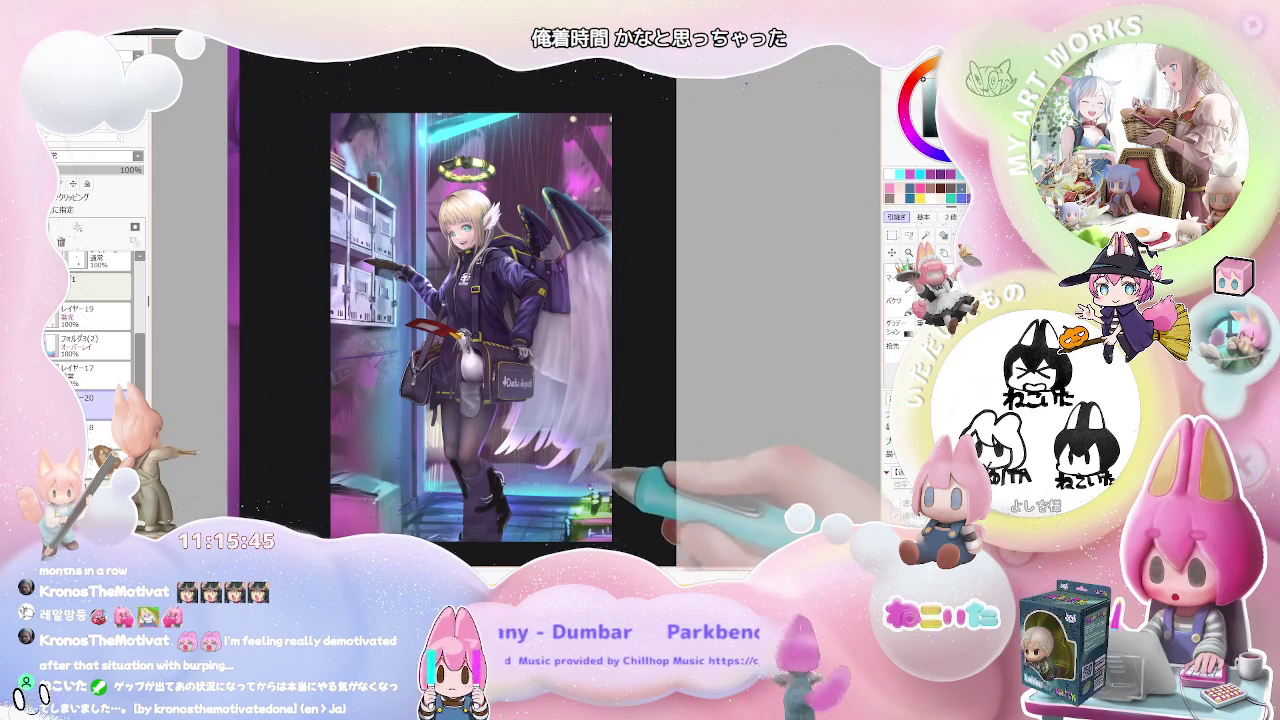
{"action": "key", "text": "minus"}
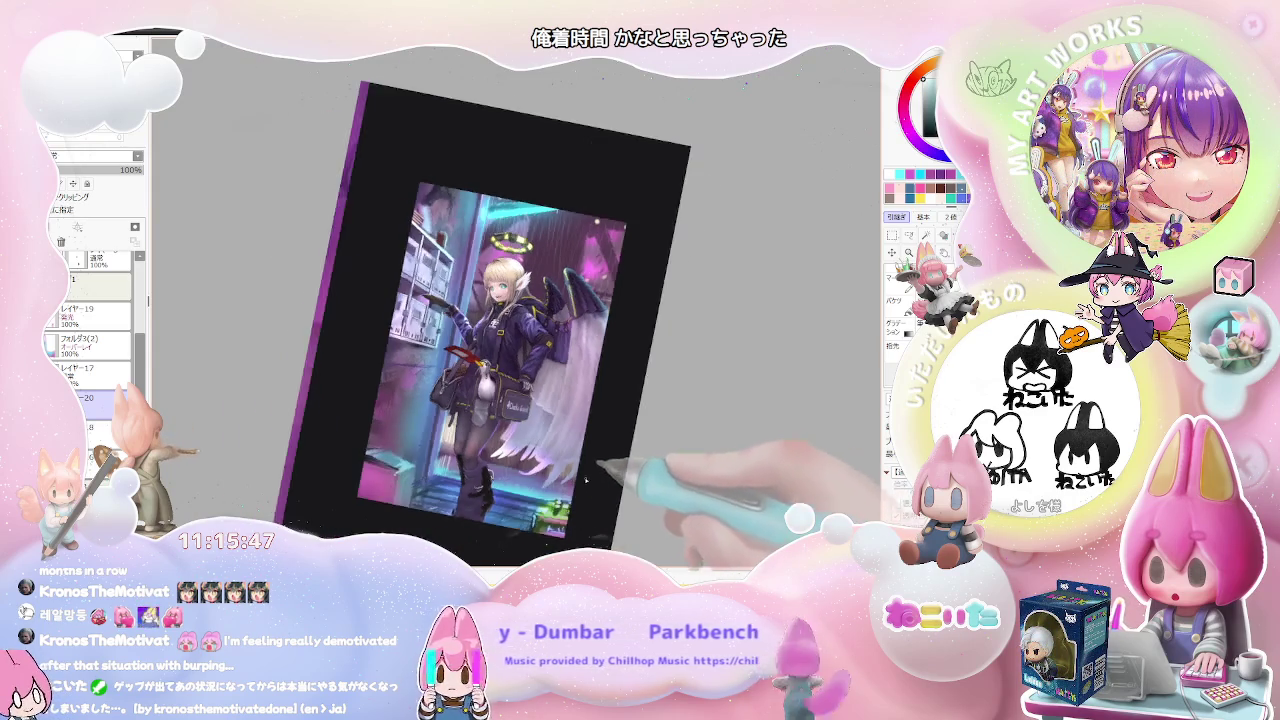
{"action": "key", "text": "End"}
{"action": "key", "text": "plus"}
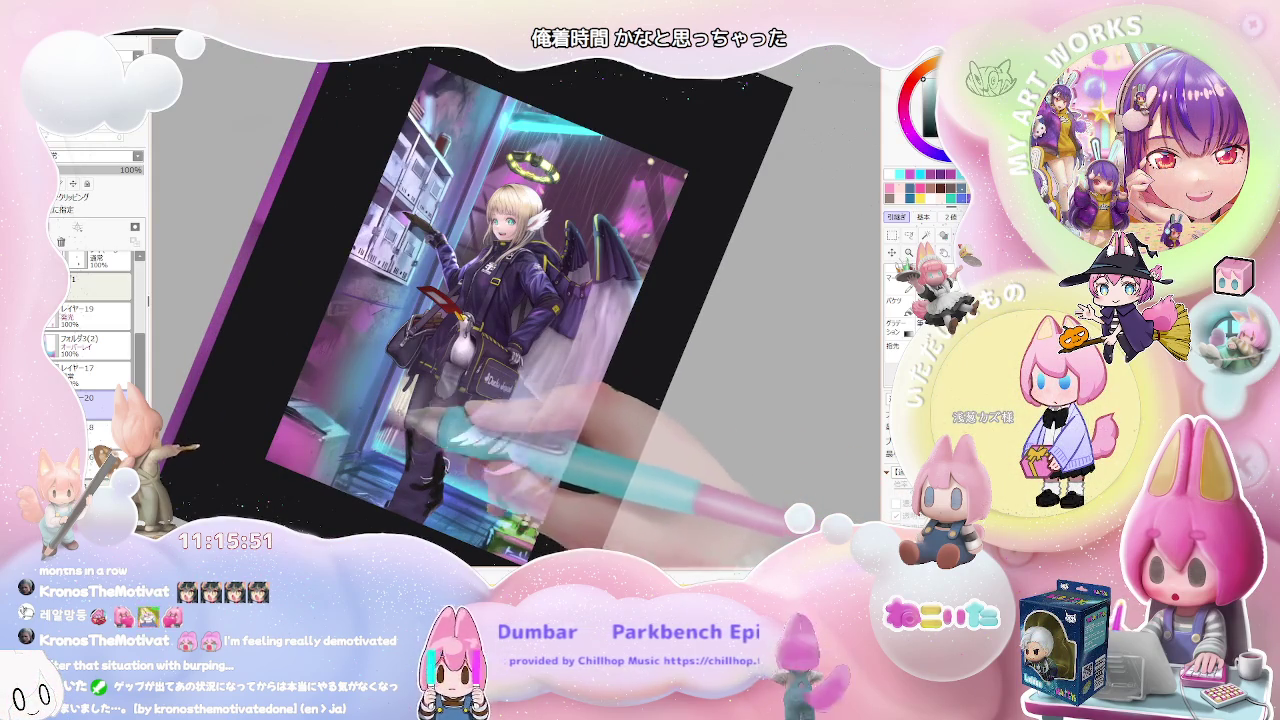
{"action": "key", "text": "minus"}
{"action": "key", "text": "minus"}
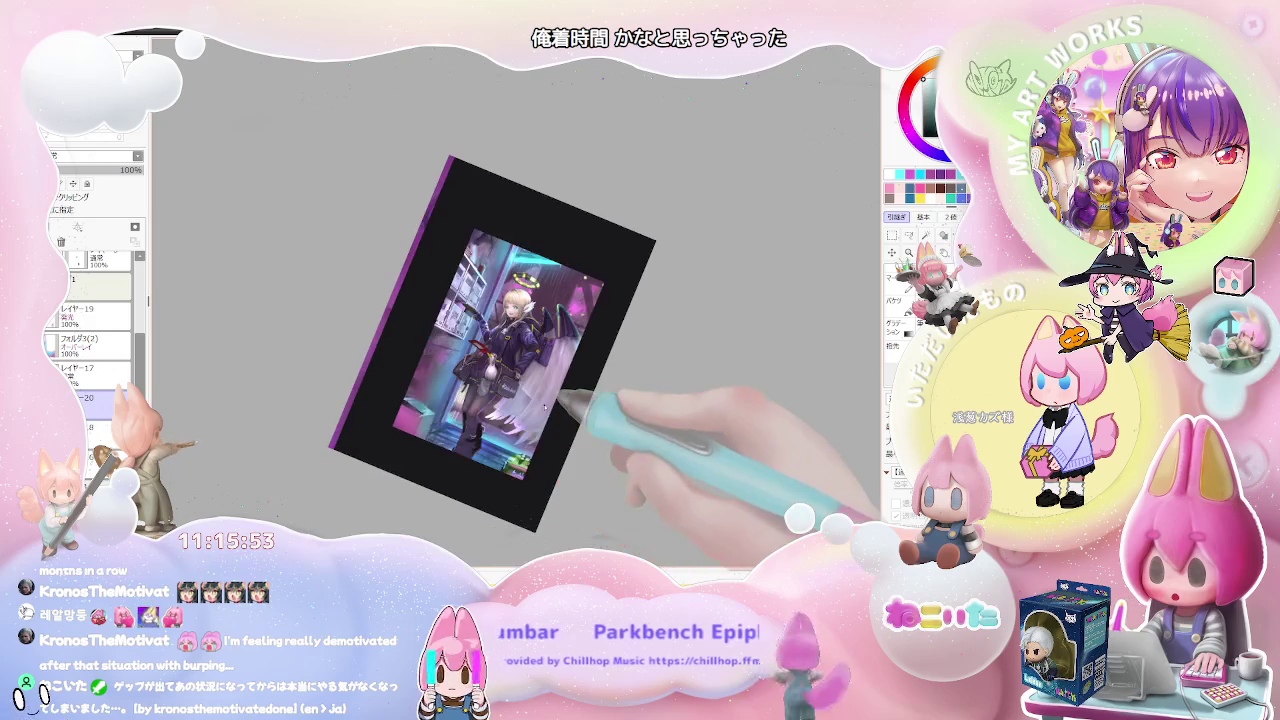
{"action": "key", "text": "Home"}
{"action": "key", "text": "plus"}
{"action": "key", "text": "plus"}
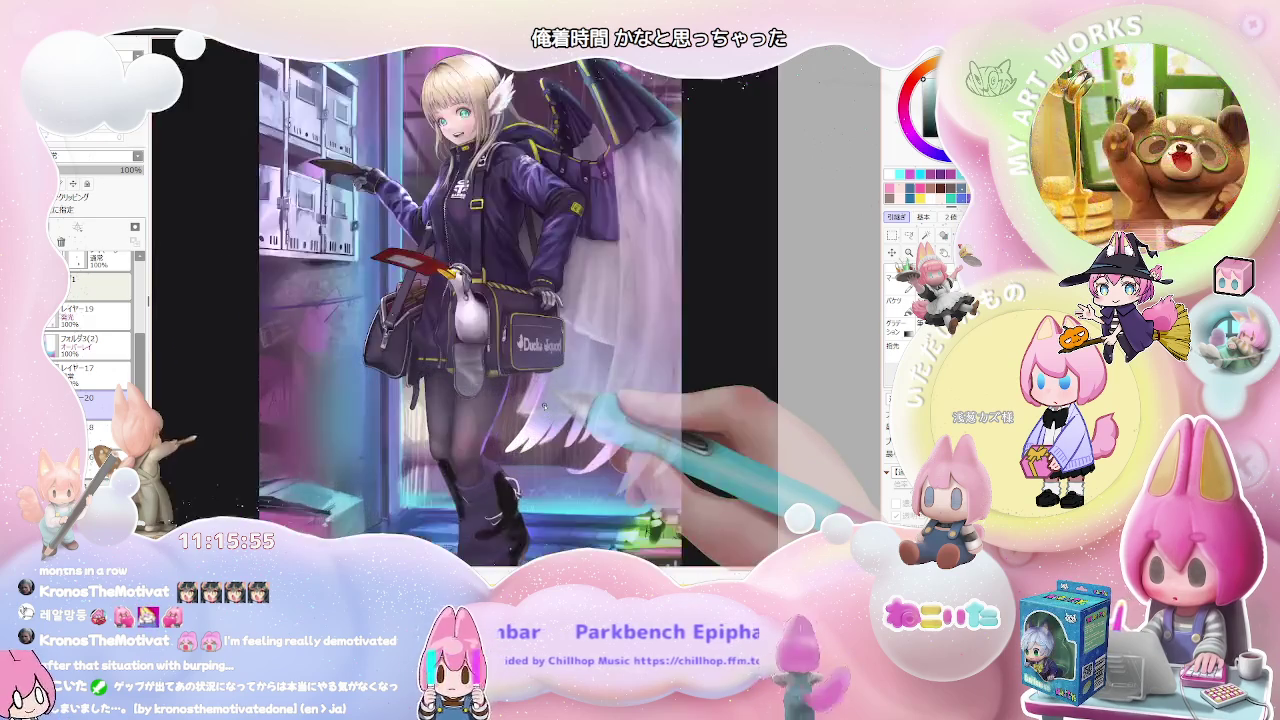
{"action": "key", "text": "plus"}
{"action": "key", "text": "plus"}
{"action": "key", "text": "plus"}
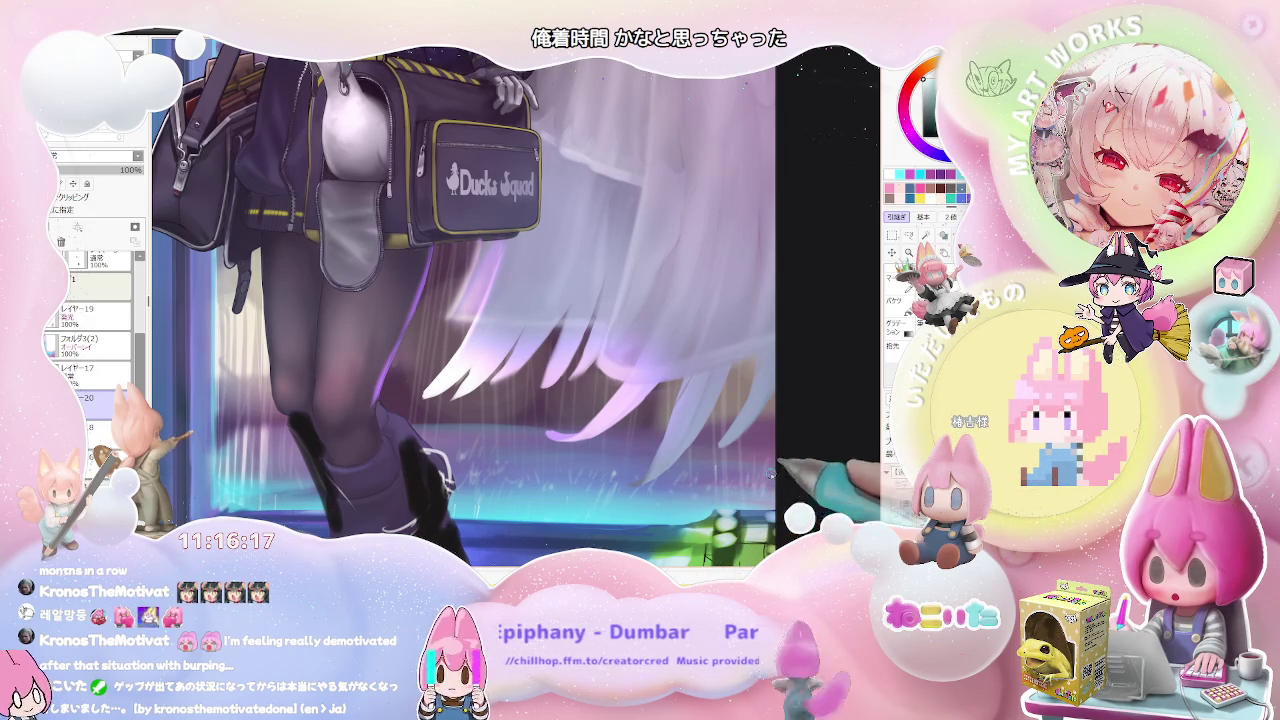
Step: Zoom out to the bag and legs and zoom in and out to check the legs
{"action": "key", "text": "ctrl+minus"}
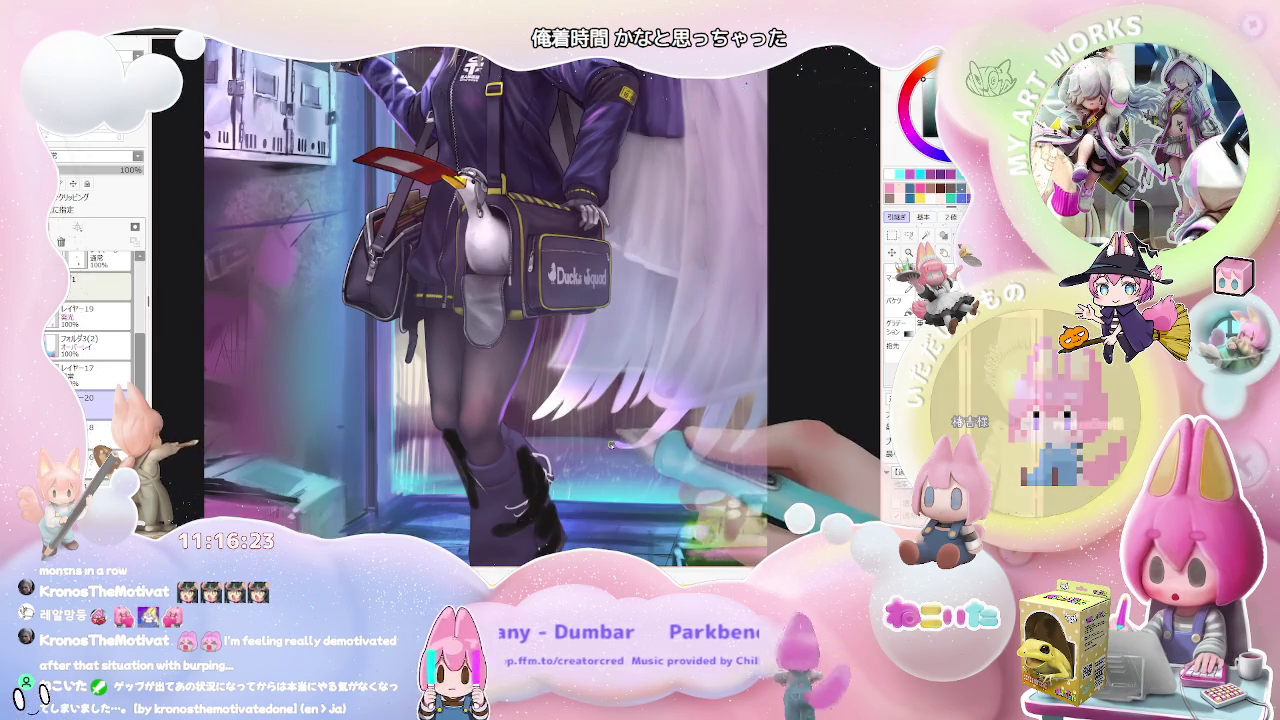
{"action": "scroll", "coordinate": [676, 424], "scroll_direction": "down", "scroll_amount": 2}
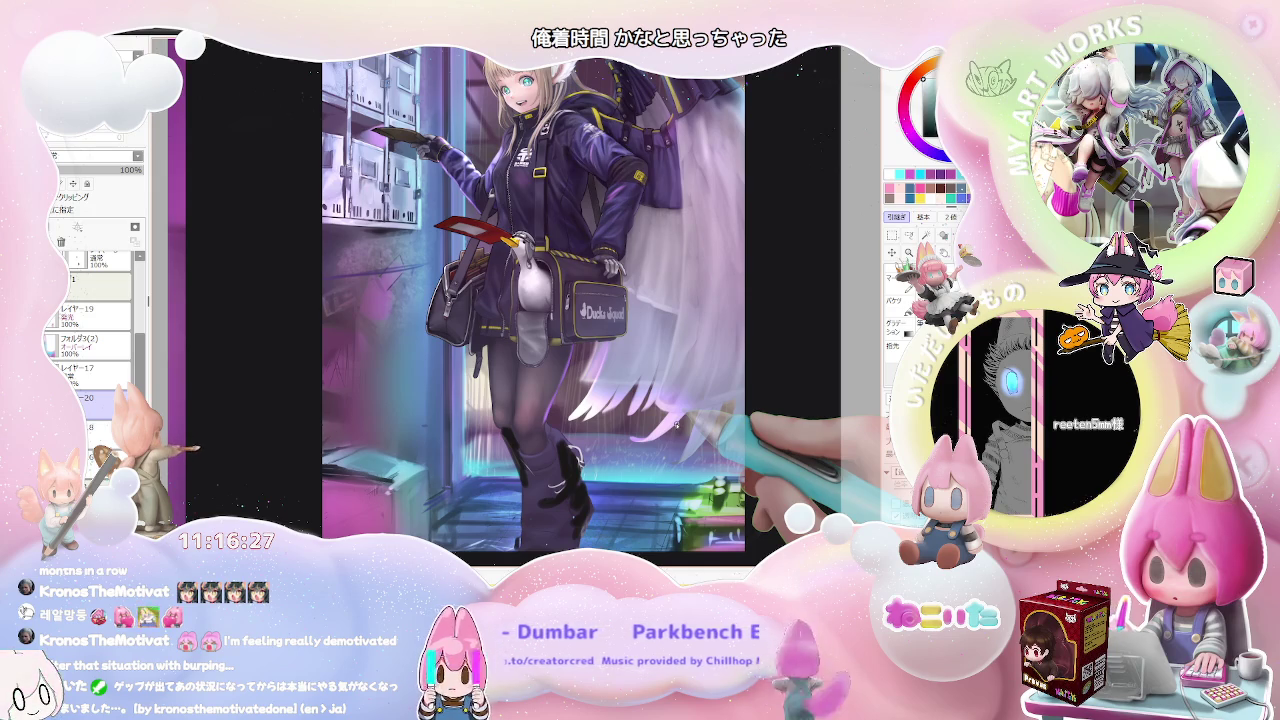
{"action": "scroll", "coordinate": [490, 430], "scroll_direction": "up", "scroll_amount": 2}
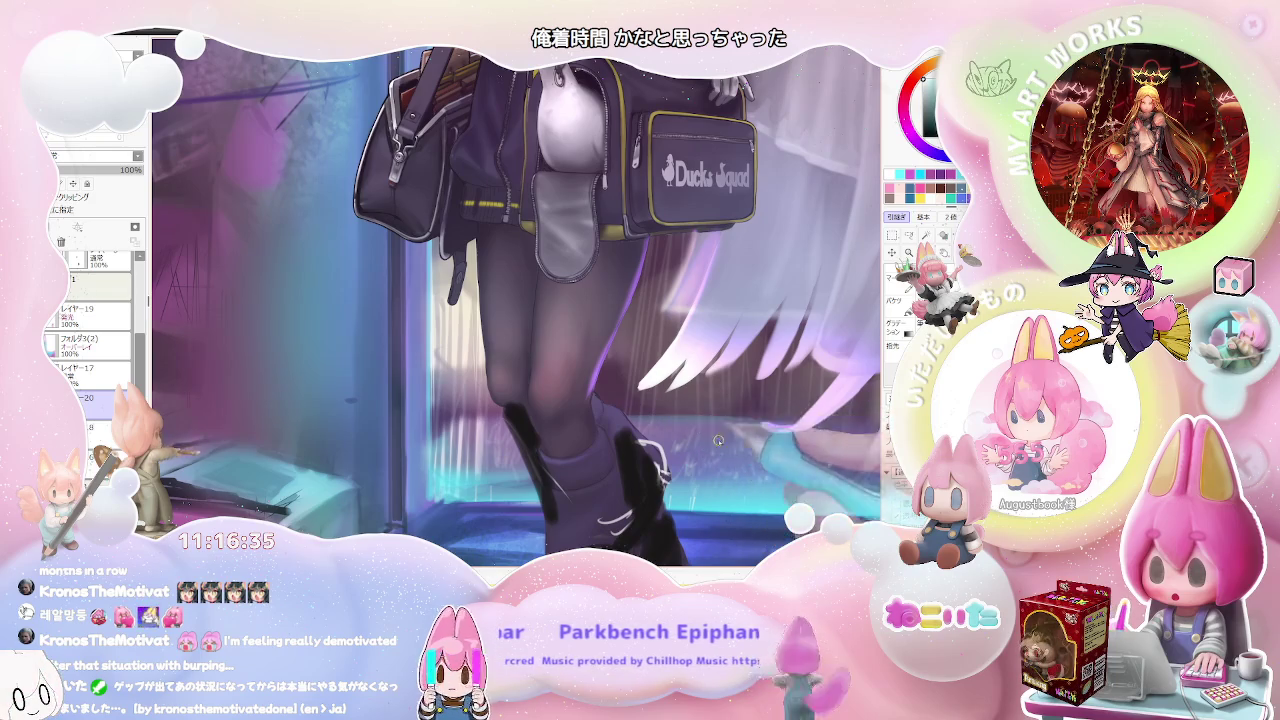
{"action": "scroll", "coordinate": [733, 474], "scroll_direction": "down", "scroll_amount": 2}
{"action": "scroll", "coordinate": [732, 472], "scroll_direction": "down", "scroll_amount": 2}
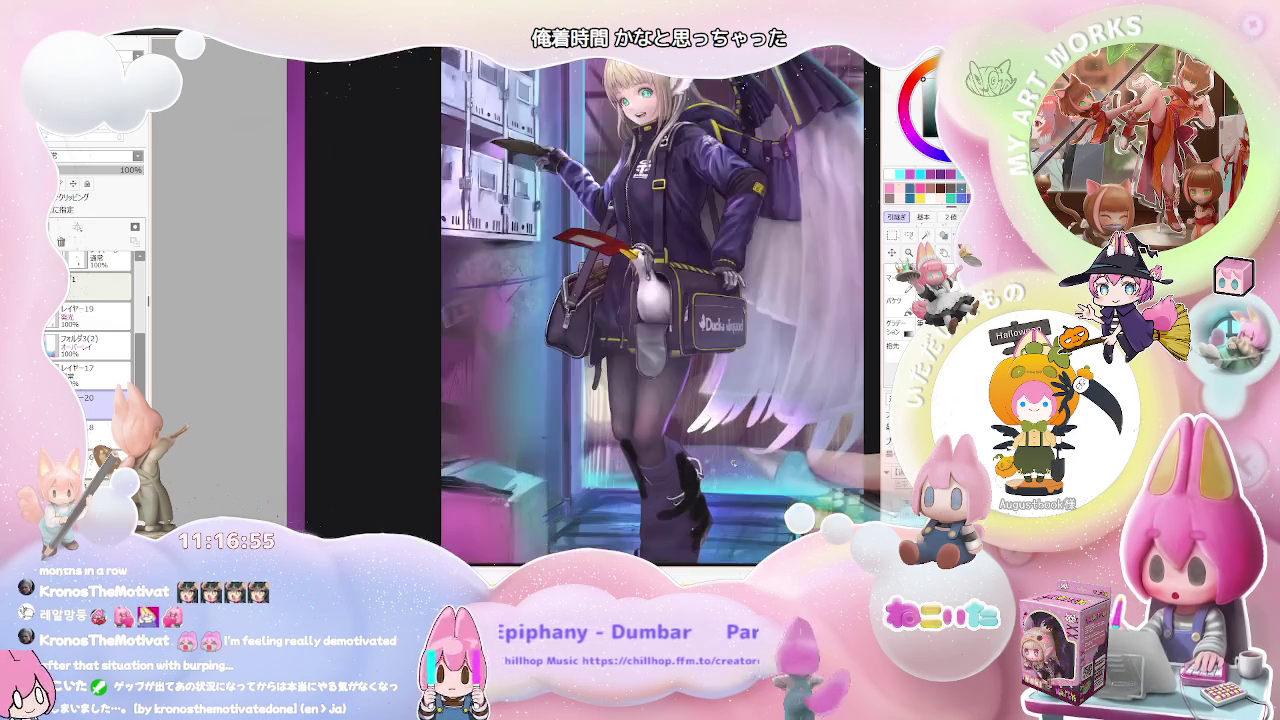
{"action": "scroll", "coordinate": [733, 473], "scroll_direction": "up", "scroll_amount": 5}
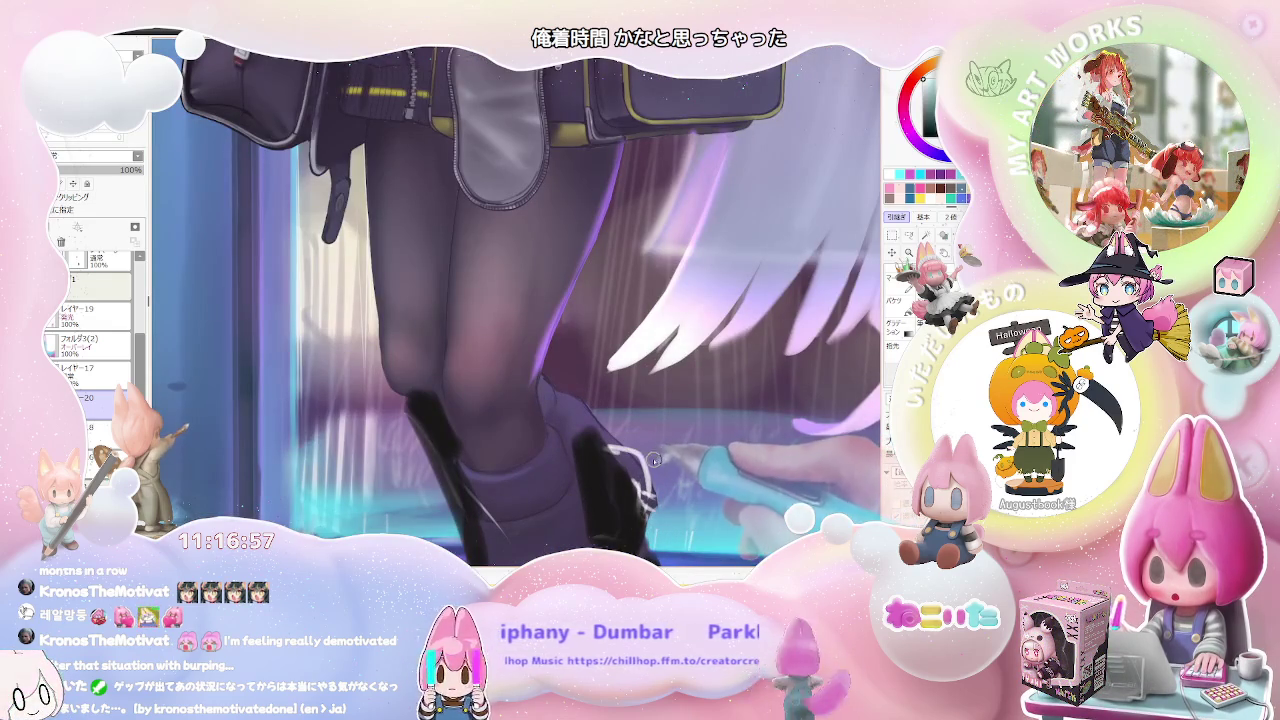
{"action": "scroll", "coordinate": [651, 447], "scroll_direction": "down", "scroll_amount": 5}
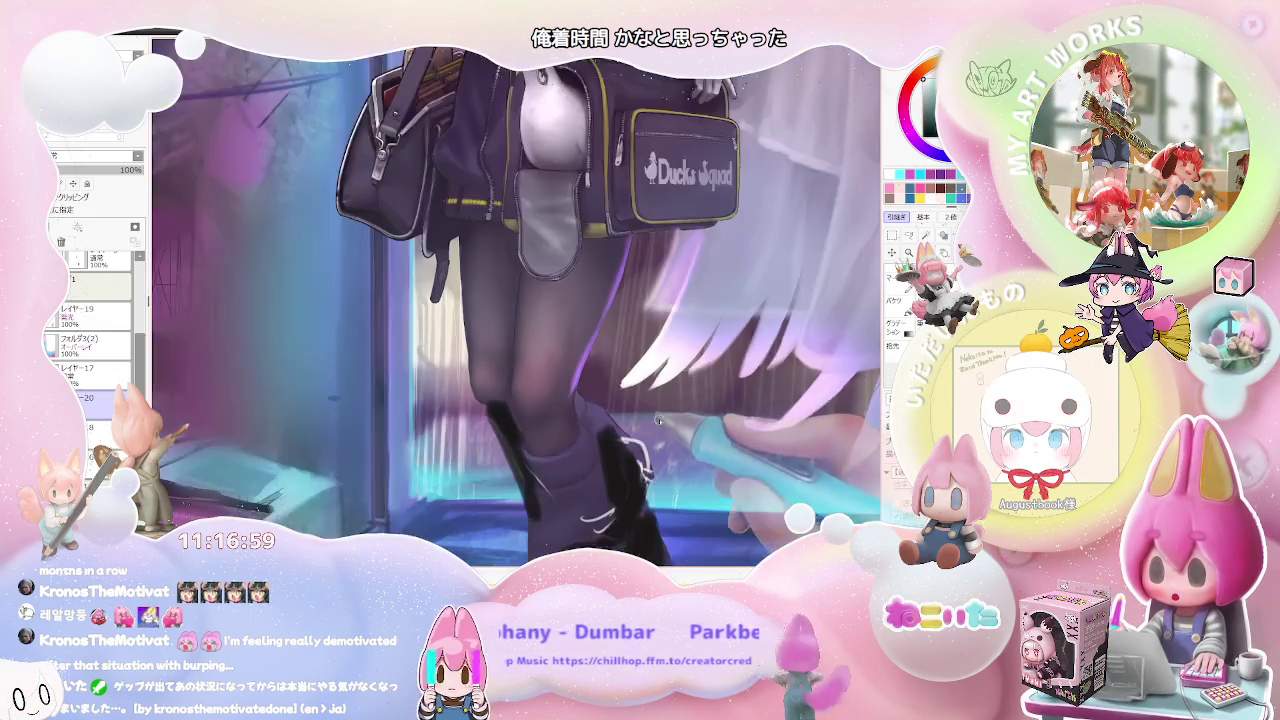
{"action": "scroll", "coordinate": [713, 427], "scroll_direction": "down", "scroll_amount": 2}
{"action": "scroll", "coordinate": [727, 441], "scroll_direction": "down", "scroll_amount": 2}
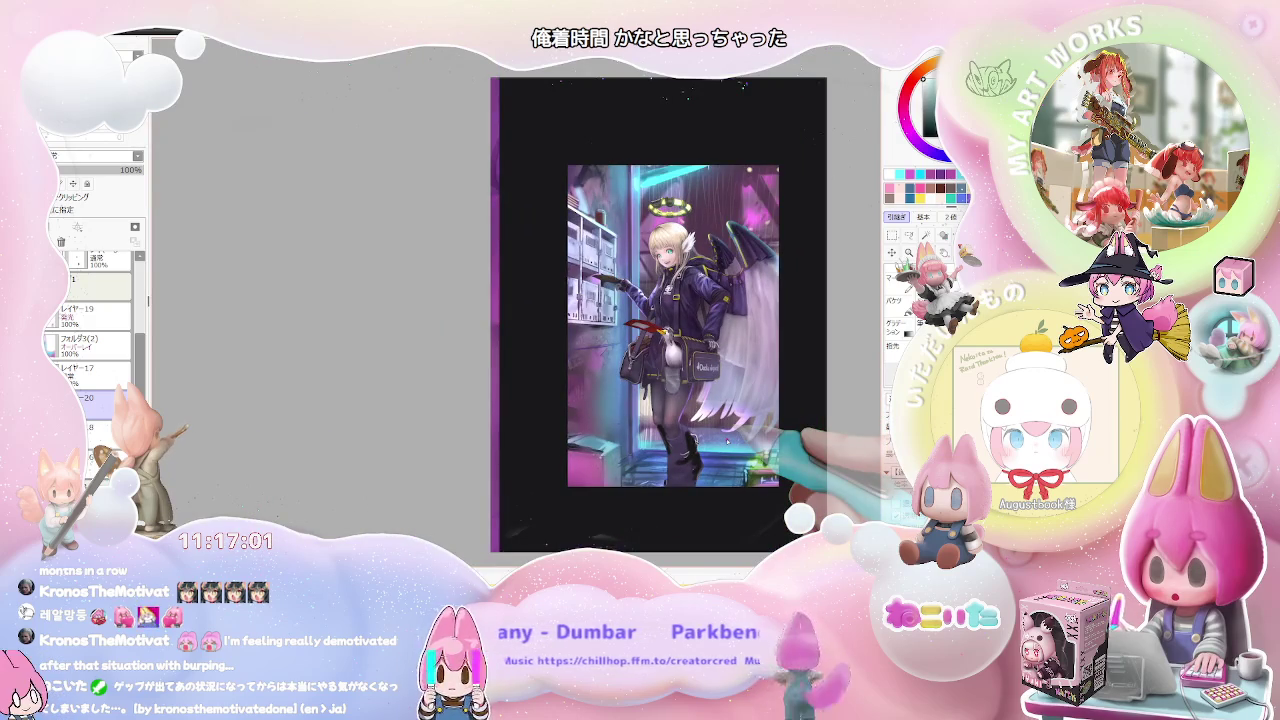
{"action": "scroll", "coordinate": [726, 441], "scroll_direction": "up", "scroll_amount": 2}
{"action": "scroll", "coordinate": [680, 430], "scroll_direction": "up", "scroll_amount": 2}
{"action": "scroll", "coordinate": [620, 415], "scroll_direction": "up", "scroll_amount": 1}
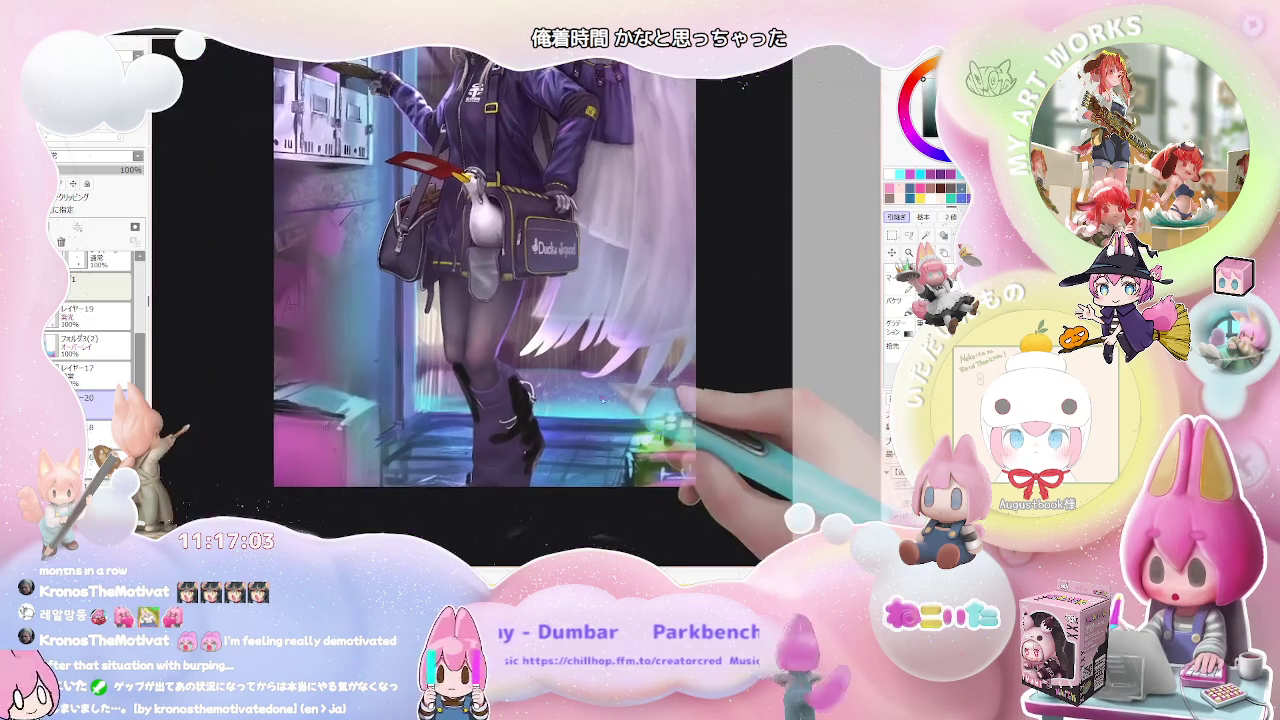
{"action": "scroll", "coordinate": [570, 404], "scroll_direction": "up", "scroll_amount": 1}
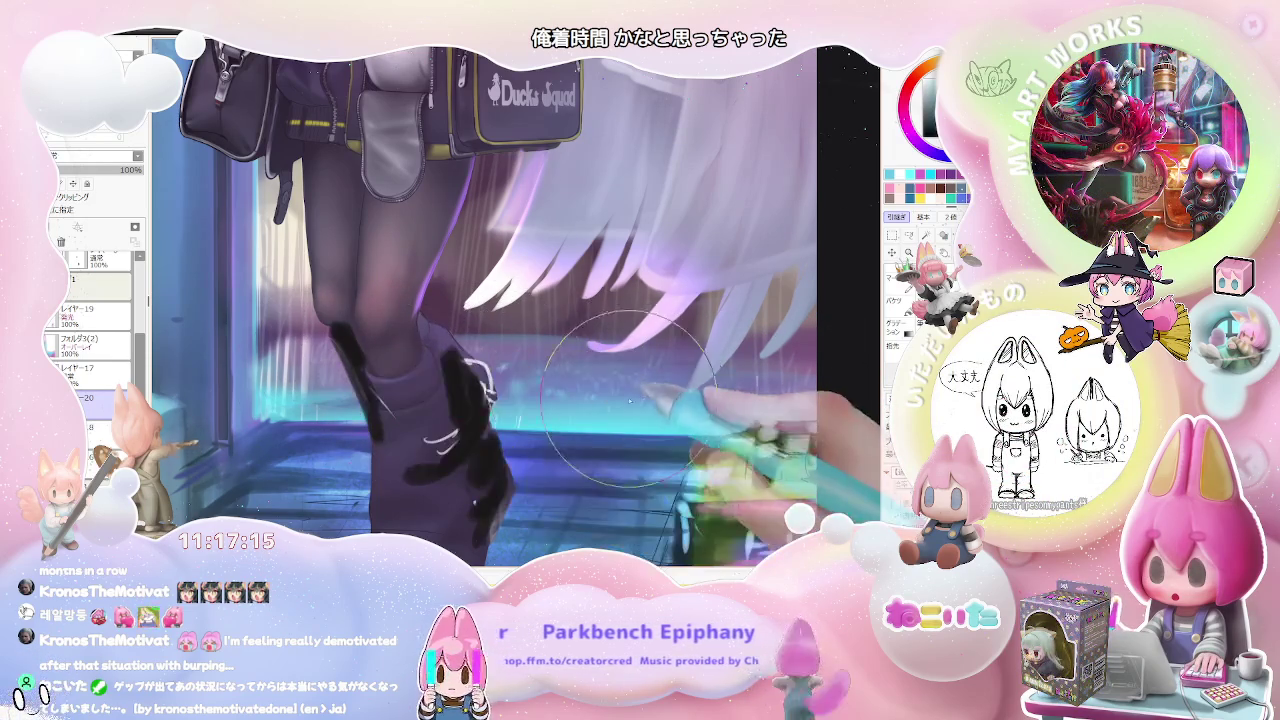
Step: Zoom out to the whole character, shift the view left, and zoom in on the boots
{"action": "key", "text": "ctrl+minus"}
{"action": "key", "text": "ctrl+minus"}
{"action": "key", "text": "ctrl+minus"}
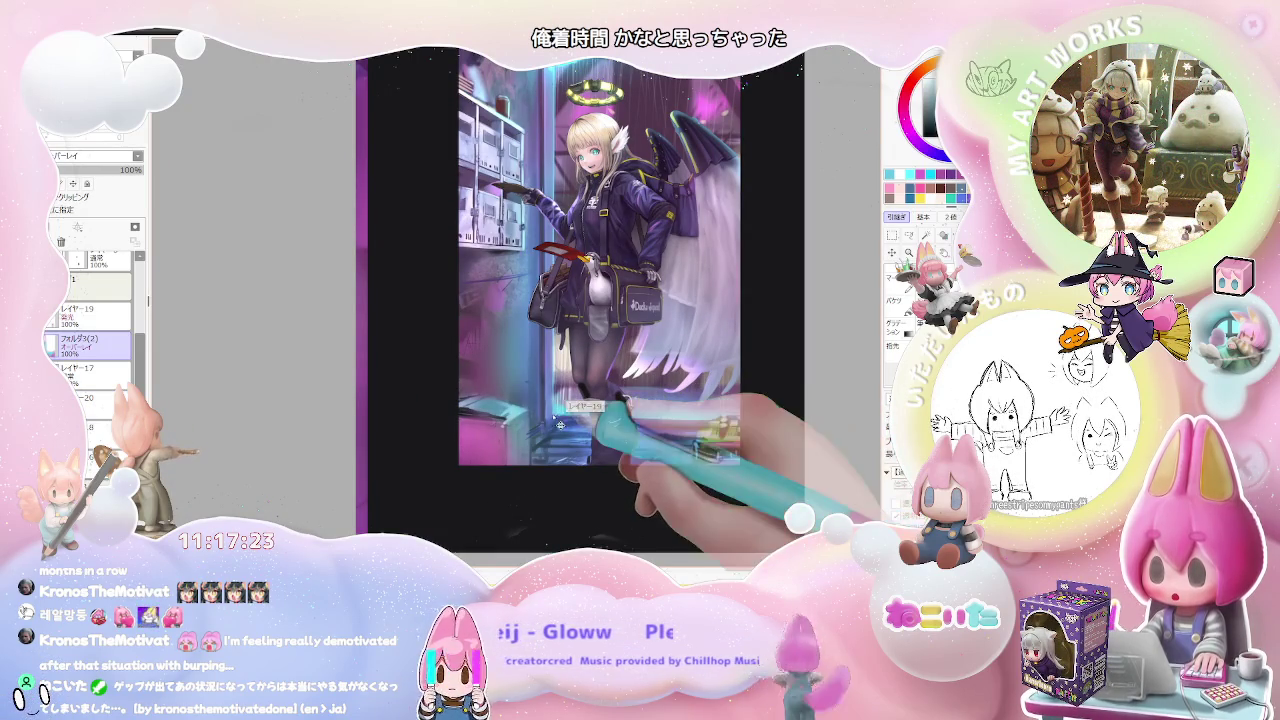
{"action": "left_click_drag", "start_coordinate": [692, 429], "coordinate": [503, 409]}
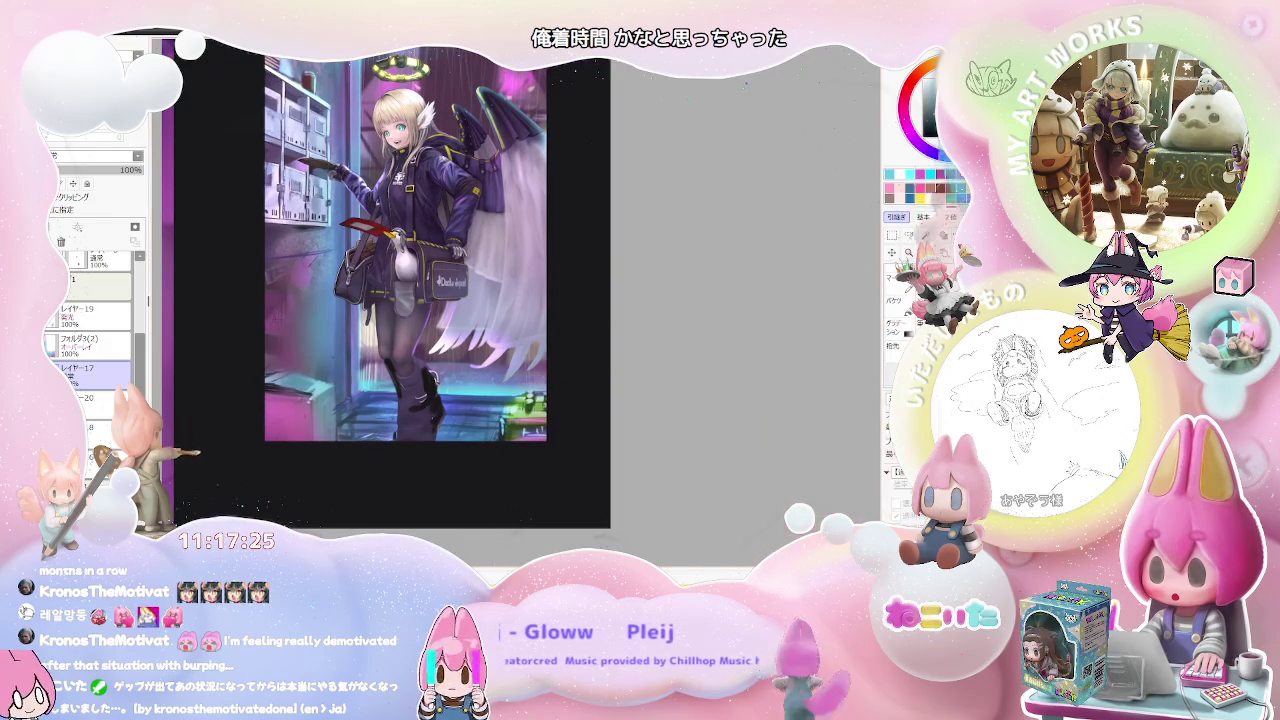
{"action": "scroll", "coordinate": [436, 395], "scroll_direction": "up", "scroll_amount": 2}
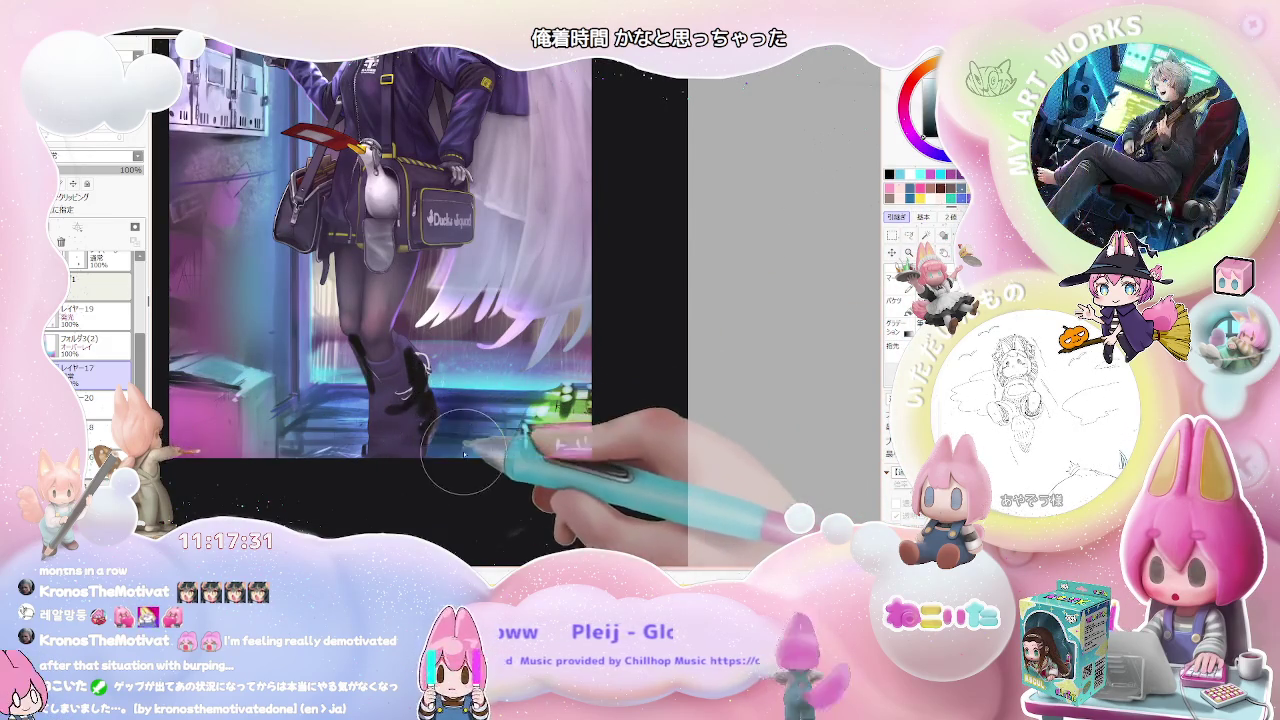
Step: Check the brush near the boots, mirror the view horizontally, and resize the brush to 62
{"action": "scroll", "coordinate": [457, 456], "scroll_direction": "down", "scroll_amount": 2}
{"action": "right_click", "coordinate": [475, 441]}
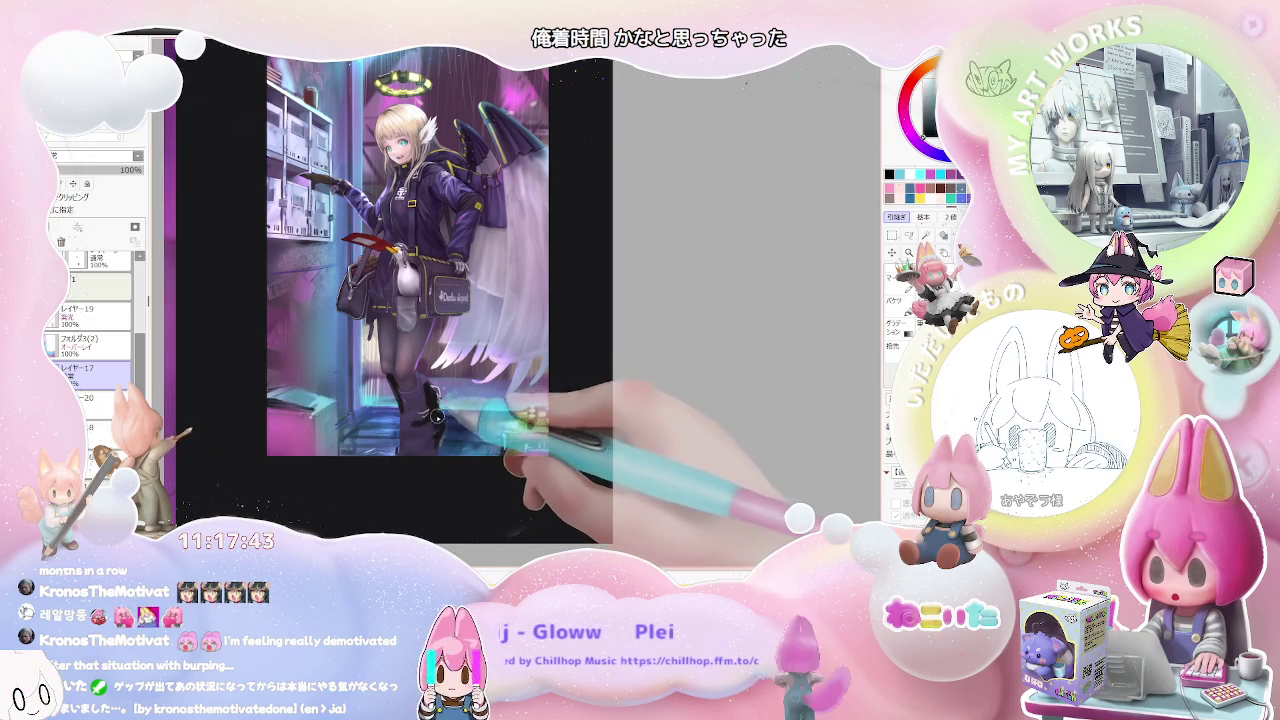
{"action": "scroll", "coordinate": [432, 414], "scroll_direction": "down", "scroll_amount": 2}
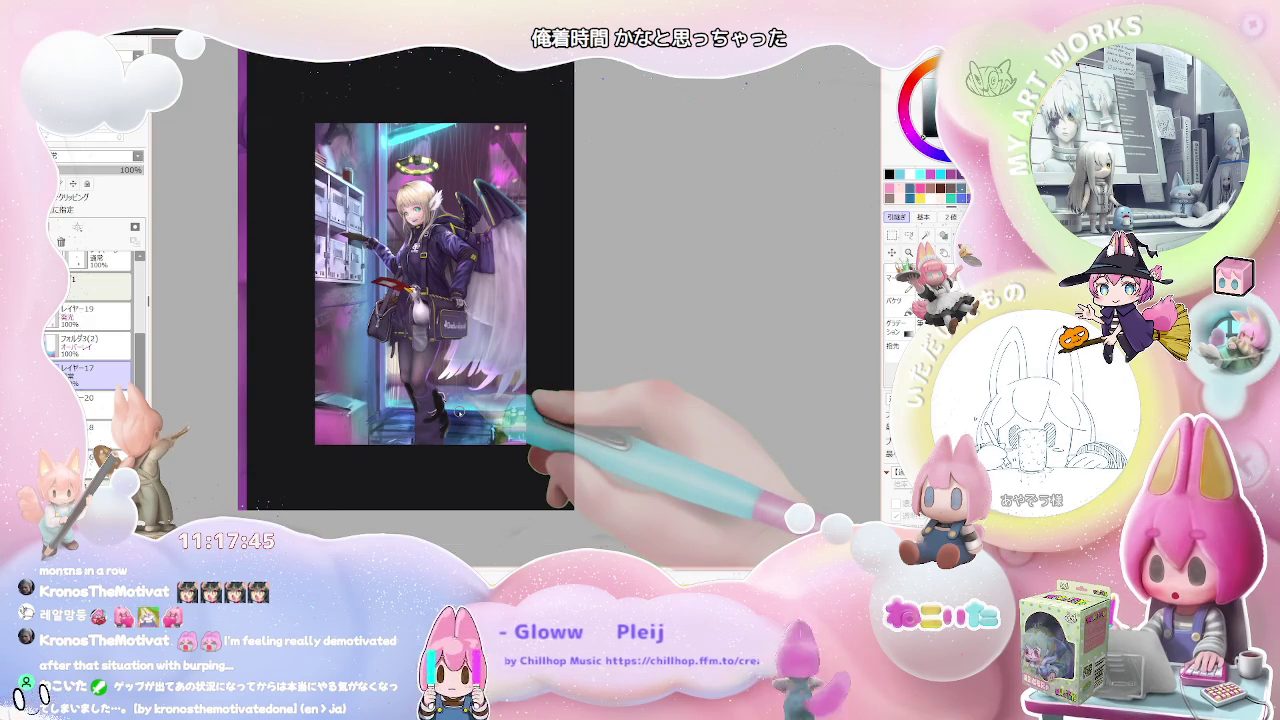
{"action": "key", "text": "h"}
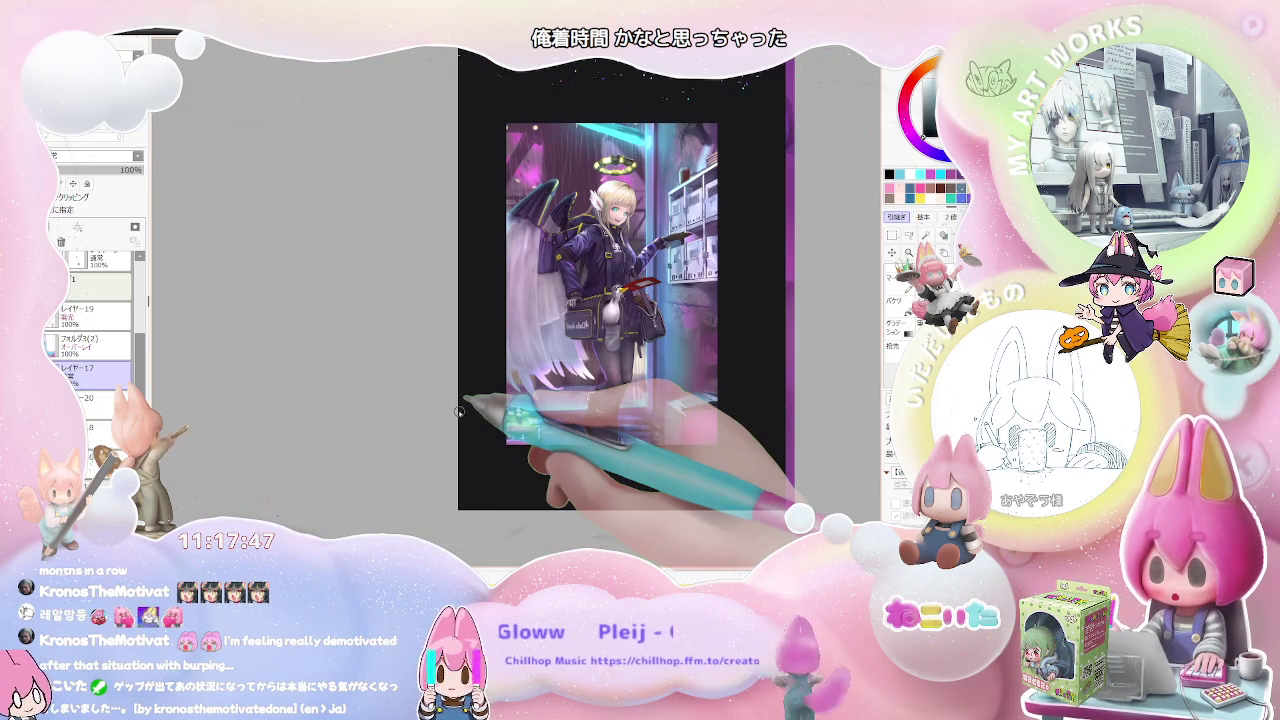
{"action": "scroll", "coordinate": [618, 433], "scroll_direction": "up", "scroll_amount": 2}
{"action": "scroll", "coordinate": [619, 433], "scroll_direction": "up", "scroll_amount": 2}
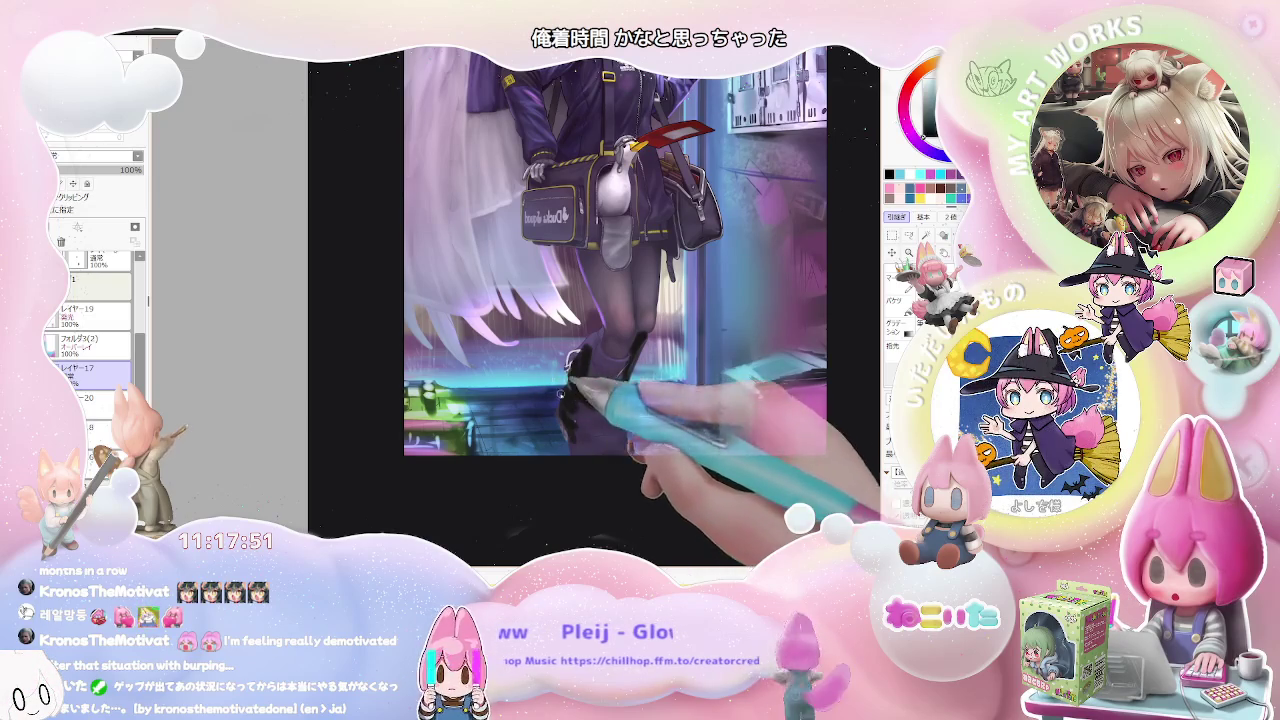
{"action": "key", "text": "bracketright"}
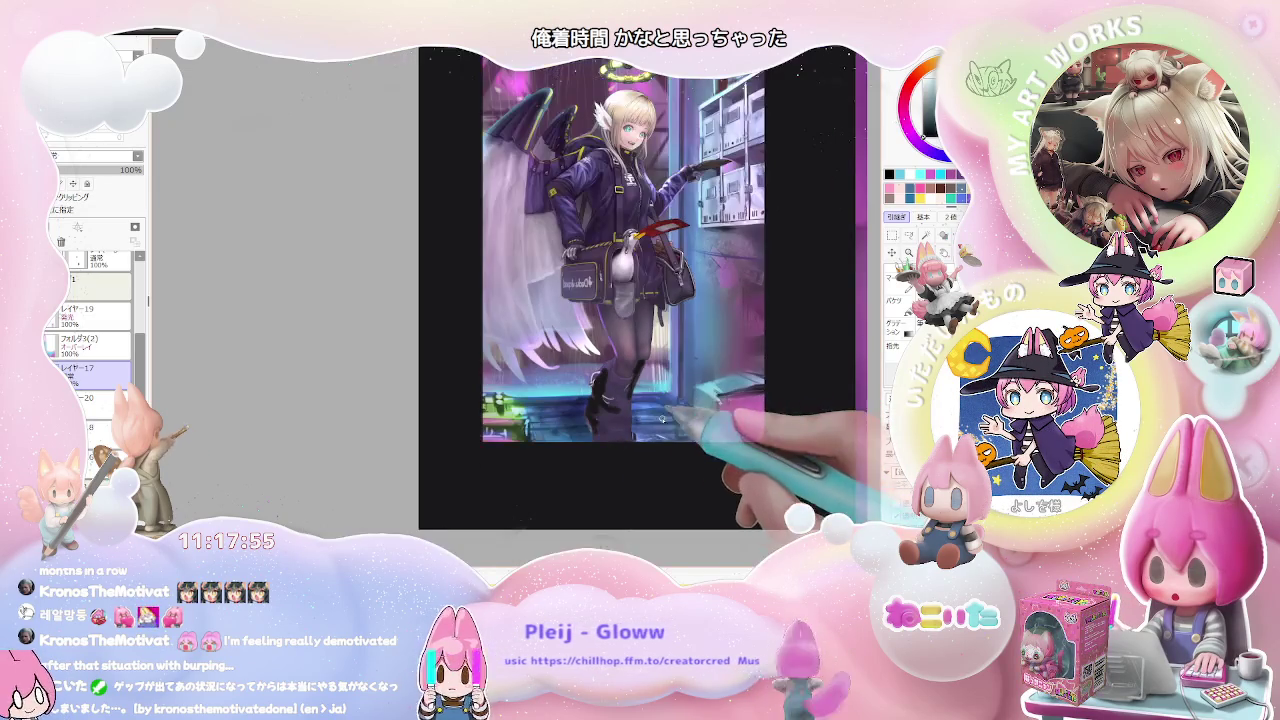
Step: Tilt and zoom the mirrored view over the legs and bag, then straighten it upright
{"action": "key", "text": "minus"}
{"action": "key", "text": "Delete"}
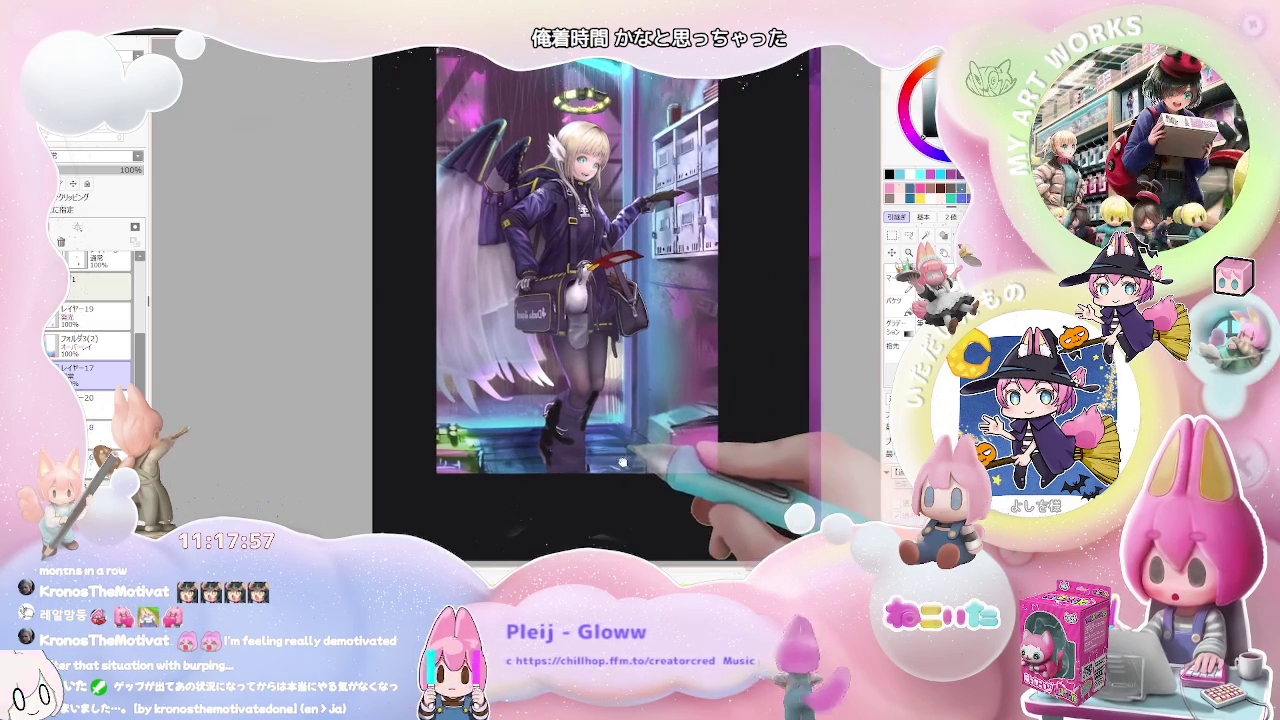
{"action": "key", "text": "Delete"}
{"action": "key", "text": "plus"}
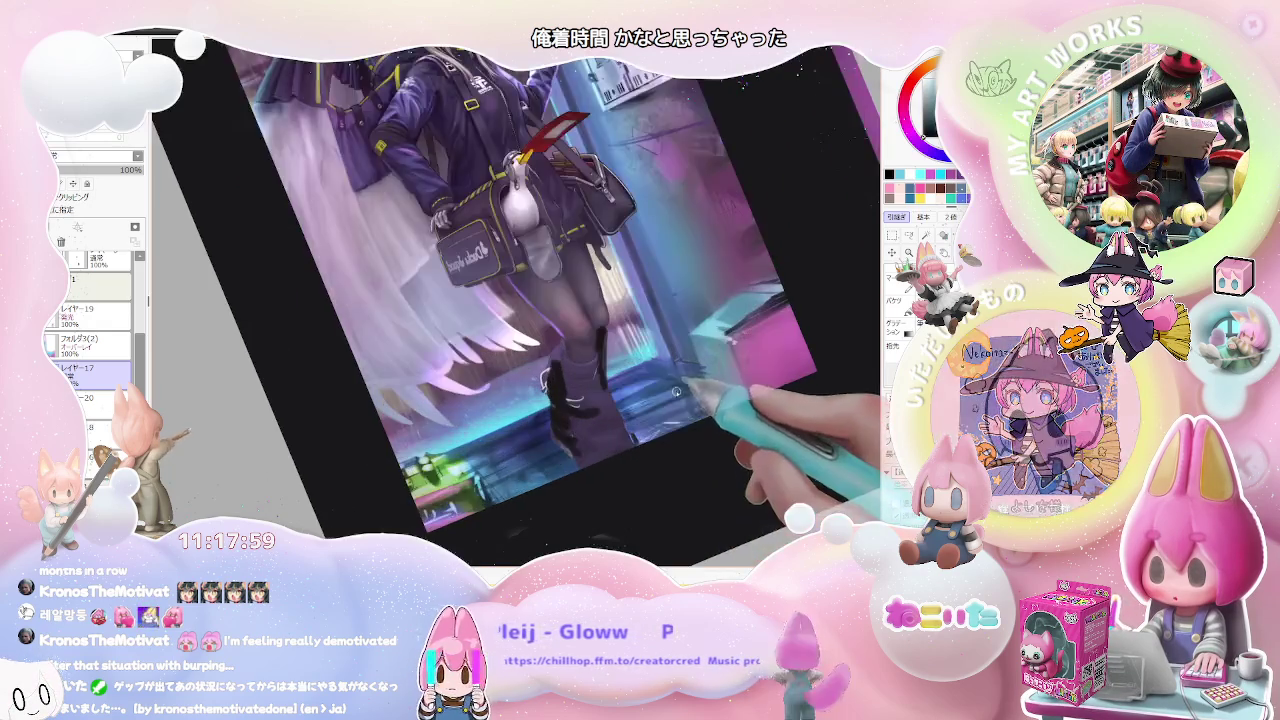
{"action": "key", "text": "plus"}
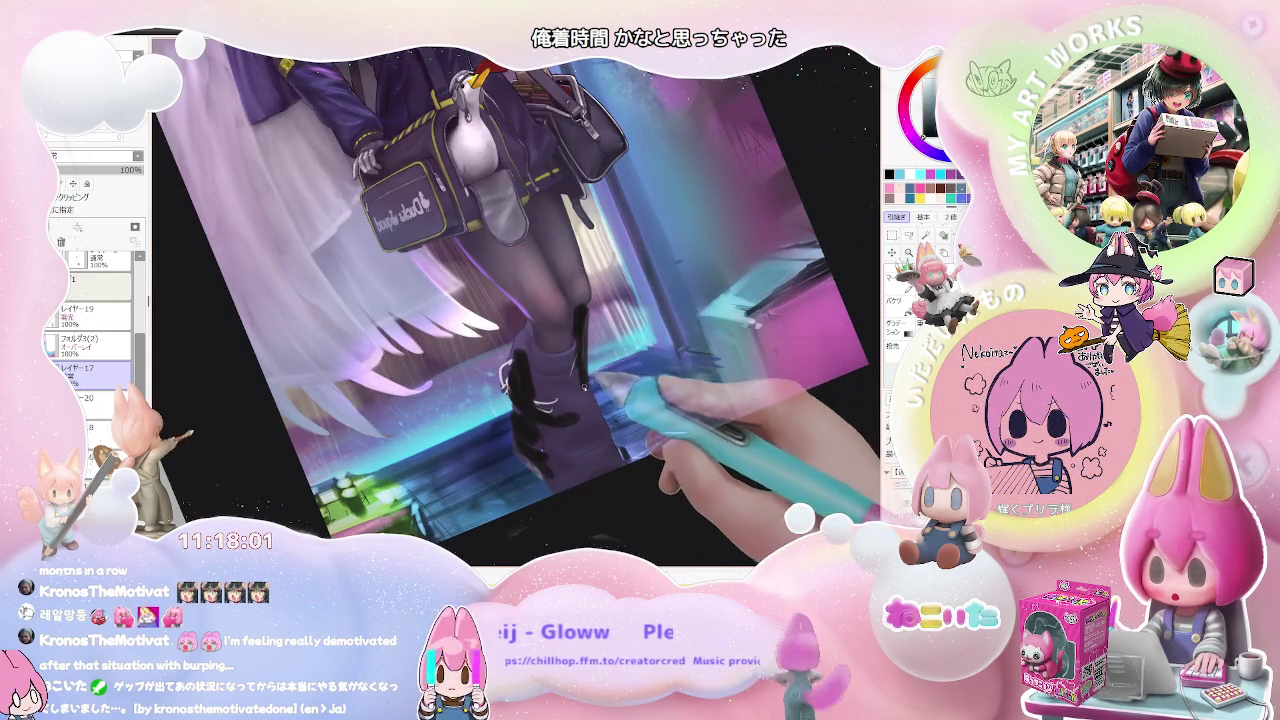
{"action": "key", "text": "minus"}
{"action": "key", "text": "minus"}
{"action": "left_click_drag", "start_coordinate": [597, 400], "coordinate": [588, 487]}
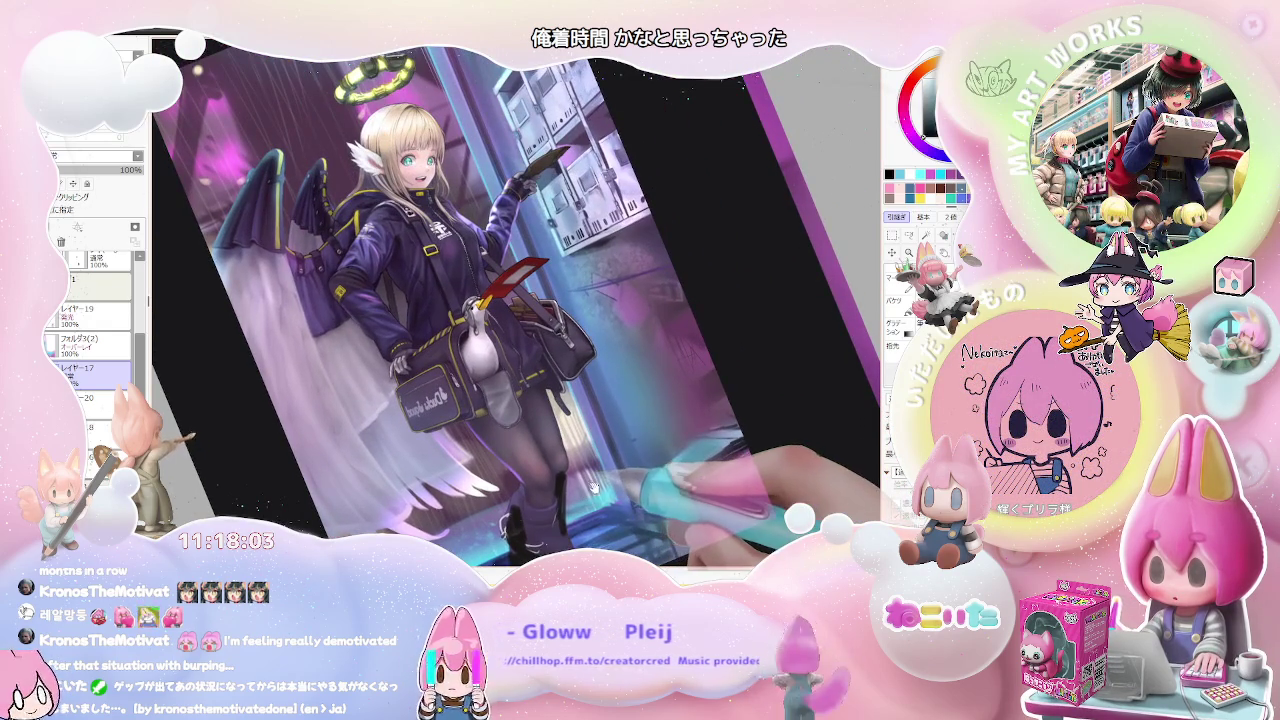
{"action": "key", "text": "Home"}
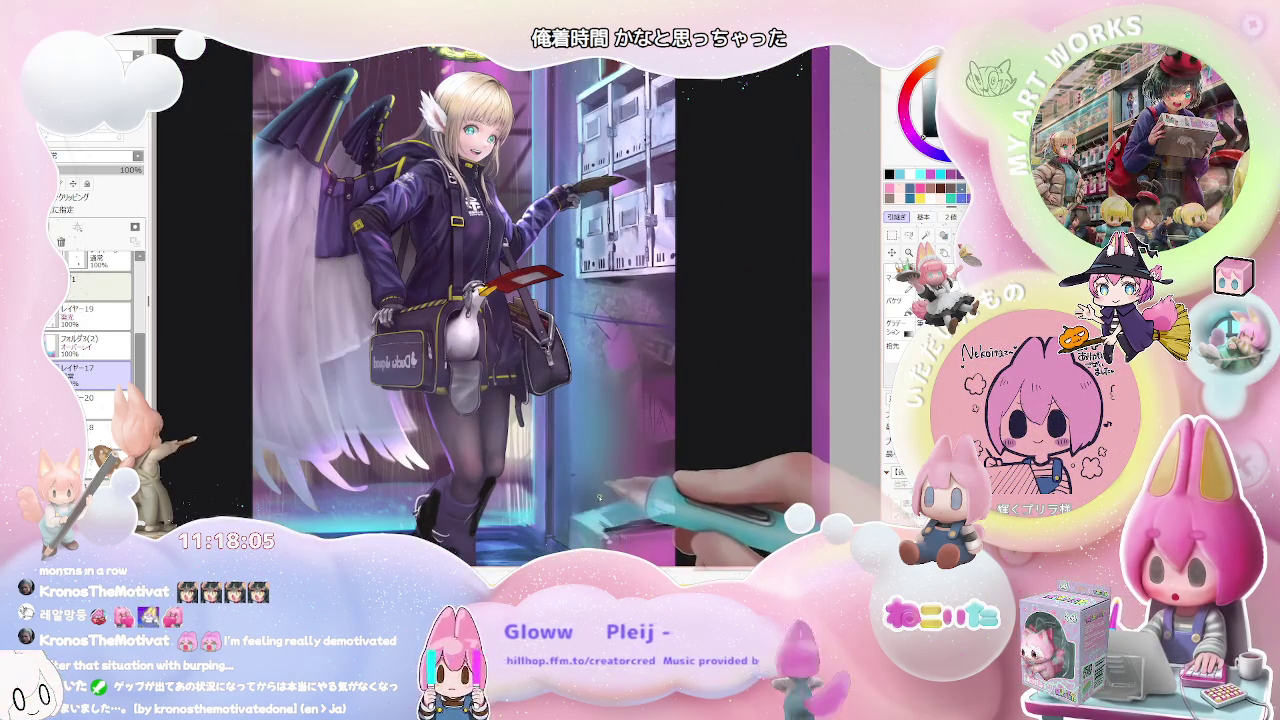
Step: Shrink the brush to size 50 and zoom out to the whole artwork
{"action": "scroll", "coordinate": [627, 497], "scroll_direction": "down", "scroll_amount": 2}
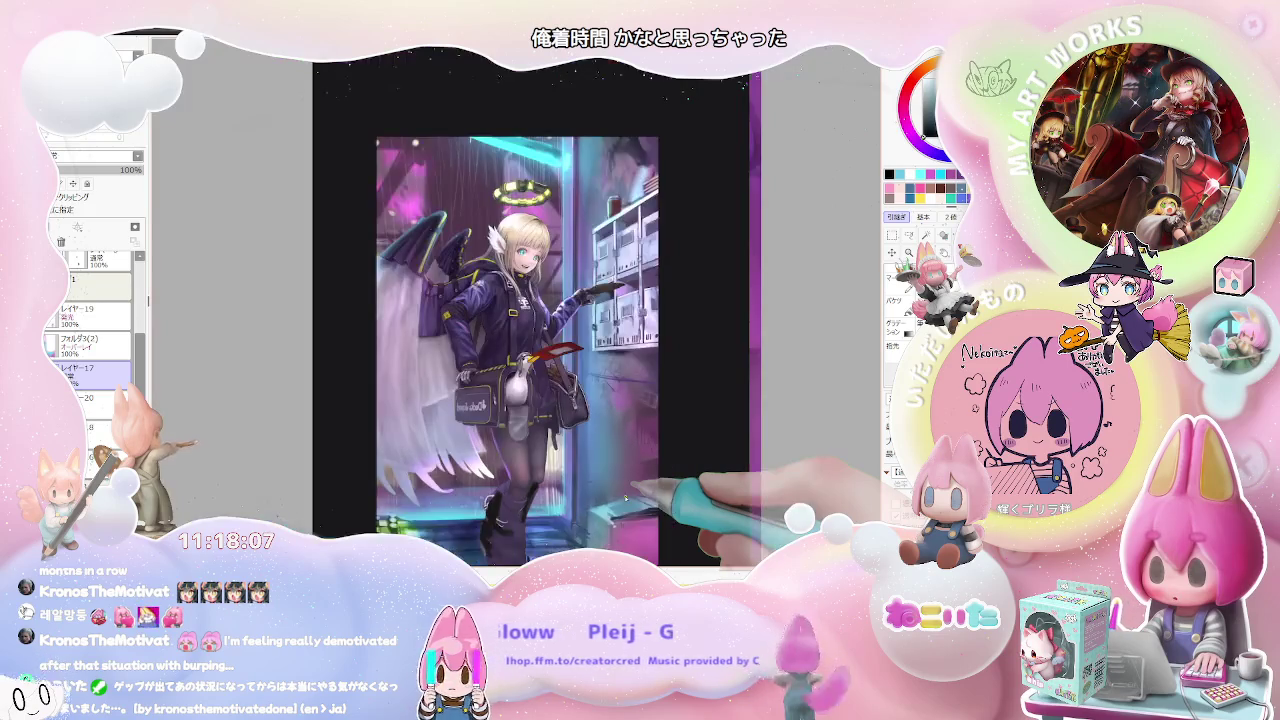
{"action": "scroll", "coordinate": [627, 497], "scroll_direction": "down", "scroll_amount": 2}
{"action": "scroll", "coordinate": [627, 501], "scroll_direction": "up", "scroll_amount": 2}
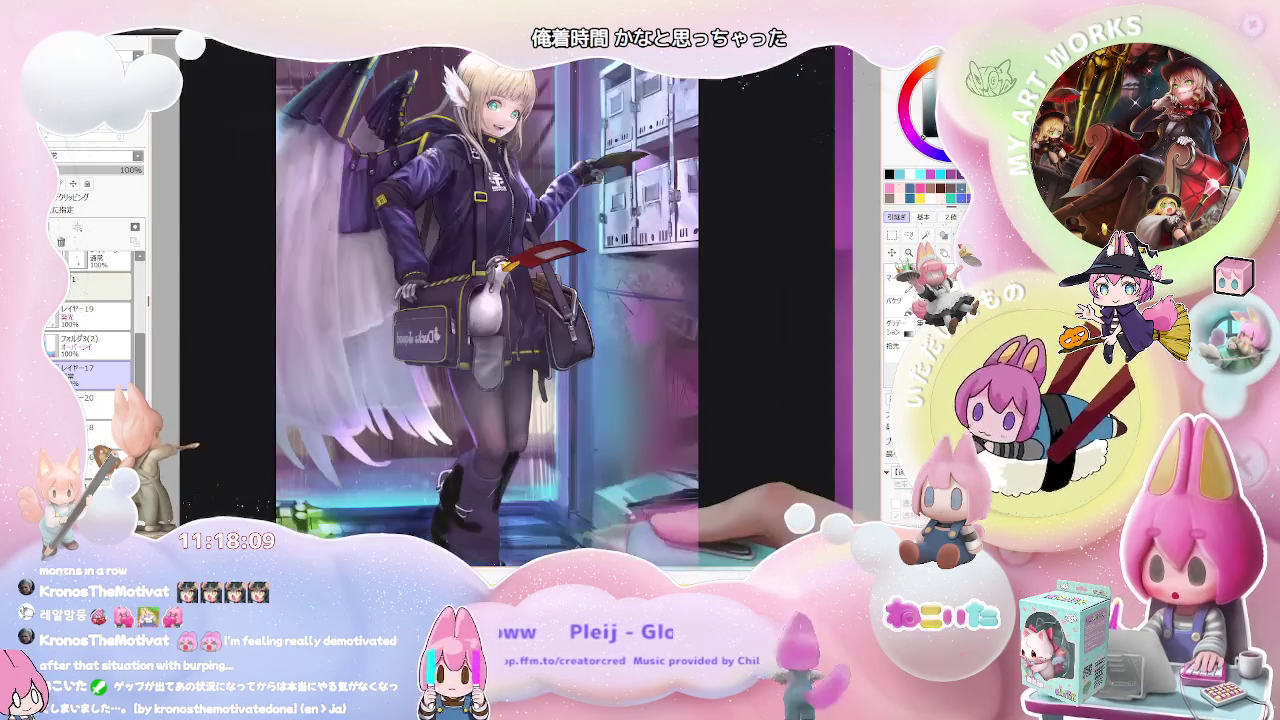
{"action": "scroll", "coordinate": [522, 452], "scroll_direction": "up", "scroll_amount": 1}
{"action": "key", "text": "bracketright"}
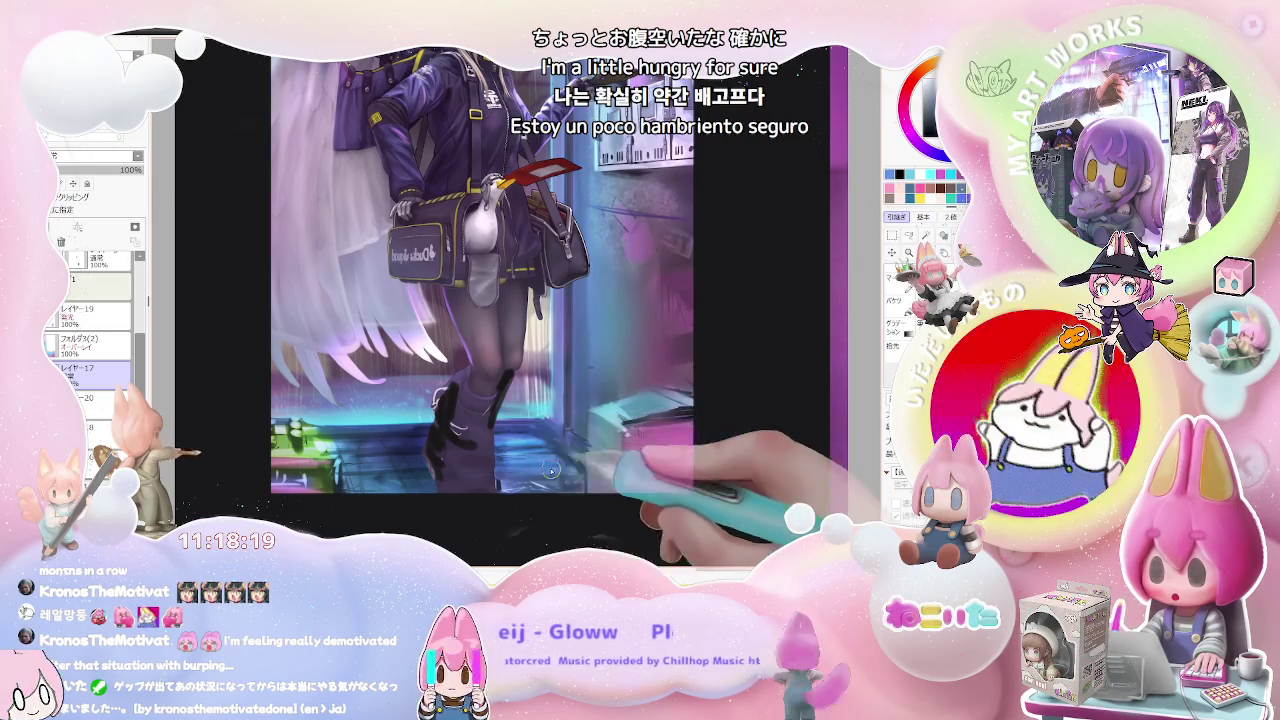
{"action": "key", "text": "ctrl+minus"}
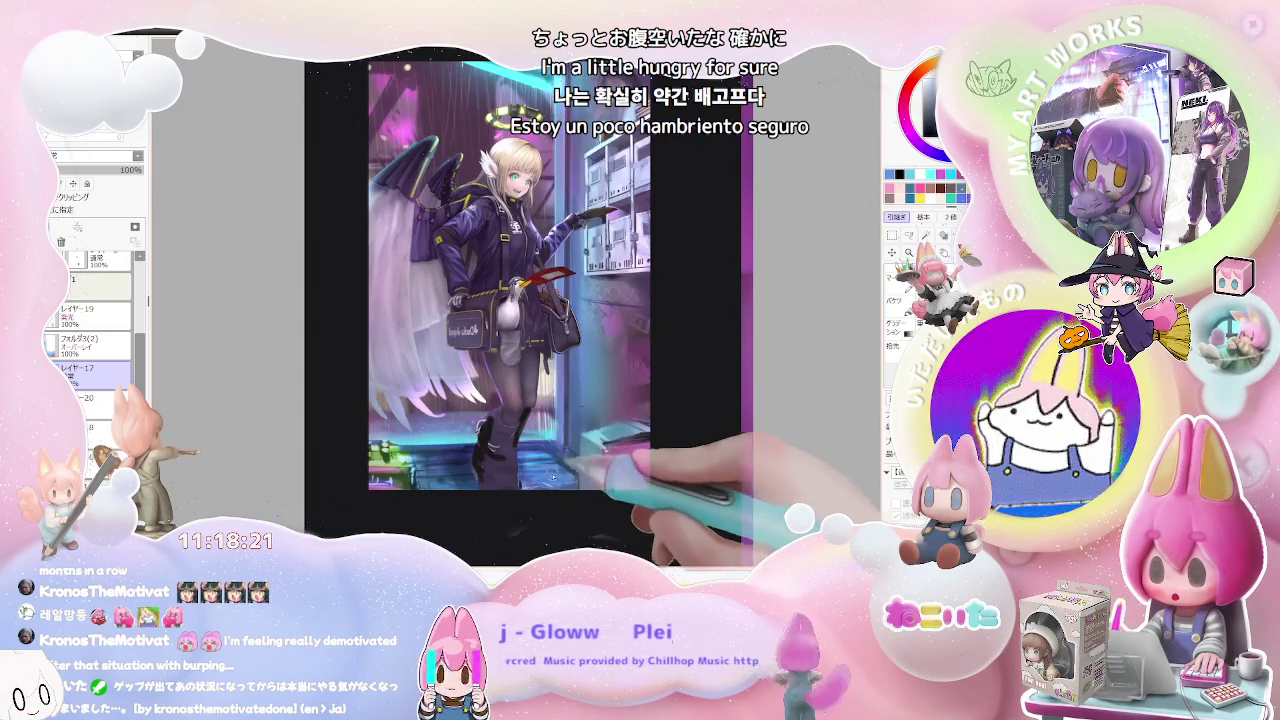
Step: Rotate the canvas sideways and zoom in on the mailbox drawer area
{"action": "key", "text": "ctrl+minus"}
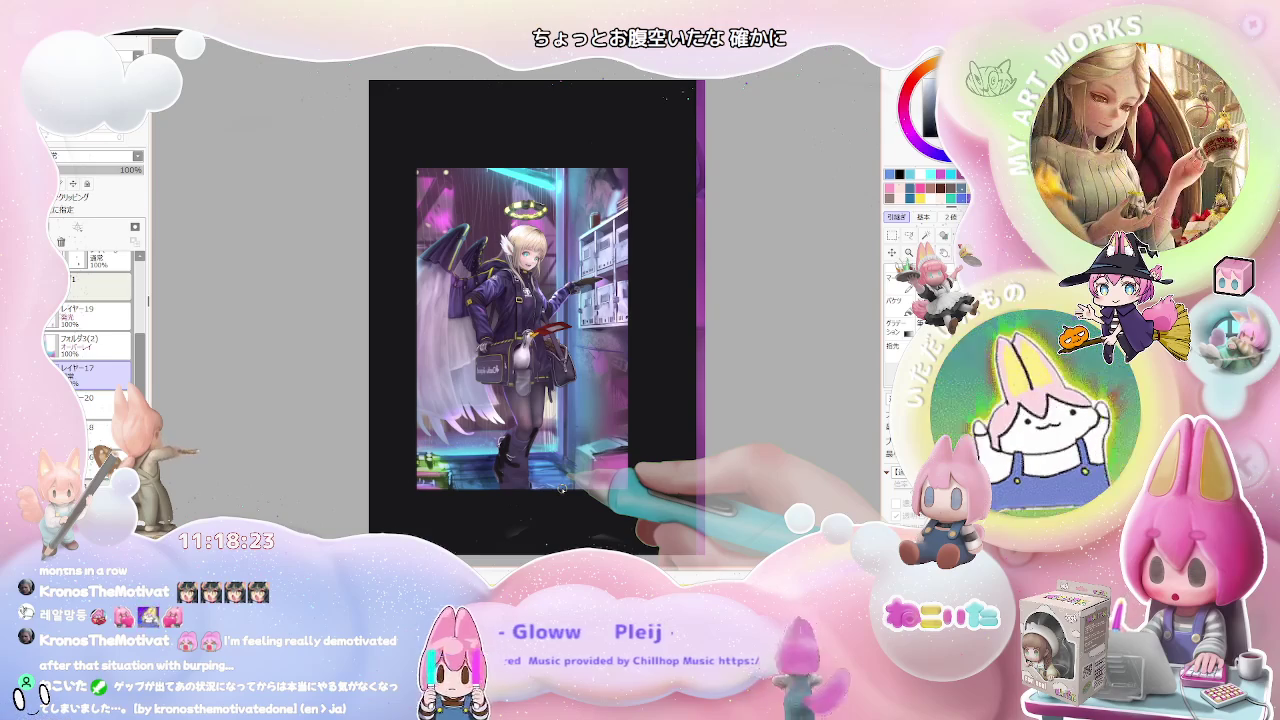
{"action": "key", "text": "ctrl+plus"}
{"action": "key", "text": "ctrl+minus"}
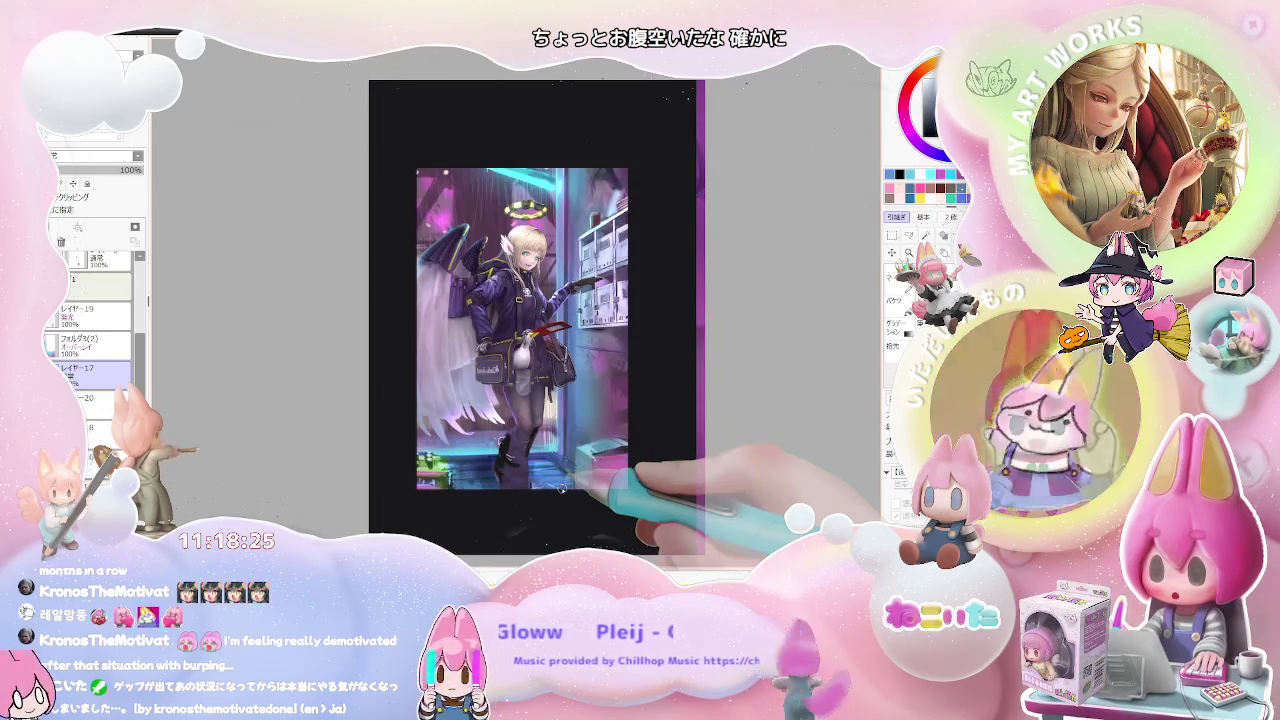
{"action": "key", "text": "End"}
{"action": "key", "text": "End"}
{"action": "key", "text": "End"}
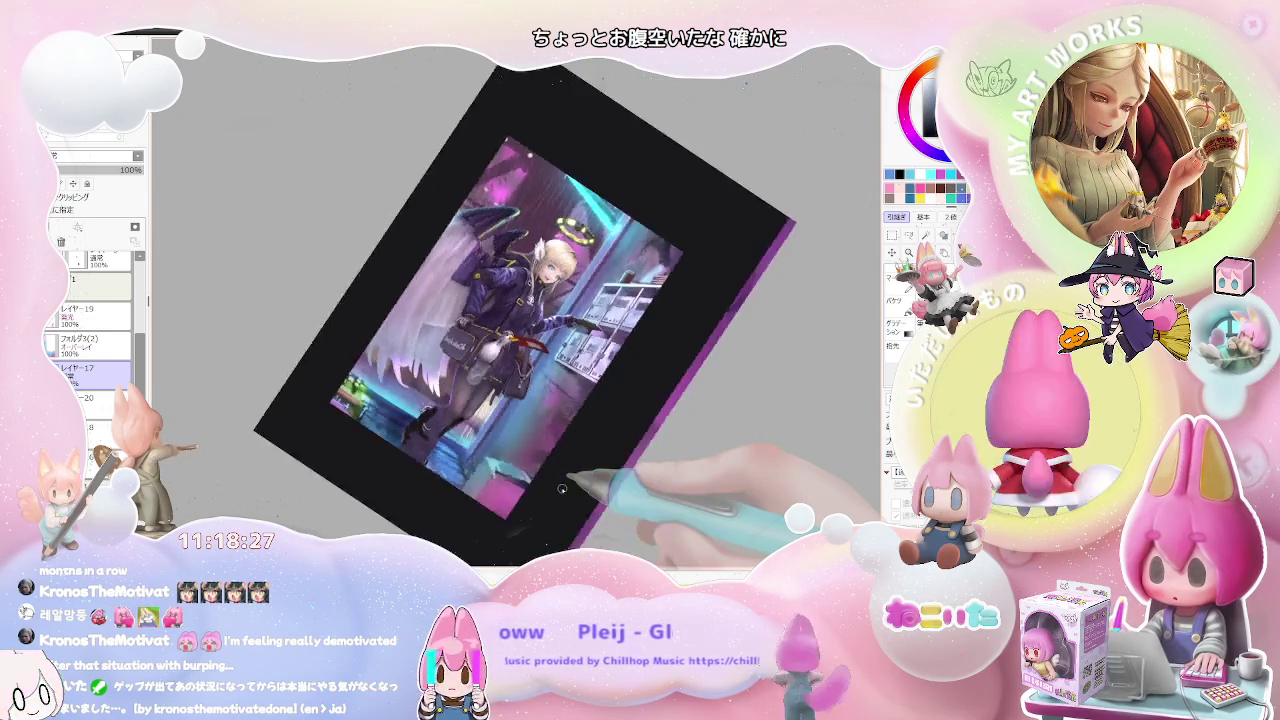
{"action": "key", "text": "End"}
{"action": "key", "text": "End"}
{"action": "key", "text": "ctrl+plus"}
{"action": "key", "text": "ctrl+plus"}
{"action": "key", "text": "ctrl+plus"}
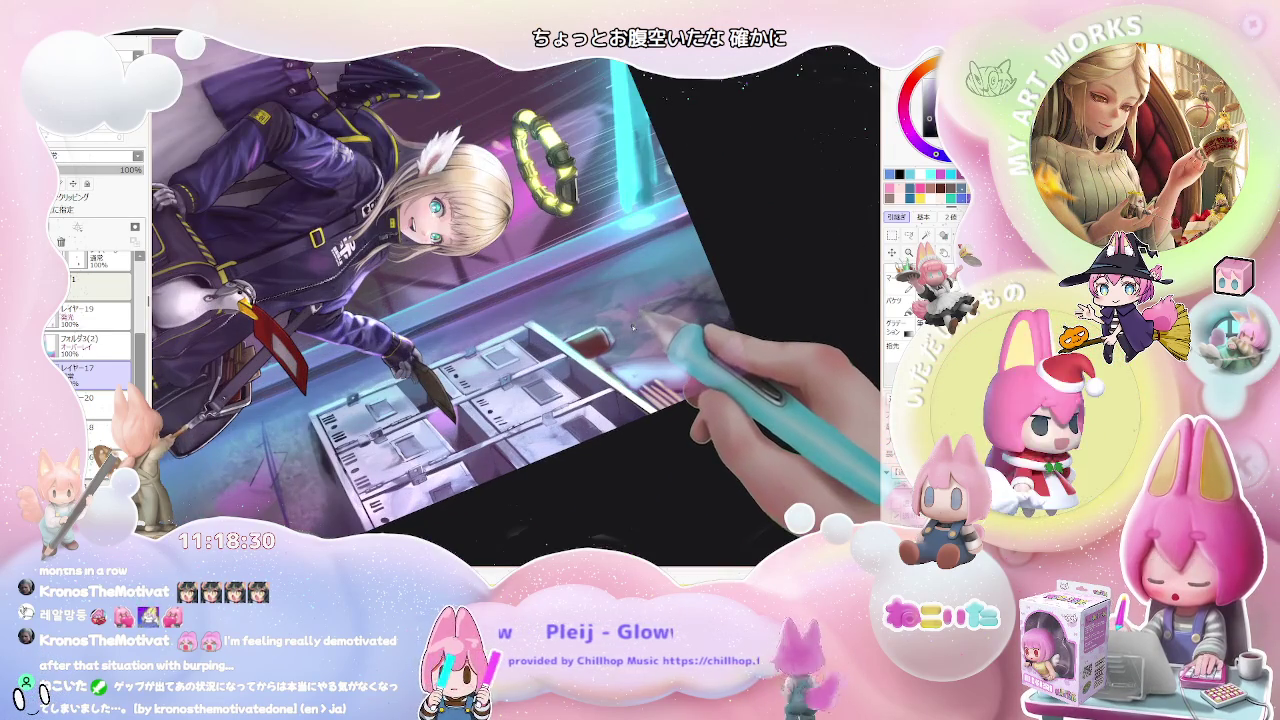
Step: Draw a dark curved cable running up from the red object by the drawer
{"action": "mouse_move", "coordinate": [634, 319]}
{"action": "left_mouse_down"}
{"action": "mouse_move", "coordinate": [632, 336]}
{"action": "mouse_move", "coordinate": [527, 396]}
{"action": "left_mouse_up"}
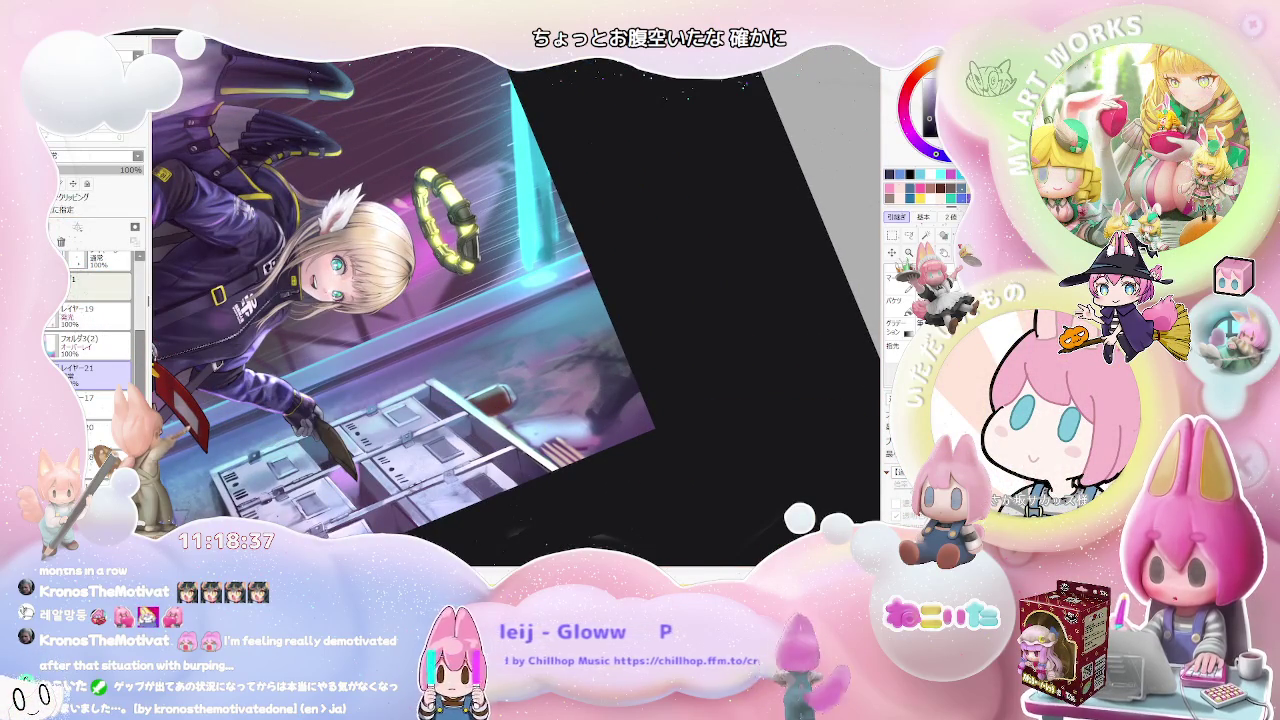
{"action": "left_click_drag", "start_coordinate": [516, 398], "coordinate": [607, 363]}
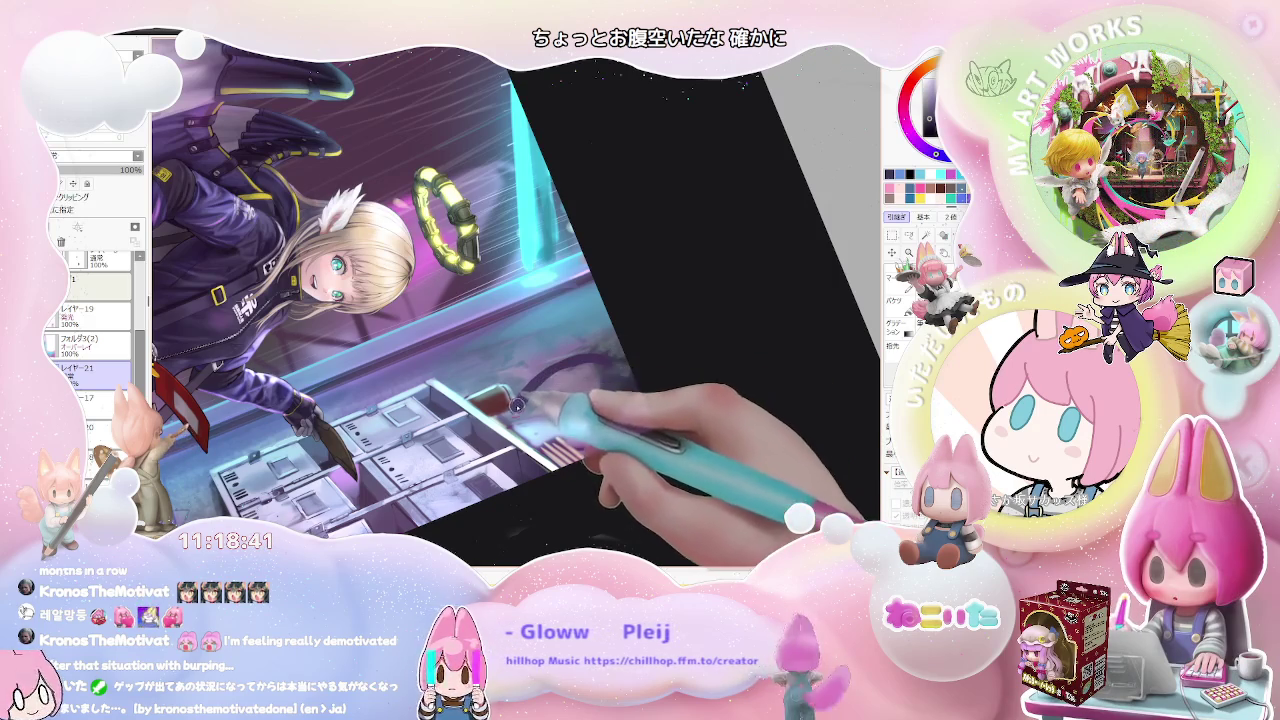
{"action": "mouse_move", "coordinate": [495, 415]}
{"action": "left_mouse_down"}
{"action": "mouse_move", "coordinate": [600, 358]}
{"action": "mouse_move", "coordinate": [571, 398]}
{"action": "mouse_move", "coordinate": [617, 367]}
{"action": "left_mouse_up"}
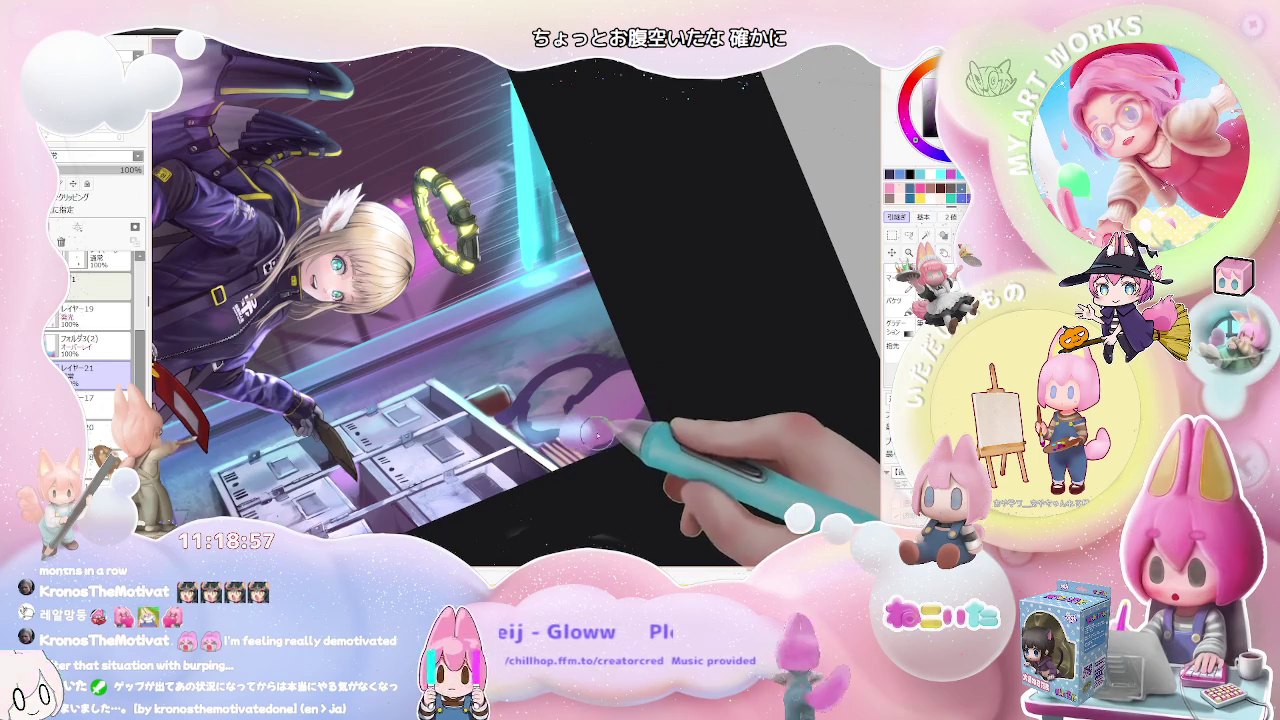
Step: Reset the view upright to the whole illustration, mirror it horizontally, and zoom in
{"action": "key", "text": "ctrl+minus"}
{"action": "key", "text": "Home"}
{"action": "key", "text": "ctrl+minus"}
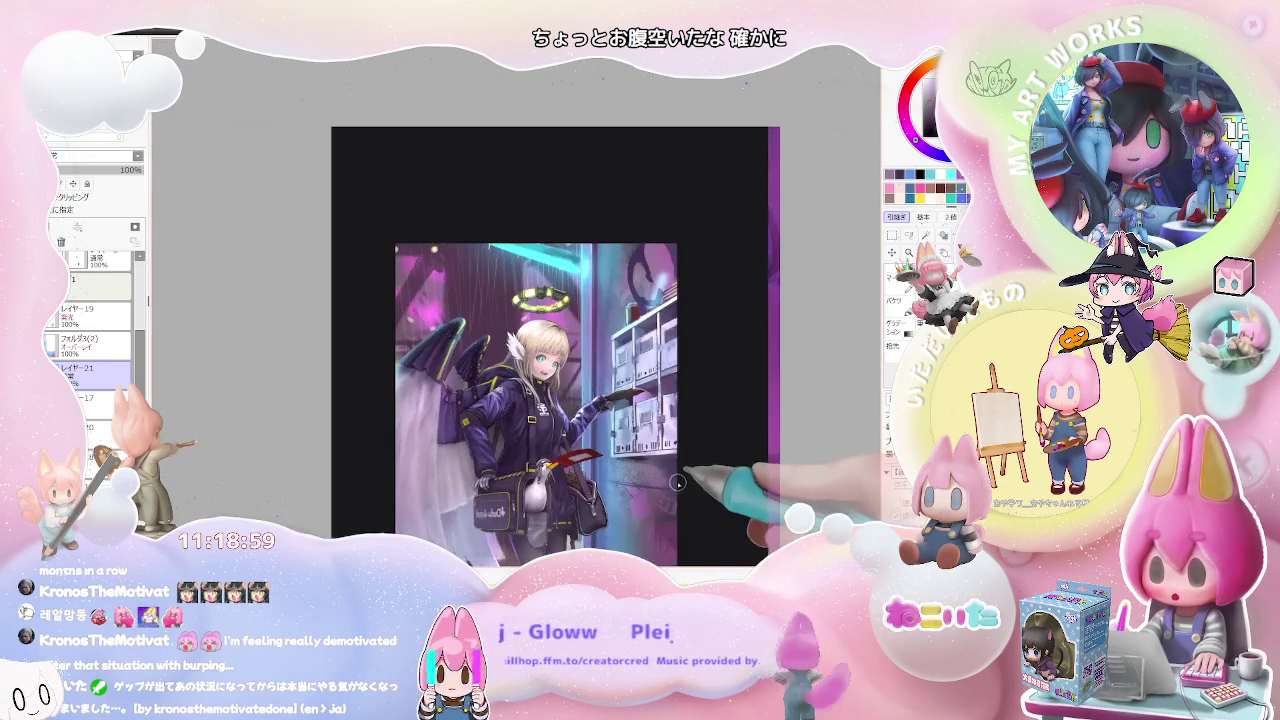
{"action": "key", "text": "h"}
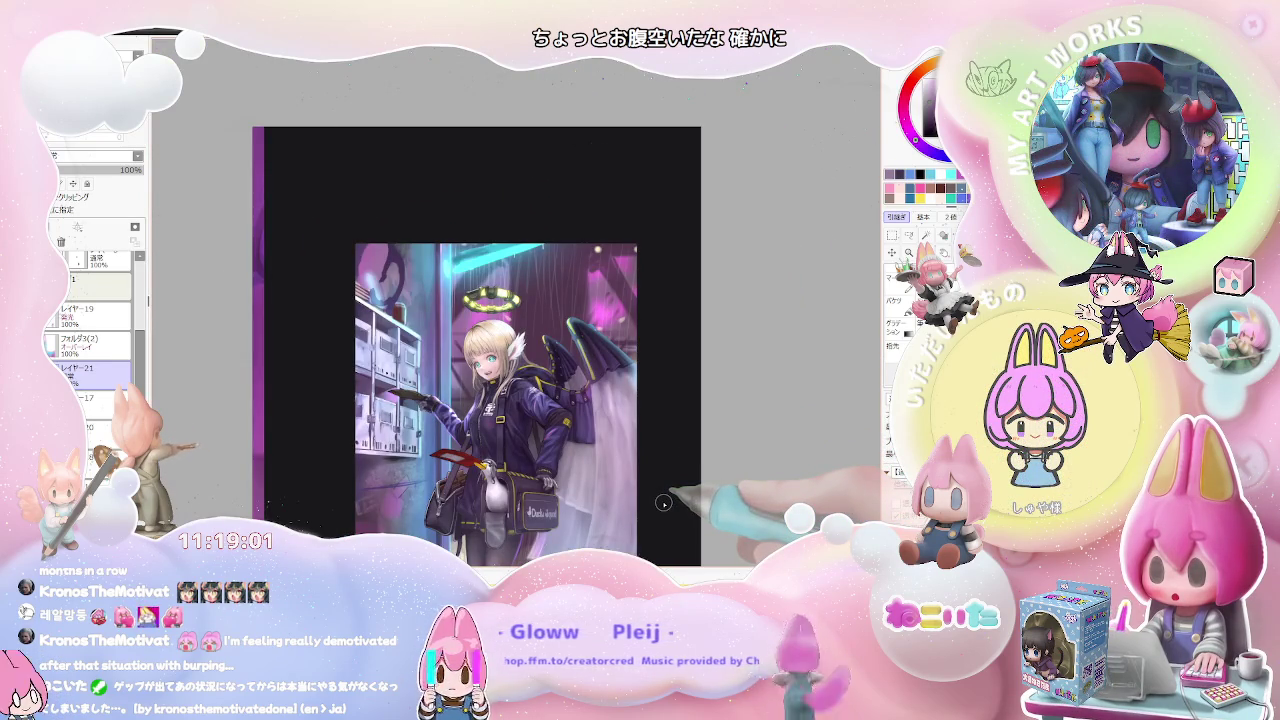
{"action": "key", "text": "ctrl+plus"}
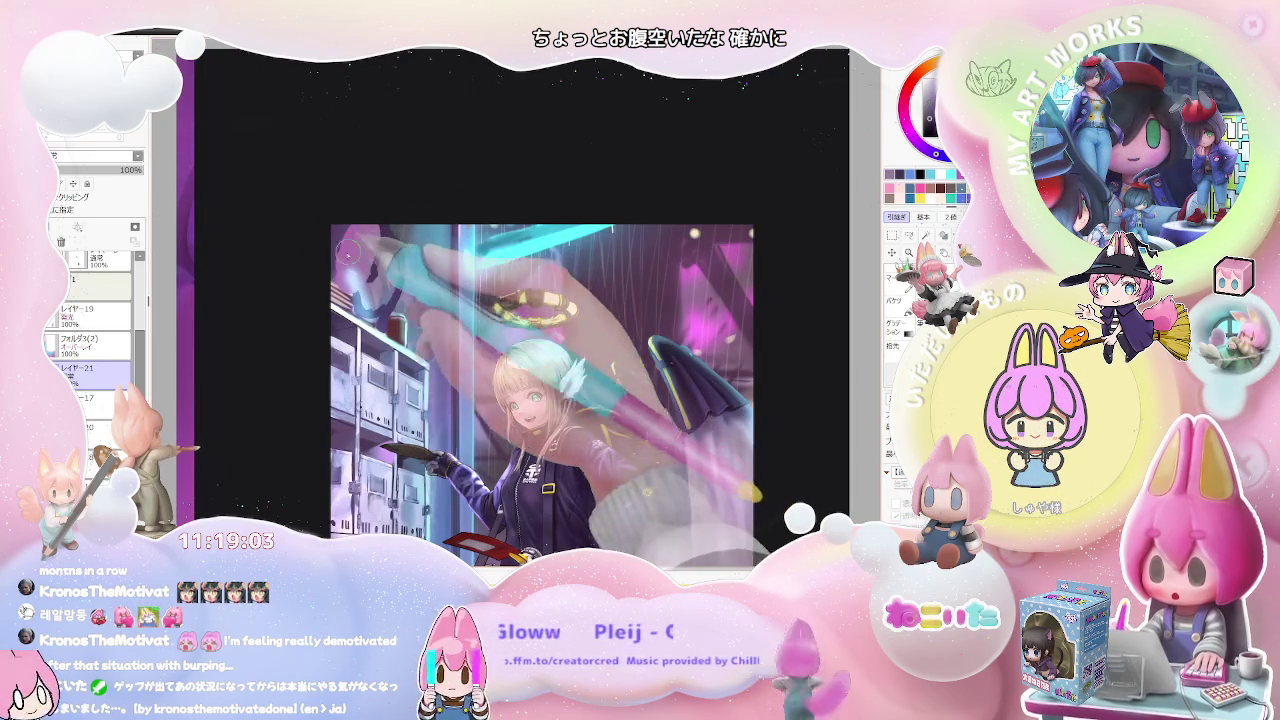
Step: Make the brush much smaller for detail and zoom in and out to inspect the artwork
{"action": "left_click_drag", "start_coordinate": [339, 240], "coordinate": [392, 380]}
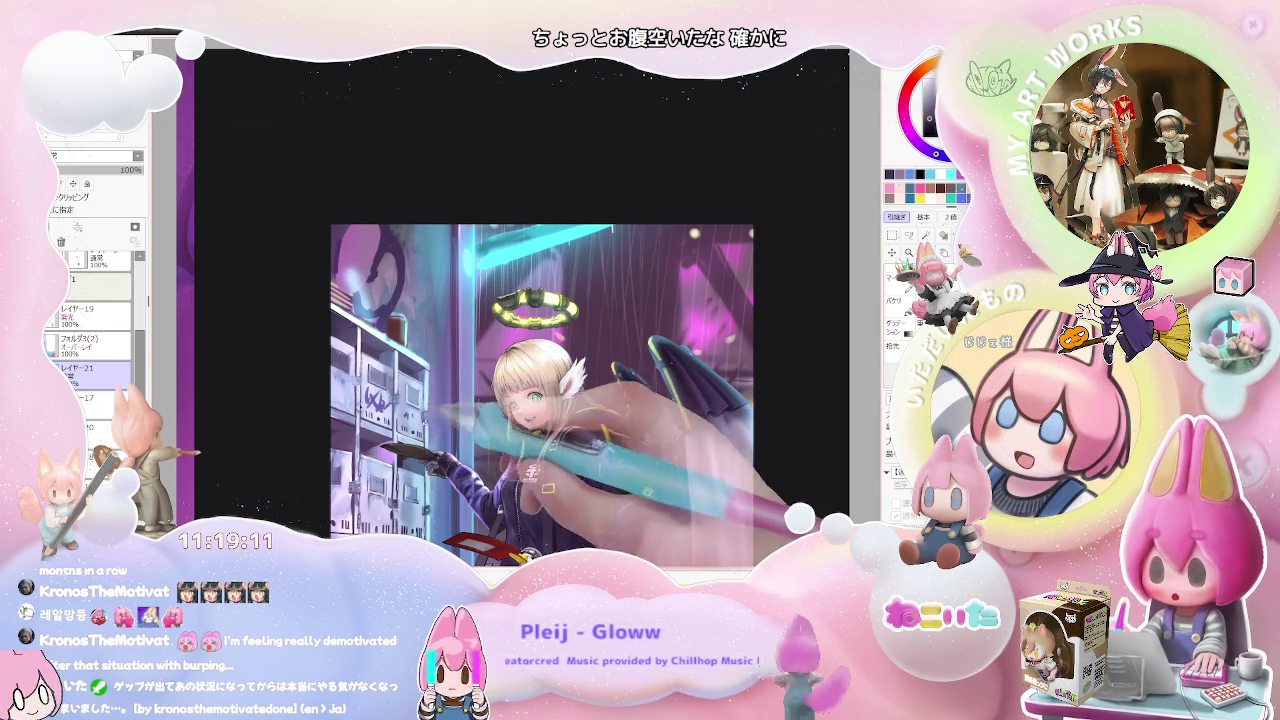
{"action": "scroll", "coordinate": [465, 404], "scroll_direction": "down", "scroll_amount": 1}
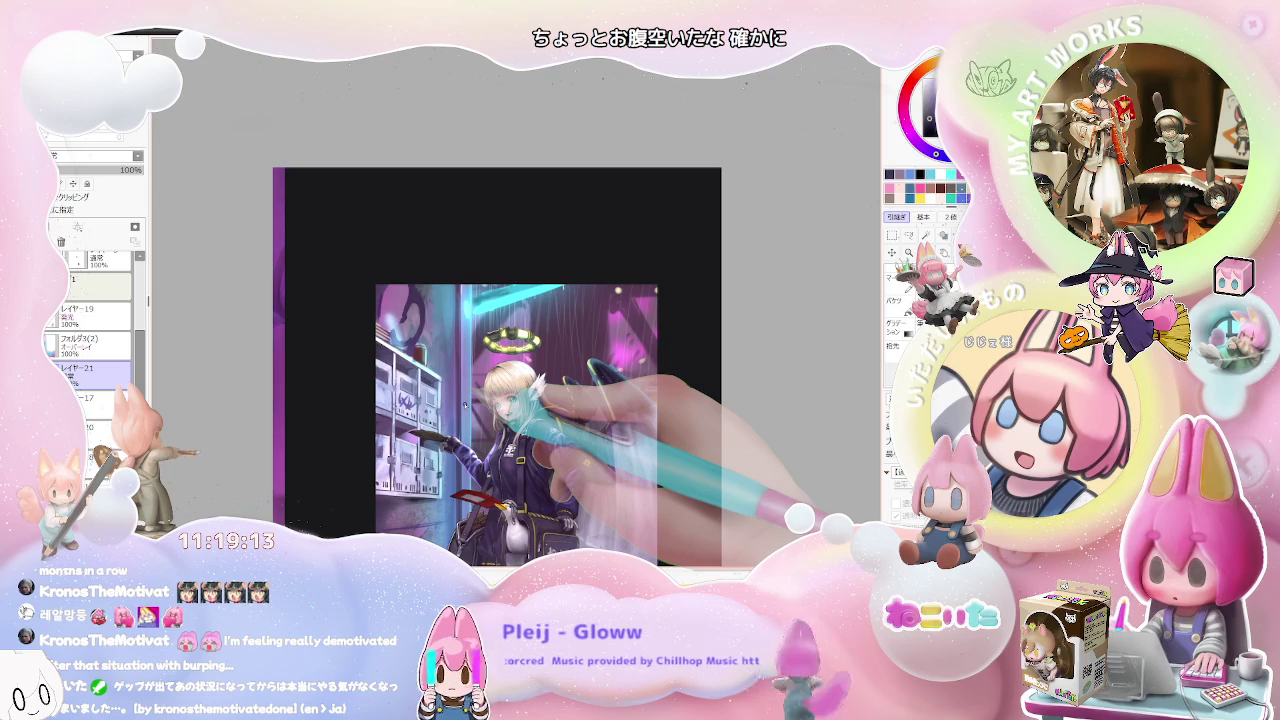
{"action": "scroll", "coordinate": [465, 404], "scroll_direction": "down", "scroll_amount": 1}
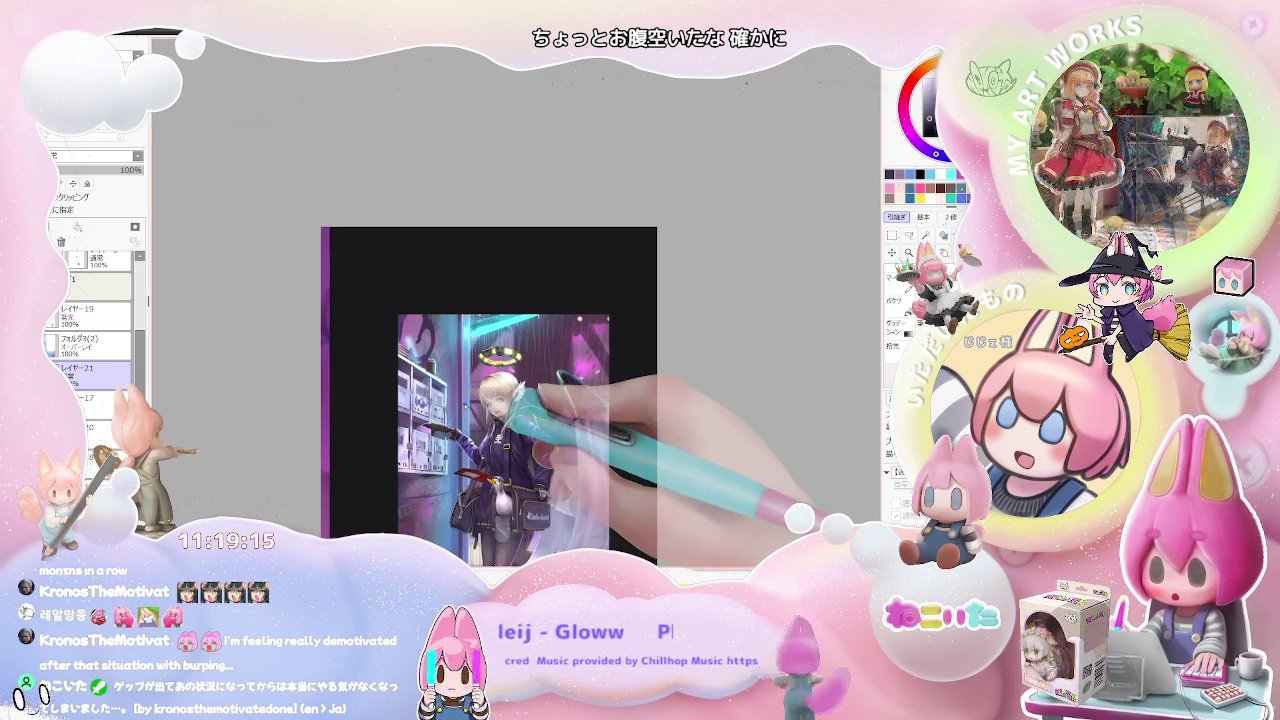
{"action": "scroll", "coordinate": [465, 404], "scroll_direction": "up", "scroll_amount": 1}
{"action": "scroll", "coordinate": [465, 404], "scroll_direction": "up", "scroll_amount": 1}
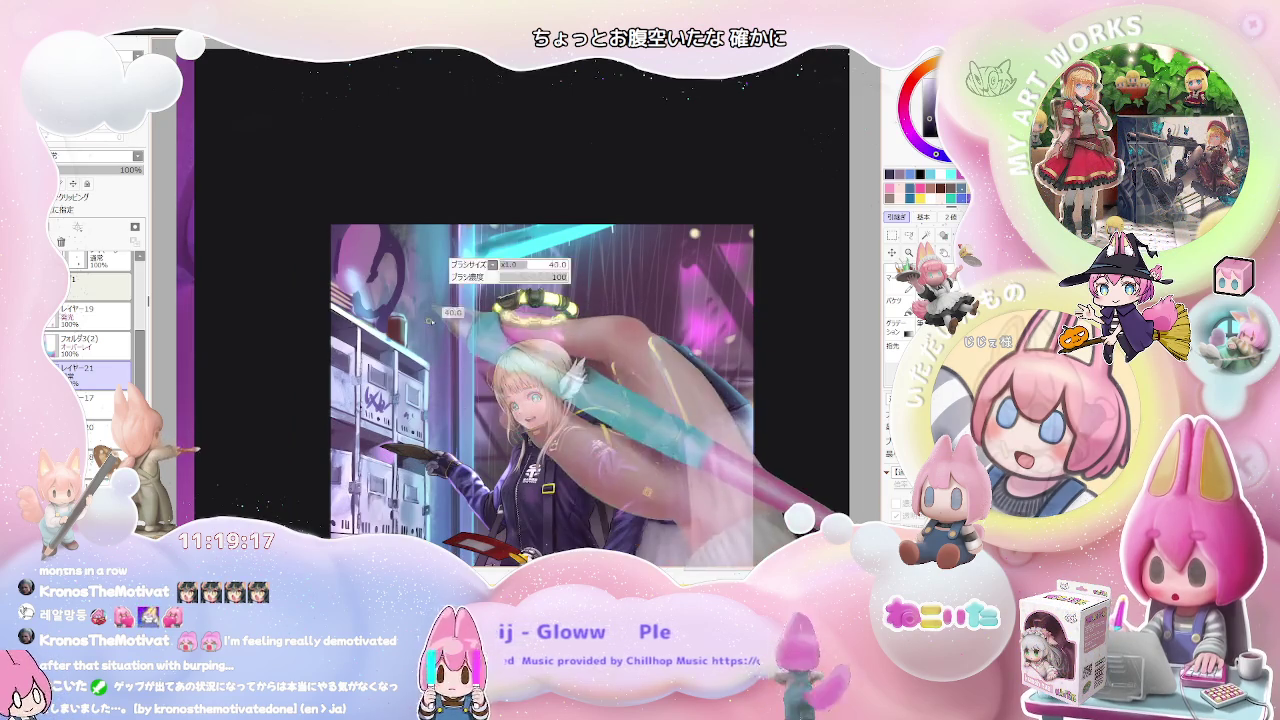
{"action": "scroll", "coordinate": [428, 308], "scroll_direction": "up", "scroll_amount": 1}
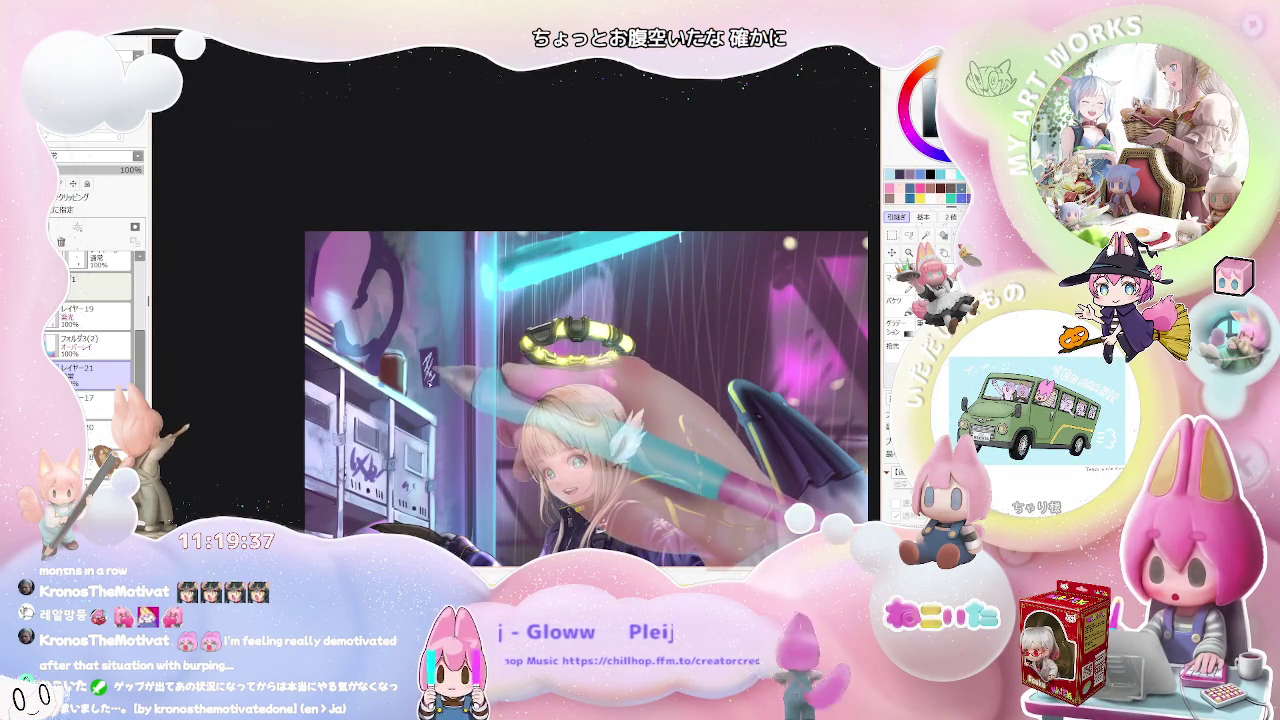
{"action": "key", "text": "minus"}
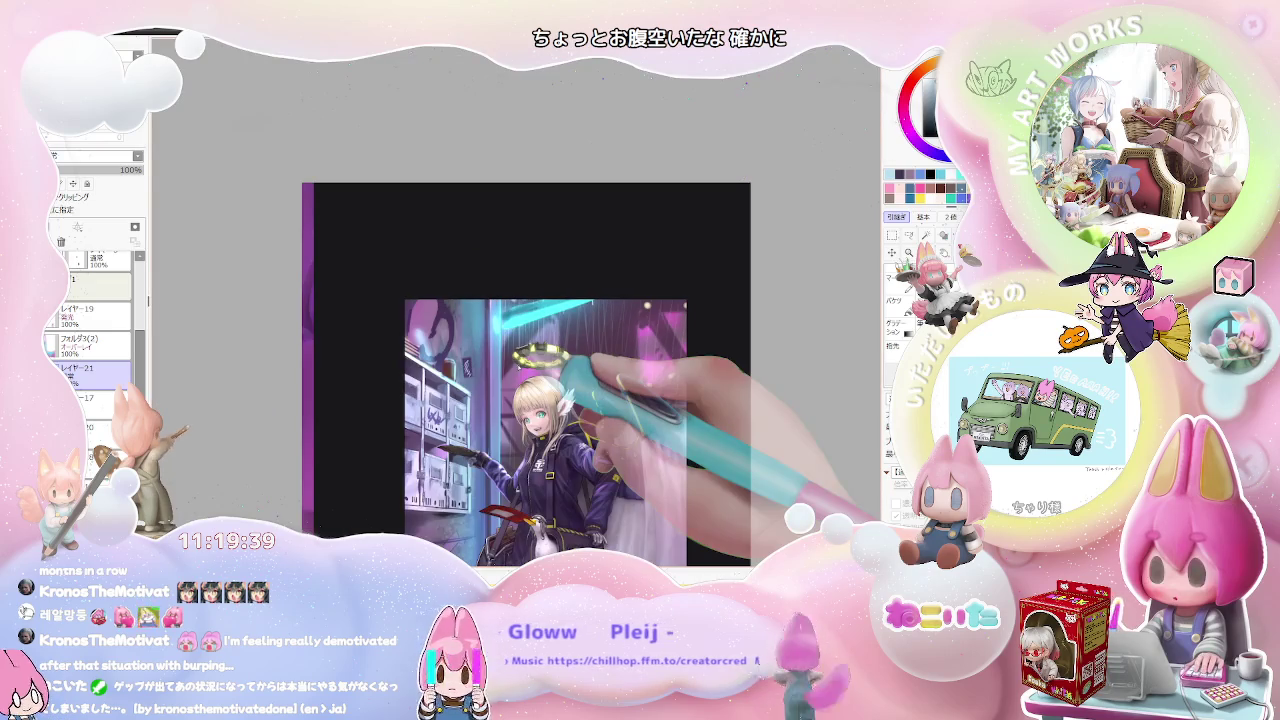
{"action": "scroll", "coordinate": [540, 380], "scroll_direction": "down", "scroll_amount": 2}
{"action": "key", "text": "ctrl+plus"}
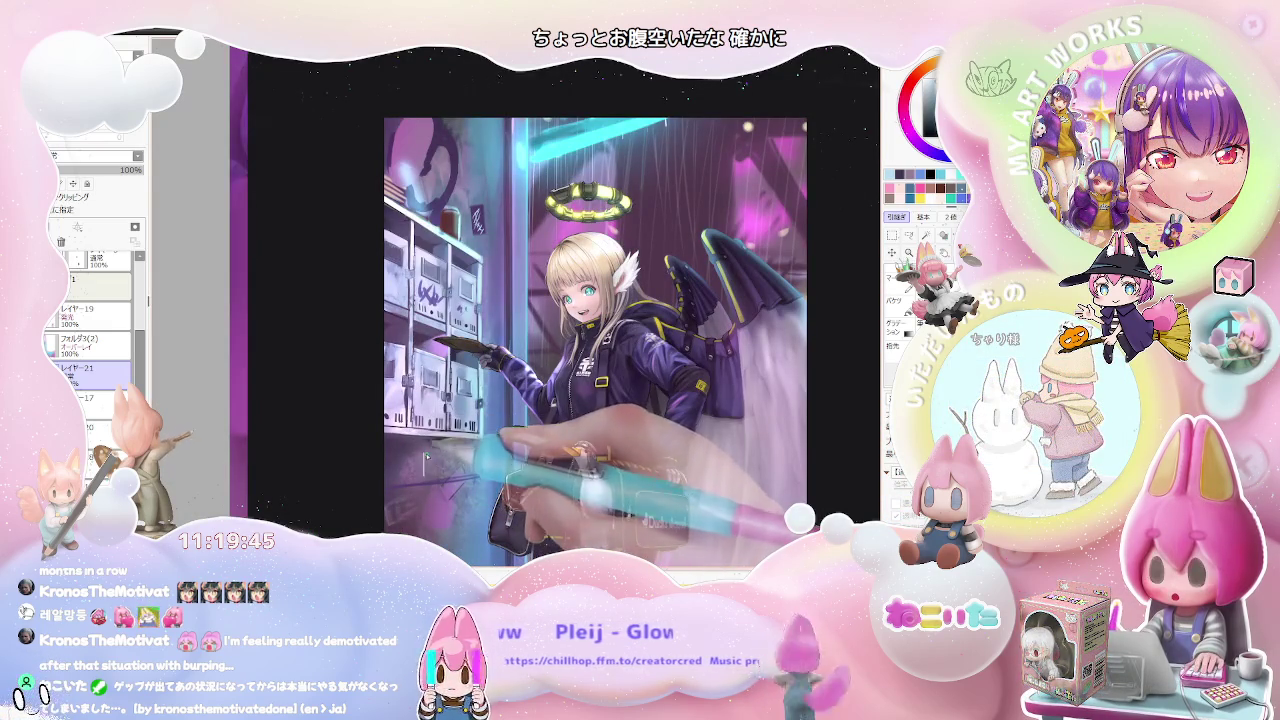
{"action": "key", "text": "ctrl+minus"}
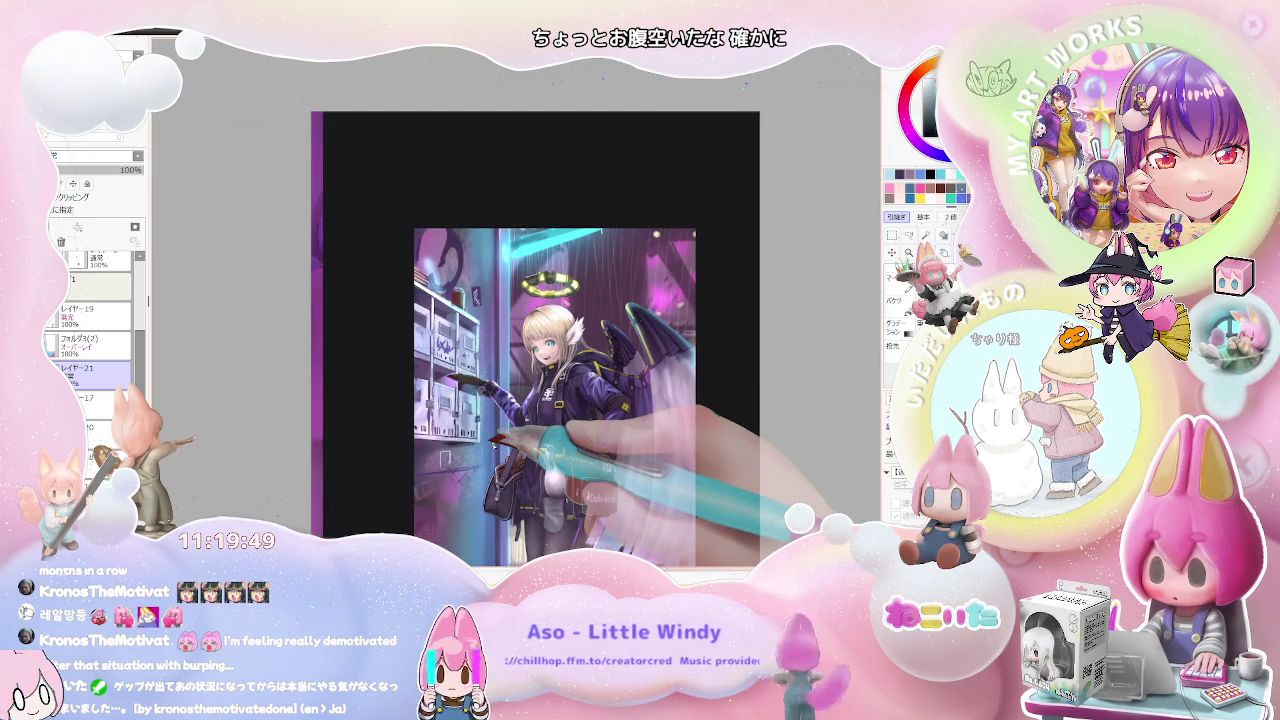
{"action": "key", "text": "ctrl+minus"}
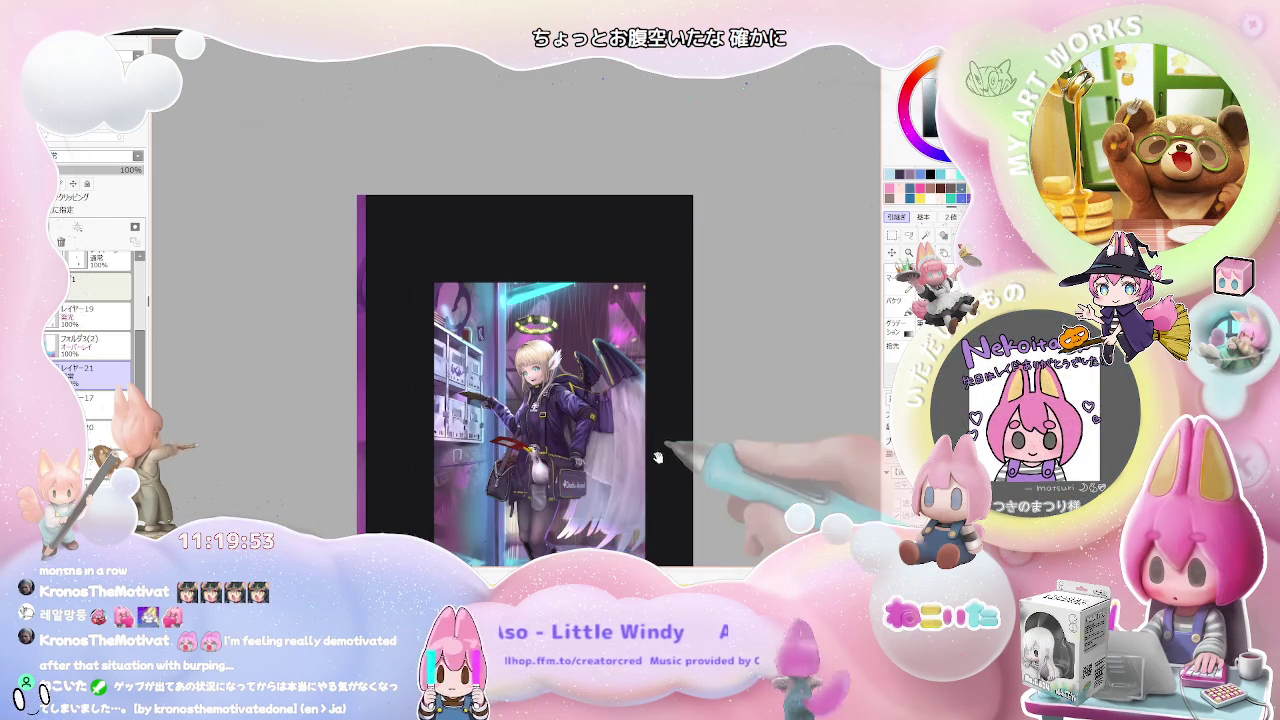
{"action": "left_click_drag", "start_coordinate": [647, 461], "coordinate": [650, 412]}
{"action": "key", "text": "ctrl+plus"}
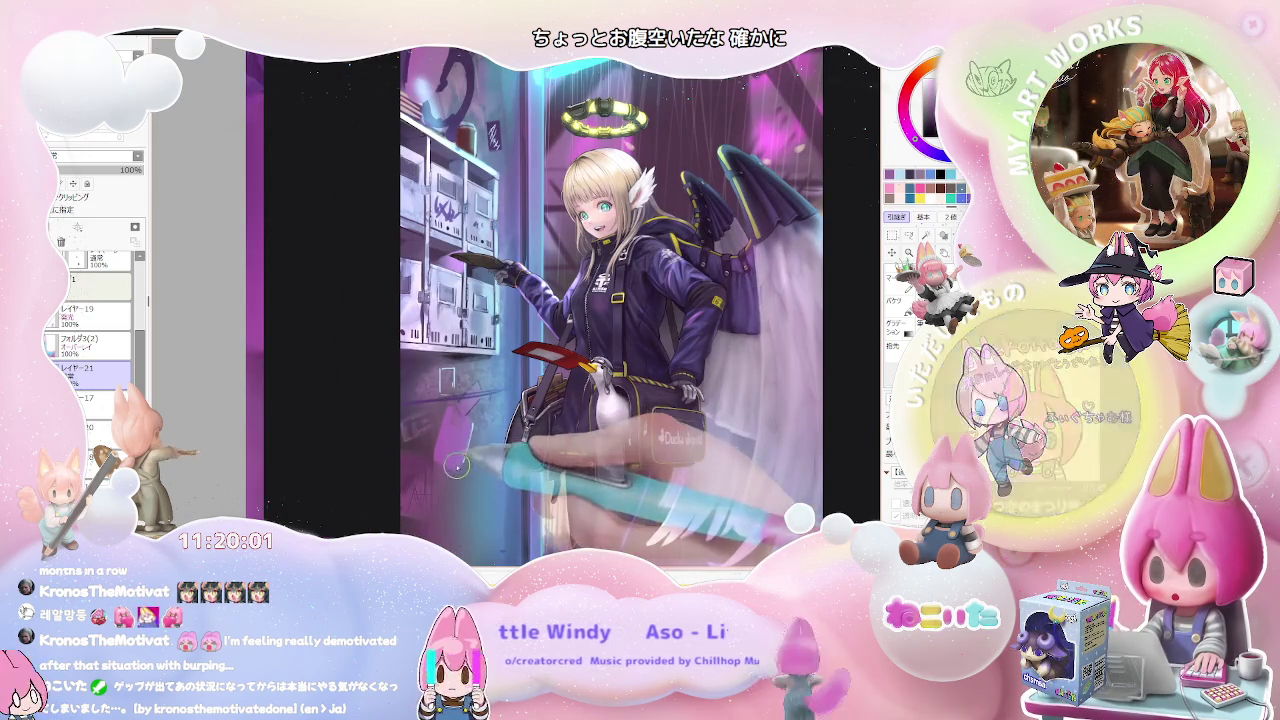
{"action": "scroll", "coordinate": [465, 440], "scroll_direction": "down", "scroll_amount": 2}
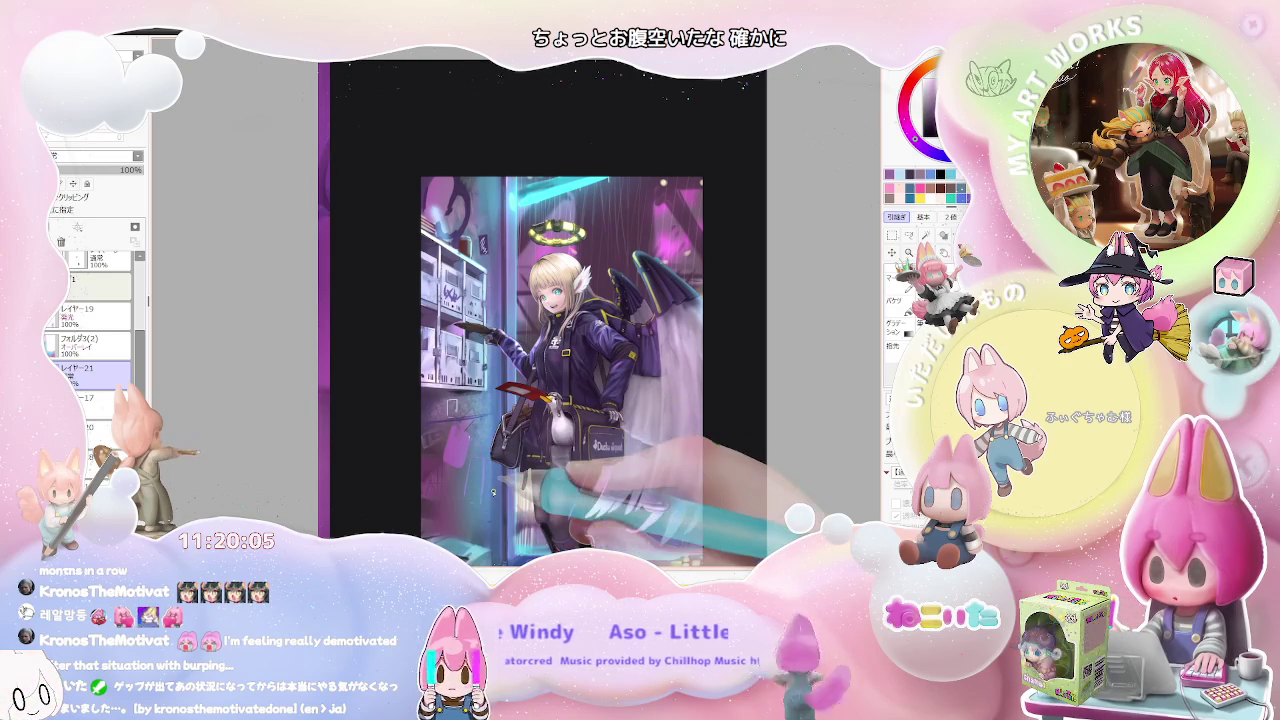
{"action": "scroll", "coordinate": [493, 491], "scroll_direction": "down", "scroll_amount": 1}
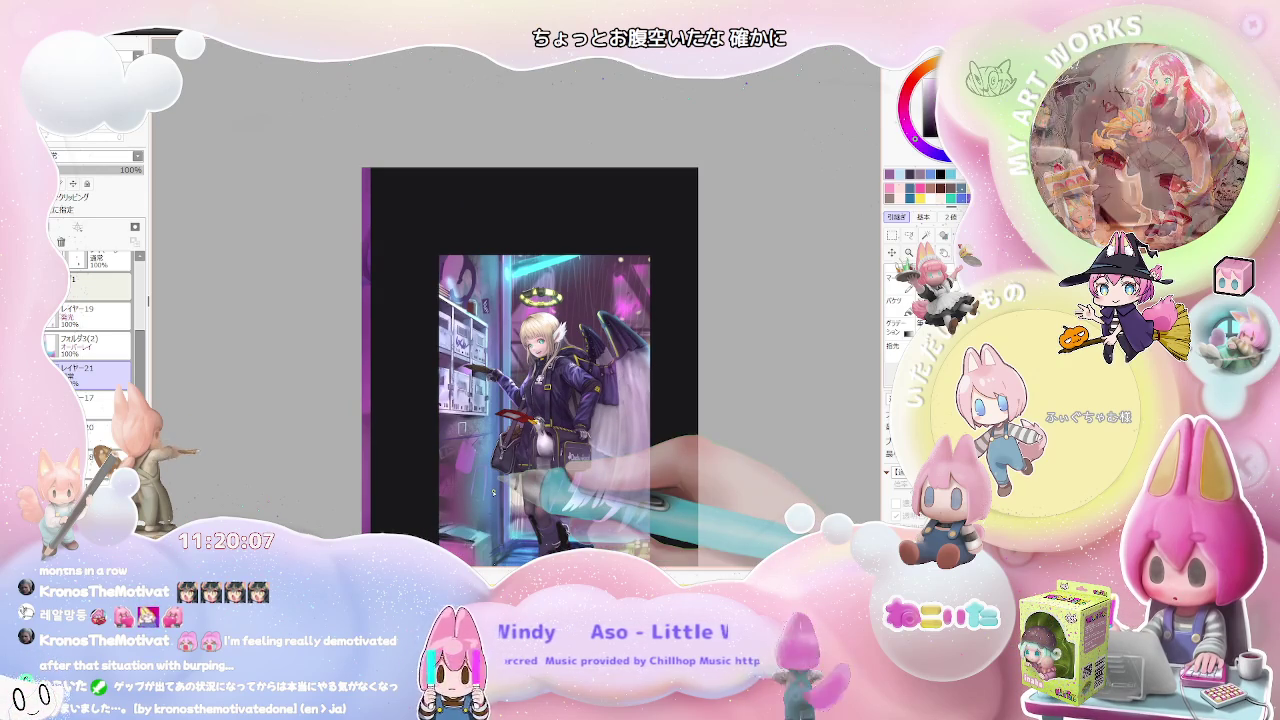
{"action": "scroll", "coordinate": [470, 505], "scroll_direction": "up", "scroll_amount": 3}
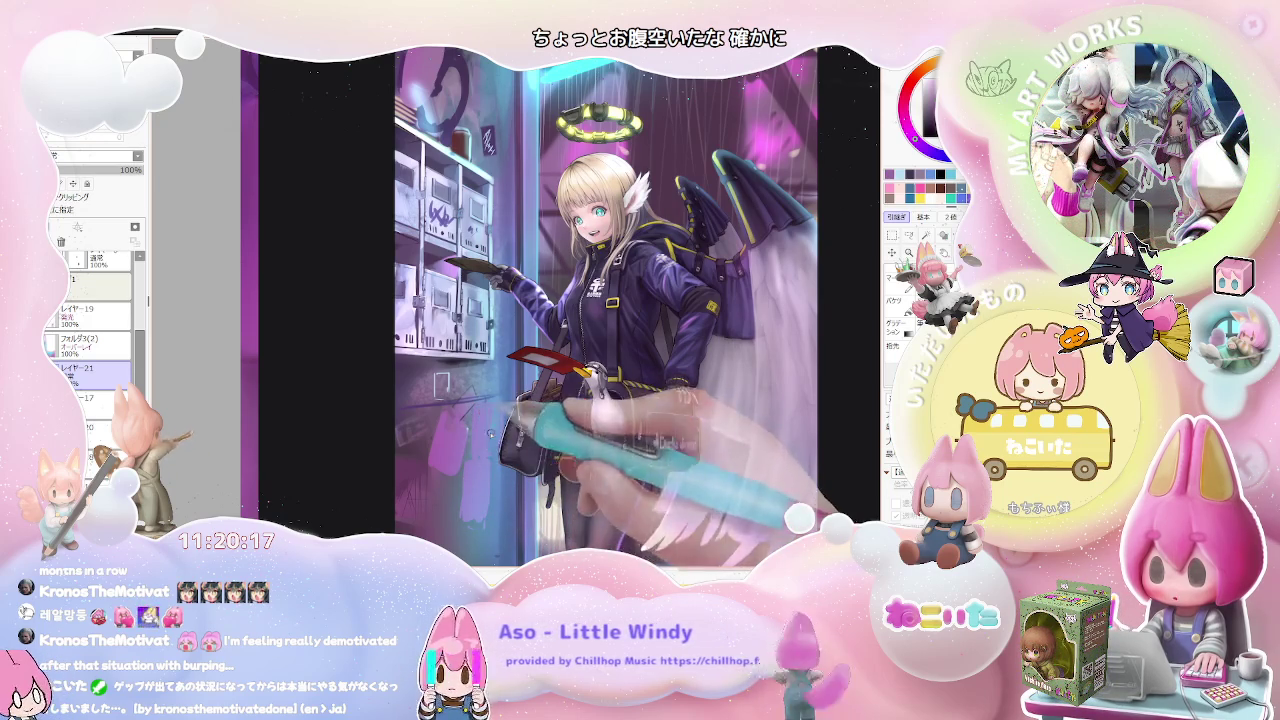
{"action": "scroll", "coordinate": [478, 449], "scroll_direction": "down", "scroll_amount": 1}
{"action": "scroll", "coordinate": [520, 452], "scroll_direction": "down", "scroll_amount": 1}
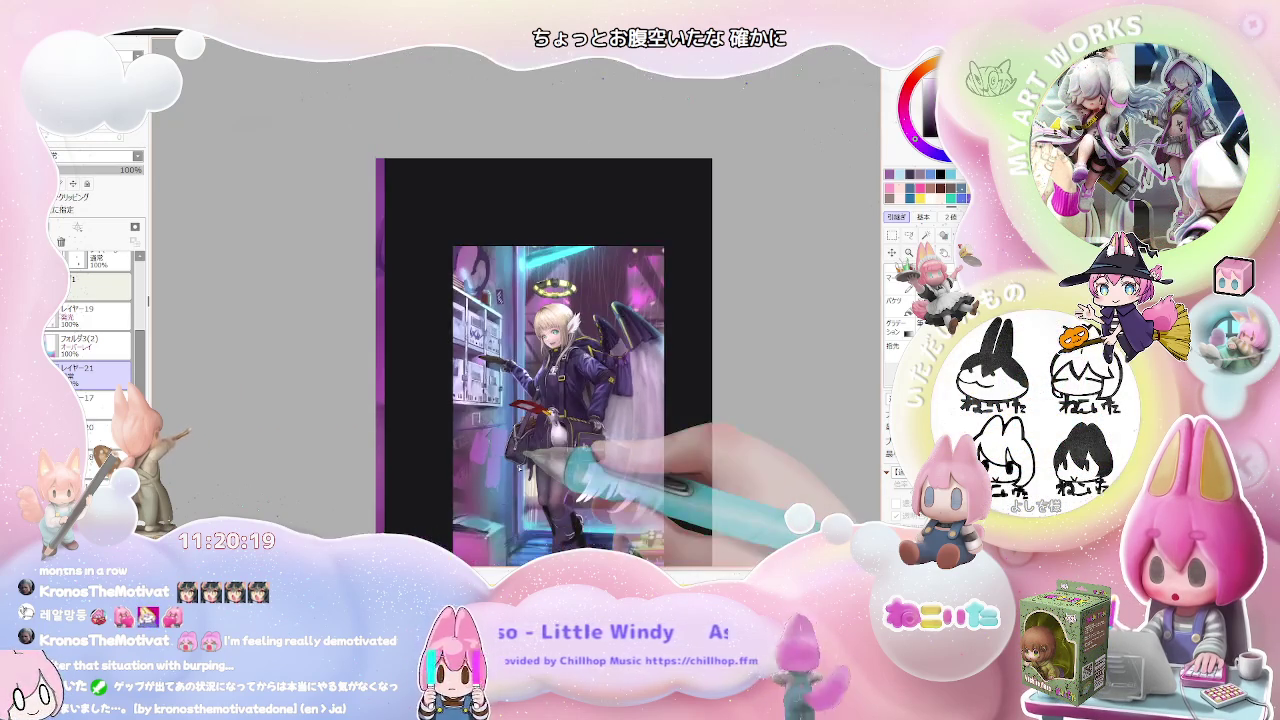
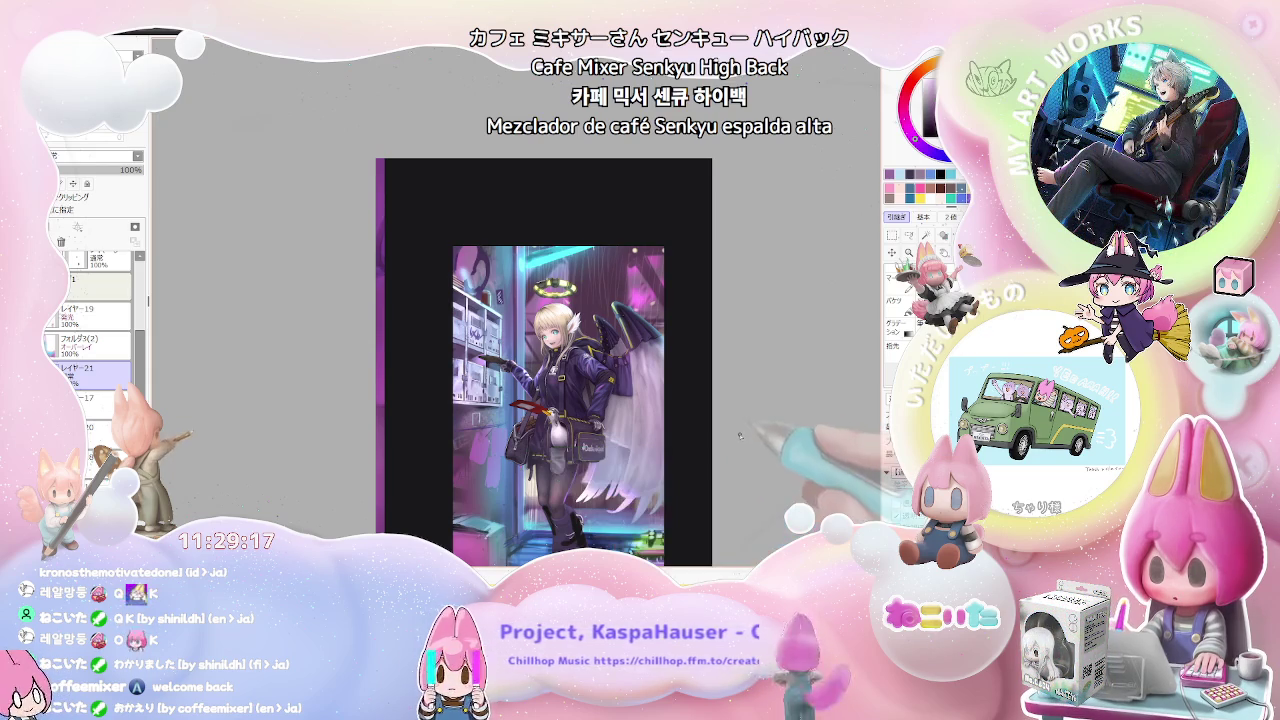
Step: Zoom in and out and pan the view around the current winged-girl illustration
{"action": "scroll", "coordinate": [478, 440], "scroll_direction": "up", "scroll_amount": 1}
{"action": "scroll", "coordinate": [474, 436], "scroll_direction": "up", "scroll_amount": 2}
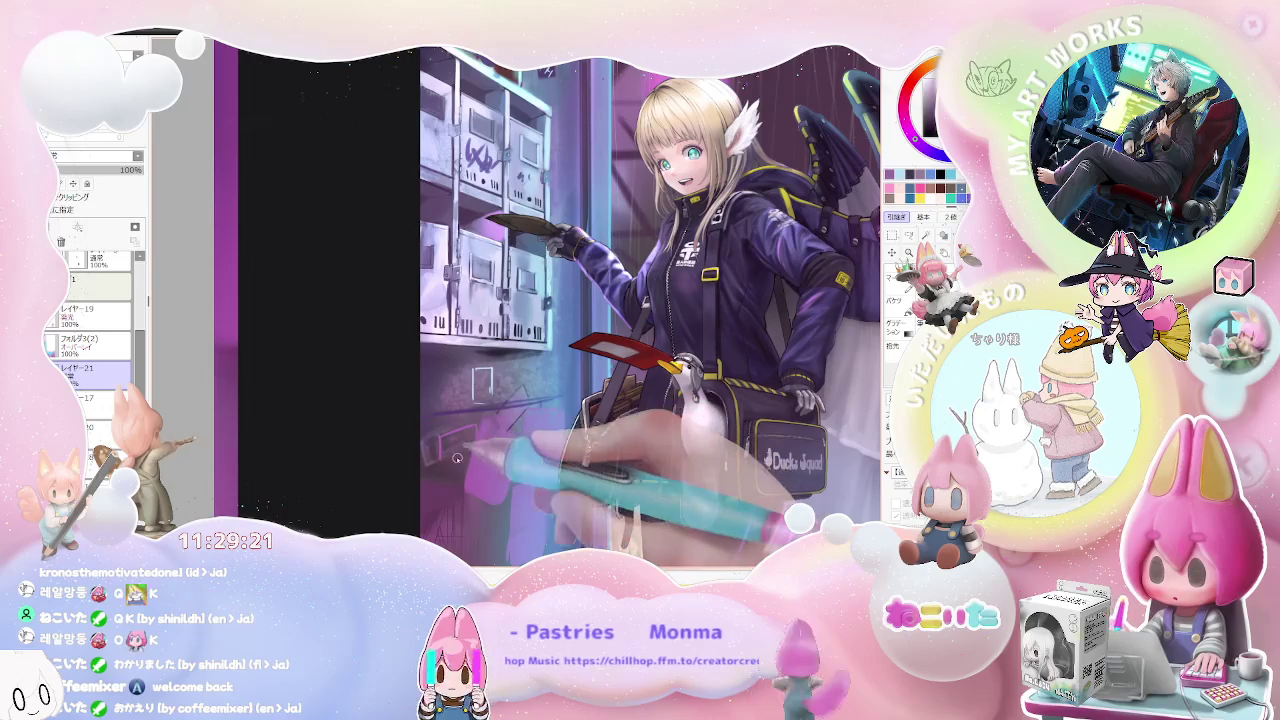
{"action": "scroll", "coordinate": [437, 436], "scroll_direction": "up", "scroll_amount": 1}
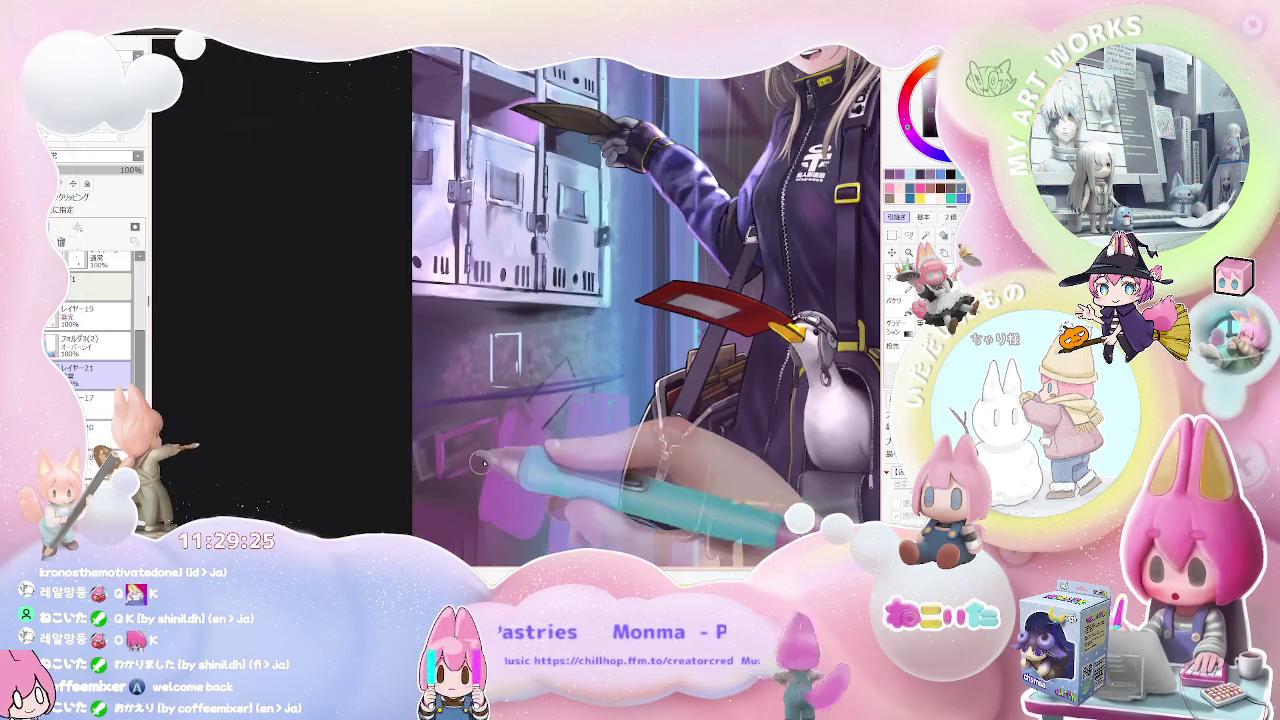
{"action": "scroll", "coordinate": [495, 456], "scroll_direction": "down", "scroll_amount": 1}
{"action": "scroll", "coordinate": [505, 458], "scroll_direction": "down", "scroll_amount": 2}
{"action": "scroll", "coordinate": [517, 459], "scroll_direction": "down", "scroll_amount": 1}
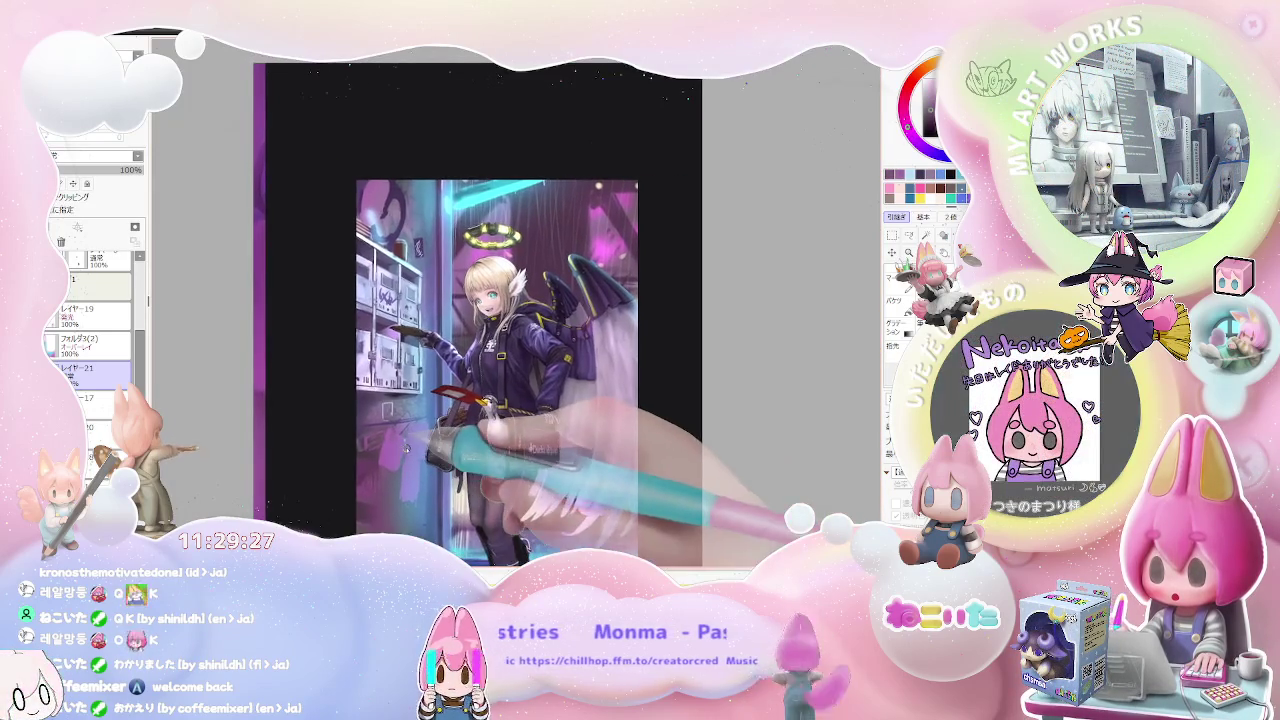
{"action": "scroll", "coordinate": [600, 445], "scroll_direction": "down", "scroll_amount": 1}
{"action": "left_click_drag", "start_coordinate": [607, 444], "coordinate": [498, 352]}
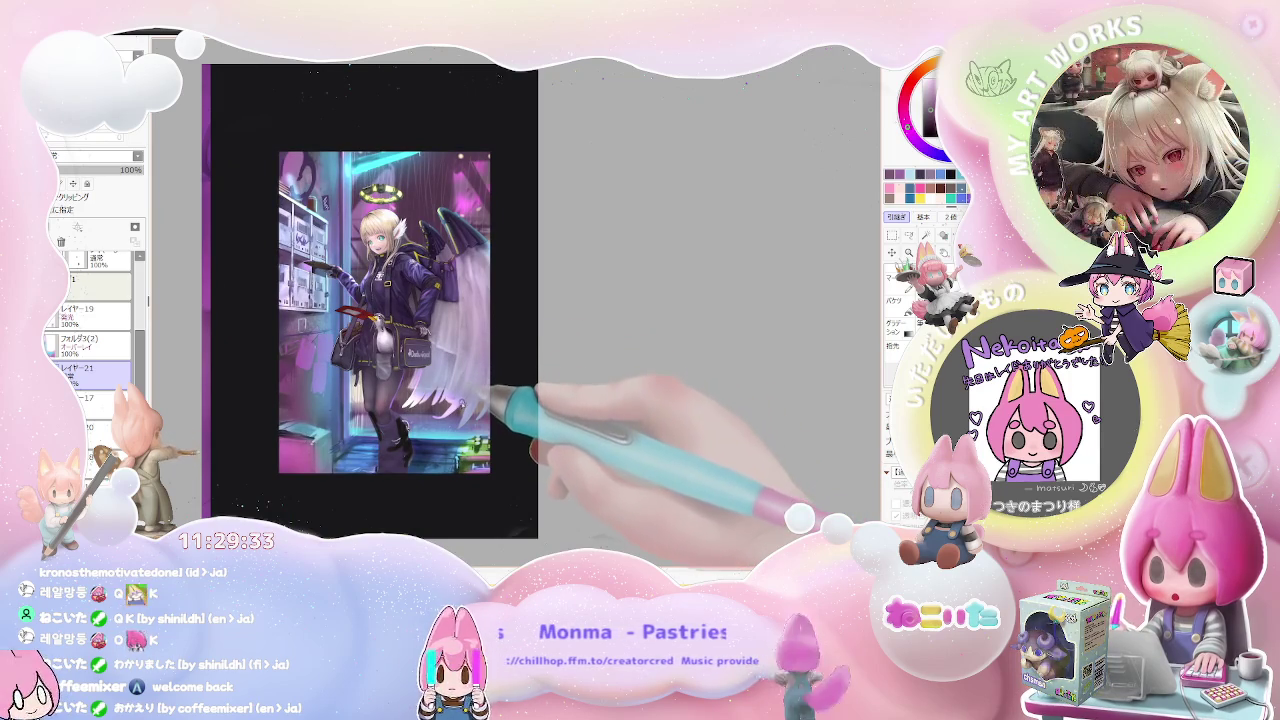
{"action": "scroll", "coordinate": [468, 405], "scroll_direction": "down", "scroll_amount": 1}
{"action": "scroll", "coordinate": [477, 424], "scroll_direction": "up", "scroll_amount": 1}
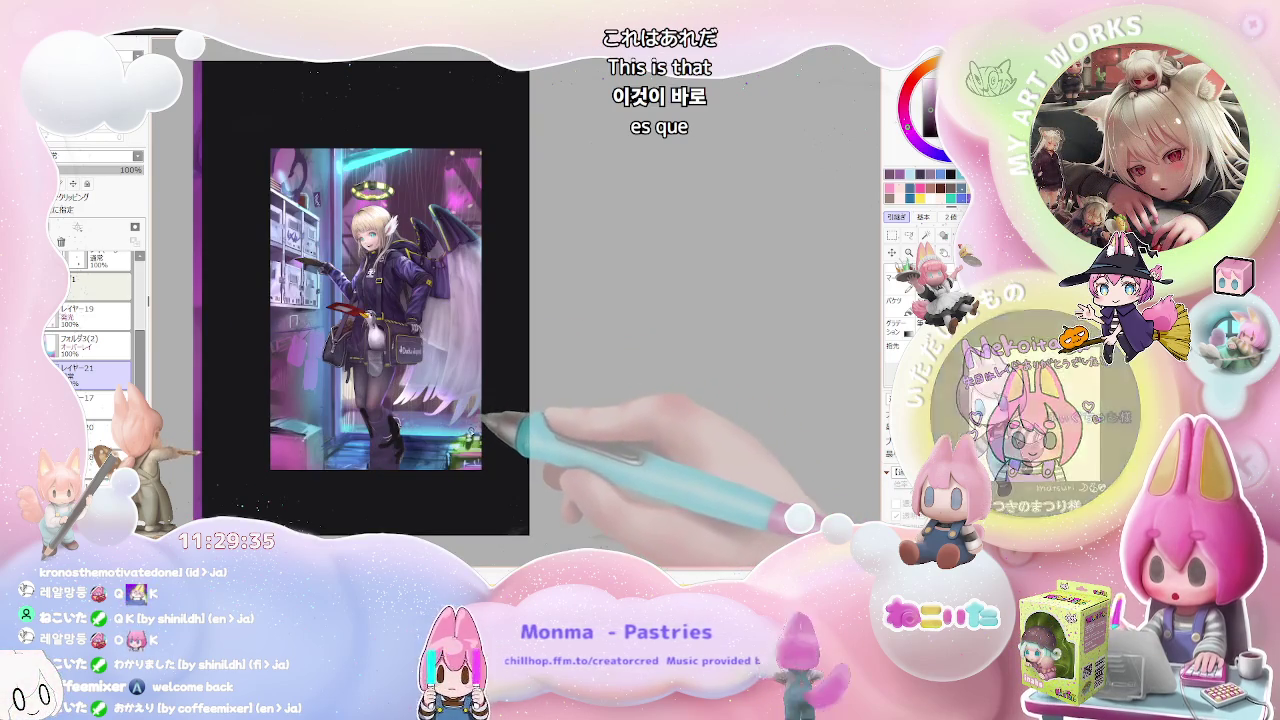
{"action": "scroll", "coordinate": [477, 425], "scroll_direction": "down", "scroll_amount": 2}
{"action": "scroll", "coordinate": [490, 432], "scroll_direction": "up", "scroll_amount": 1}
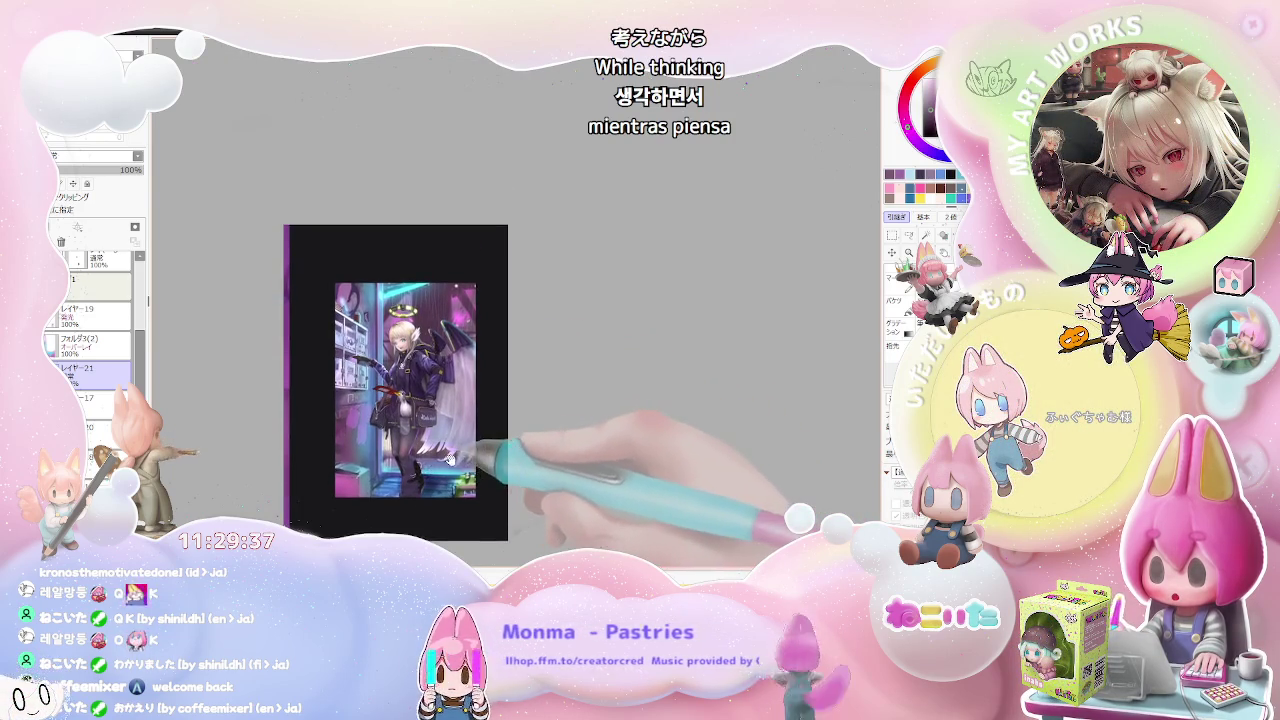
{"action": "scroll", "coordinate": [480, 435], "scroll_direction": "up", "scroll_amount": 1}
{"action": "scroll", "coordinate": [477, 436], "scroll_direction": "down", "scroll_amount": 1}
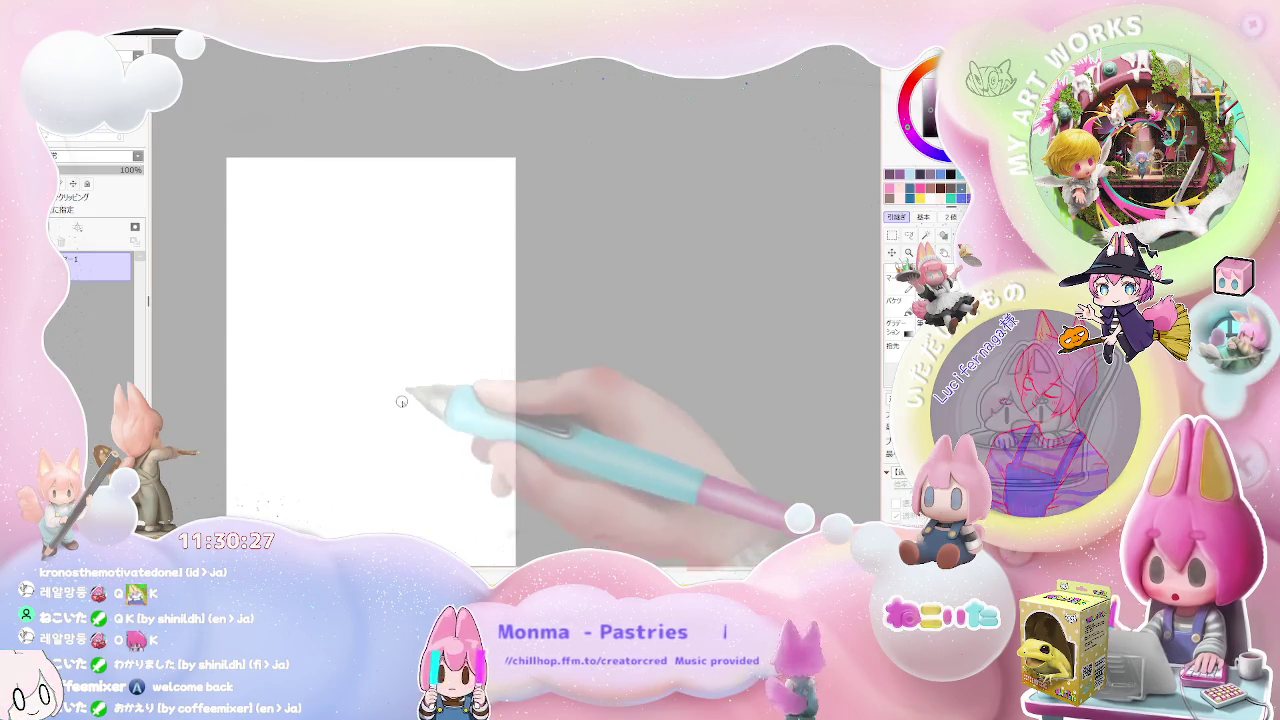
Step: Draw a thick, squared-off purple bar near the page's top-left, undoing a stray stroke
{"action": "scroll", "coordinate": [400, 414], "scroll_direction": "up", "scroll_amount": 2}
{"action": "left_click_drag", "start_coordinate": [264, 249], "coordinate": [316, 250]}
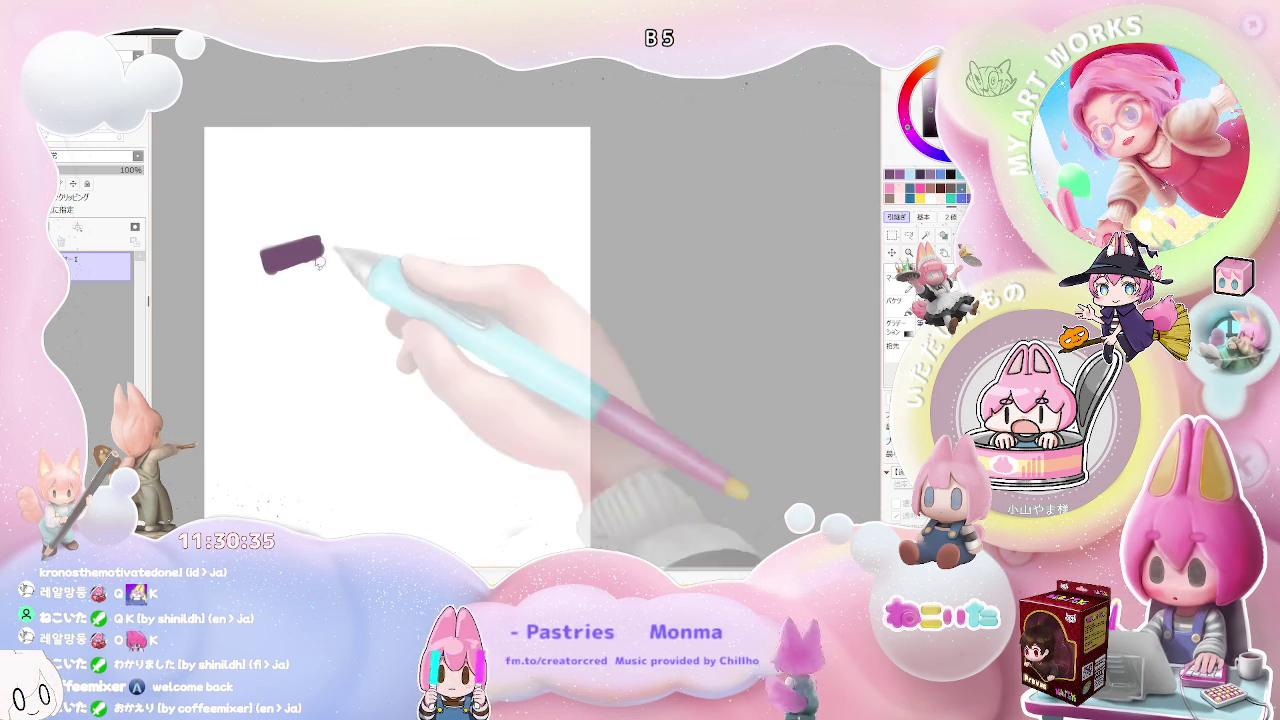
{"action": "left_click_drag", "start_coordinate": [272, 255], "coordinate": [323, 253]}
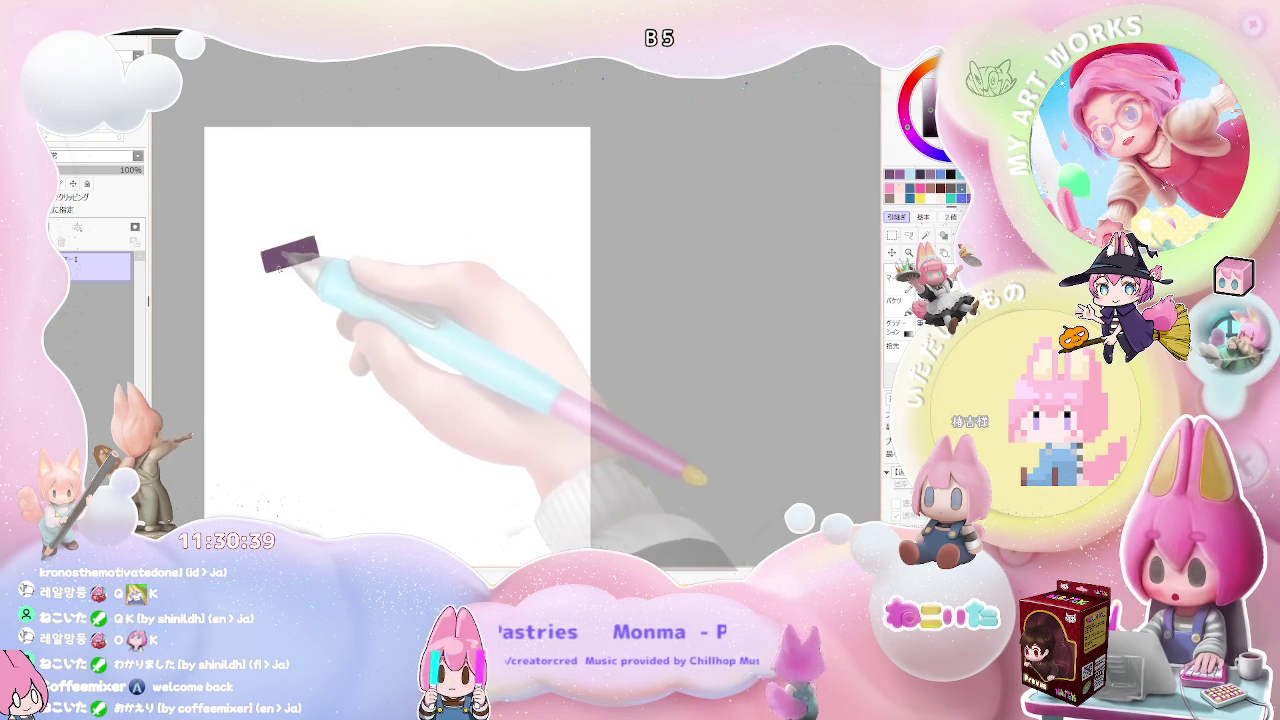
{"action": "scroll", "coordinate": [270, 275], "scroll_direction": "up", "scroll_amount": 1}
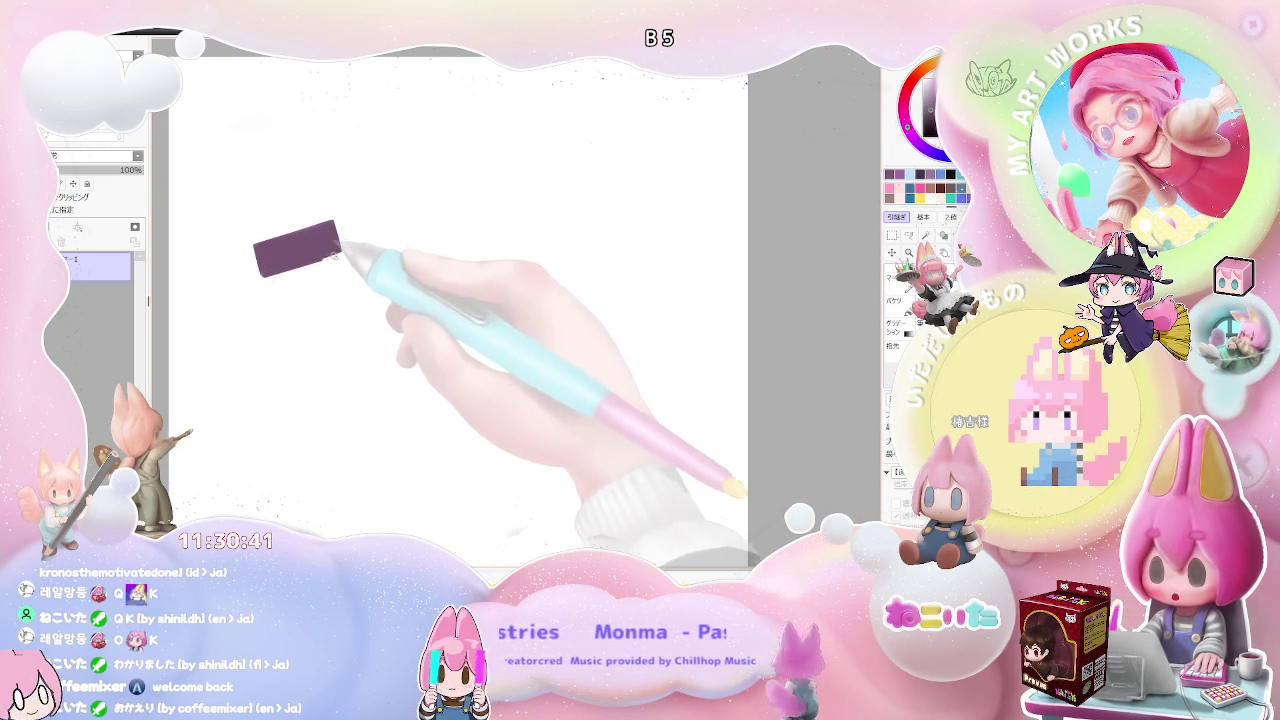
{"action": "key", "text": "bracketright"}
{"action": "scroll", "coordinate": [265, 263], "scroll_direction": "up", "scroll_amount": 1}
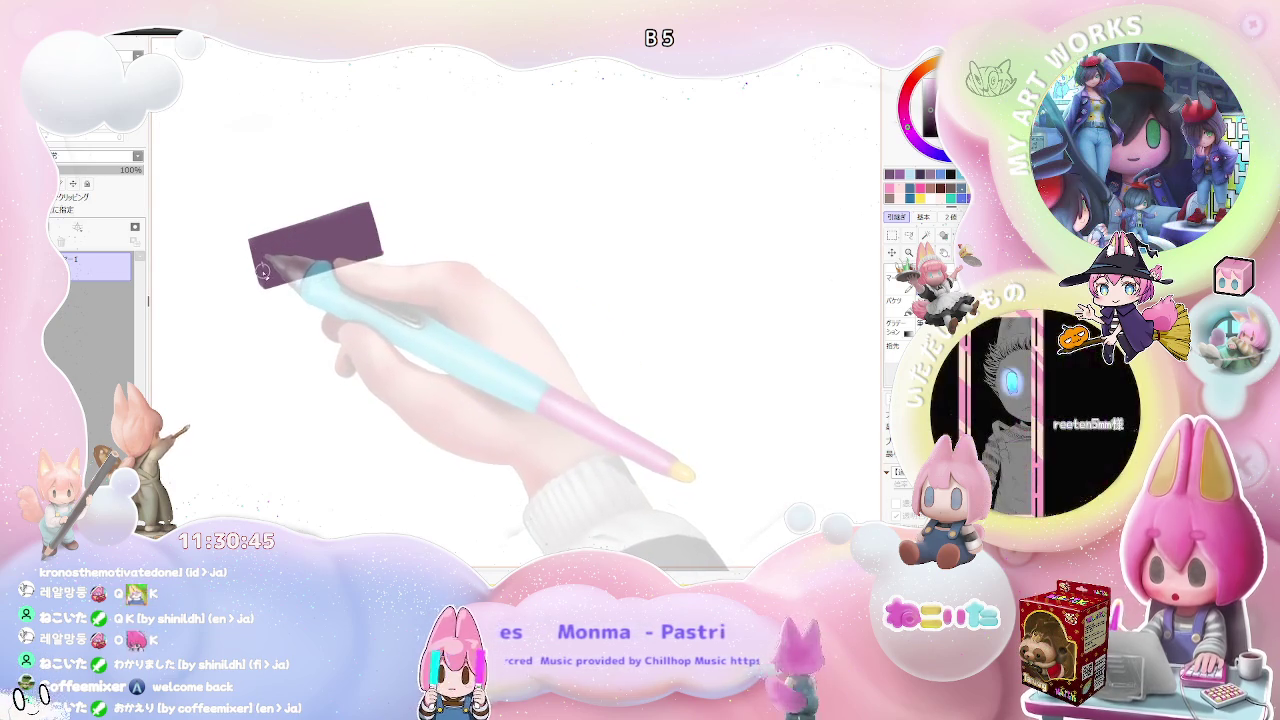
{"action": "left_click_drag", "start_coordinate": [262, 267], "coordinate": [342, 242]}
{"action": "key", "text": "ctrl+z"}
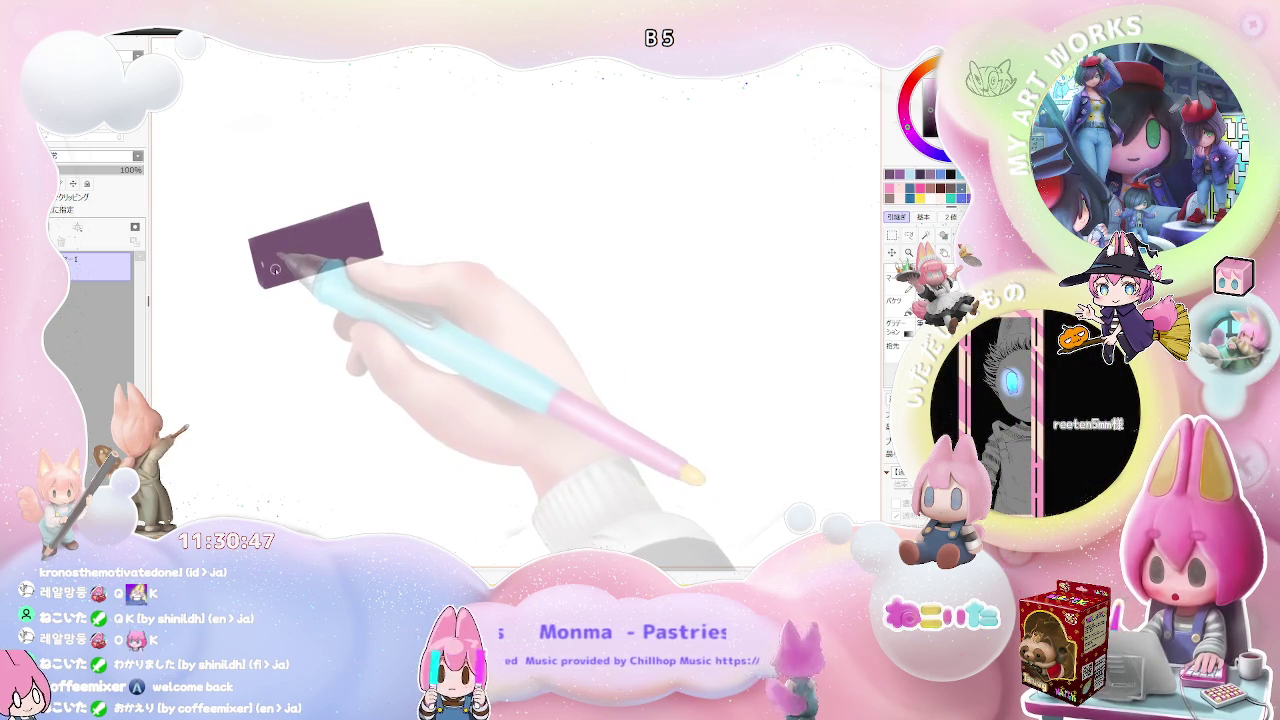
Step: Outline two boxes below the bar, fill the first solid purple, and try filling the lower one
{"action": "scroll", "coordinate": [288, 269], "scroll_direction": "down", "scroll_amount": 1}
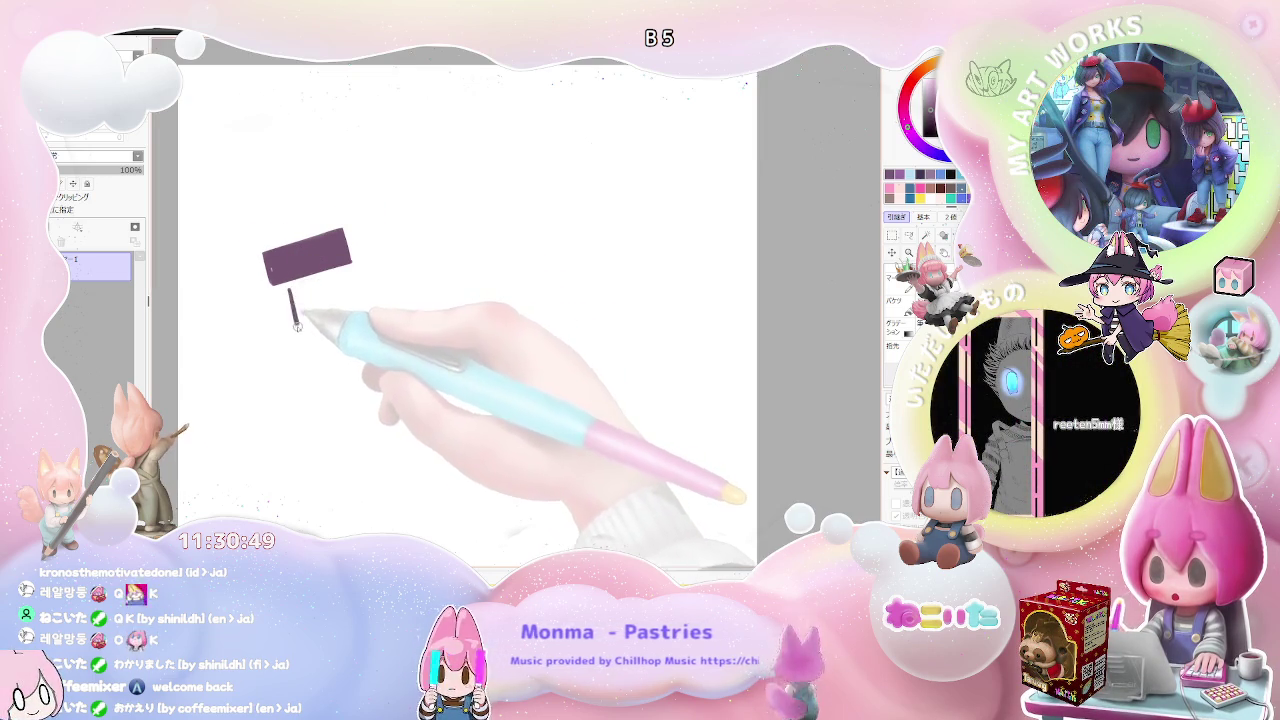
{"action": "left_click_drag", "start_coordinate": [299, 303], "coordinate": [364, 310]}
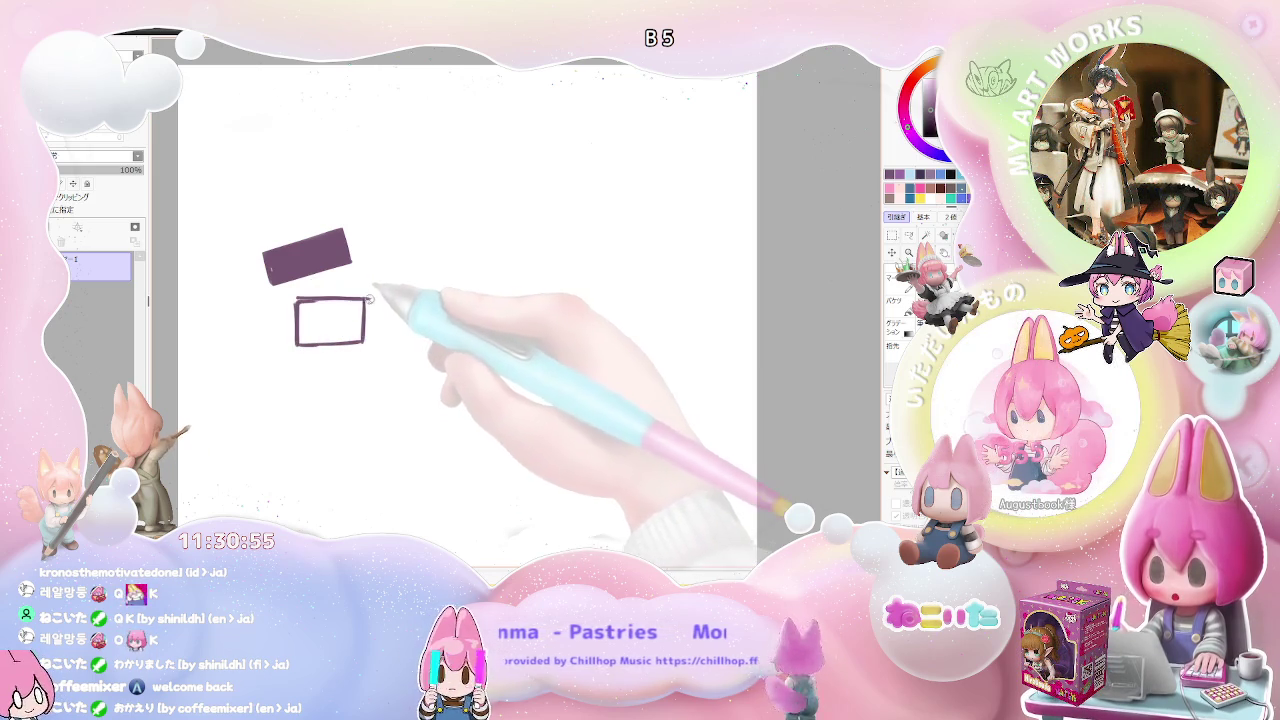
{"action": "left_click", "coordinate": [340, 333]}
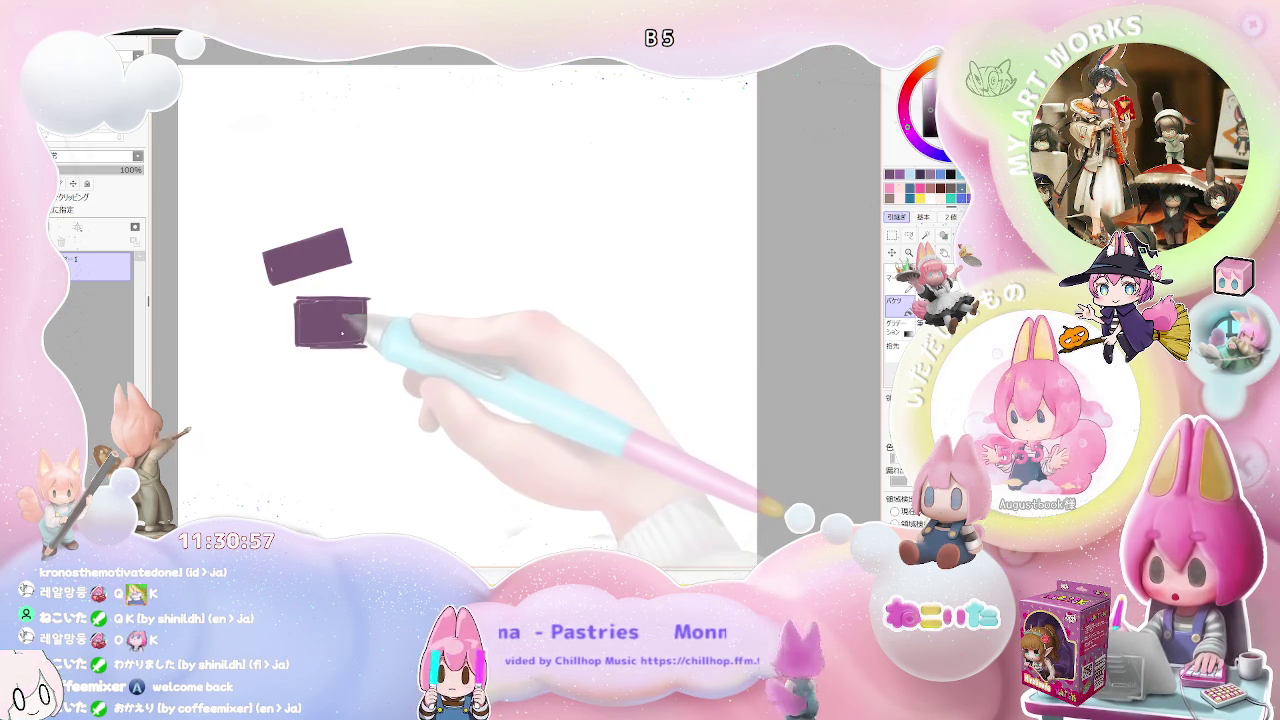
{"action": "scroll", "coordinate": [353, 359], "scroll_direction": "down", "scroll_amount": 1}
{"action": "mouse_move", "coordinate": [298, 334]}
{"action": "left_mouse_down"}
{"action": "mouse_move", "coordinate": [298, 372]}
{"action": "mouse_move", "coordinate": [357, 333]}
{"action": "mouse_move", "coordinate": [357, 372]}
{"action": "mouse_move", "coordinate": [298, 377]}
{"action": "left_mouse_up"}
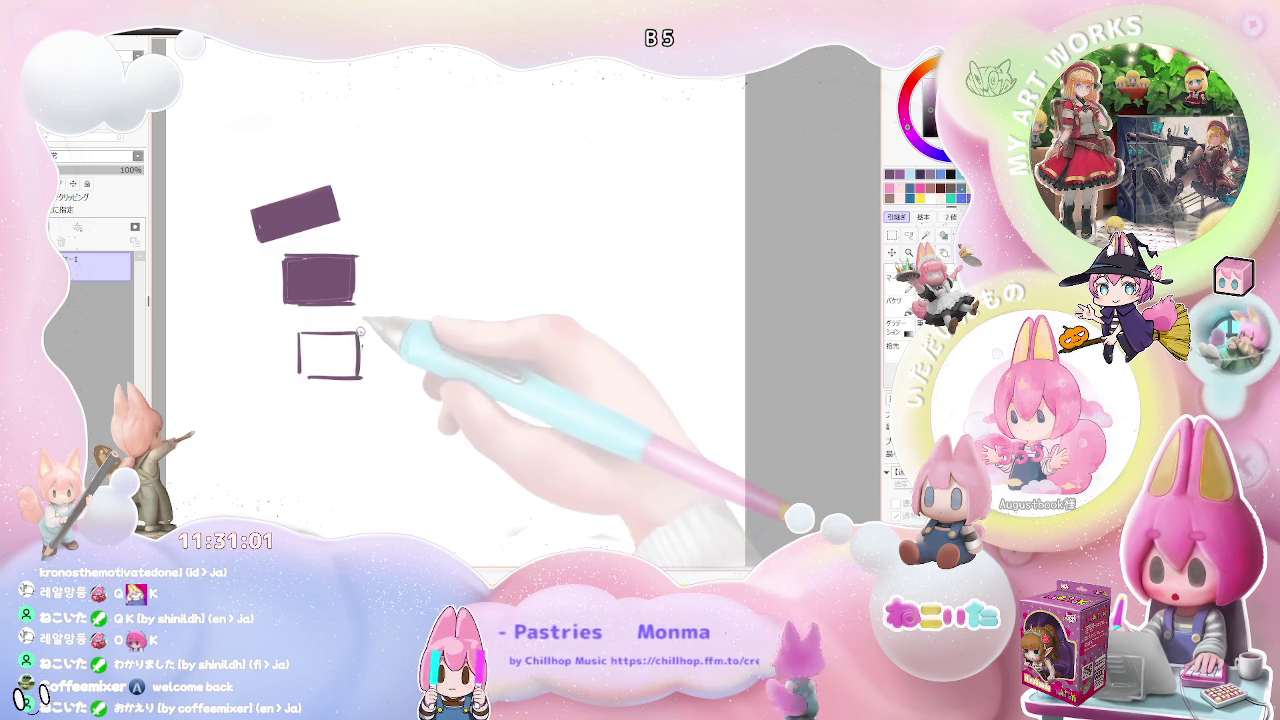
{"action": "mouse_move", "coordinate": [299, 328]}
{"action": "left_mouse_down"}
{"action": "mouse_move", "coordinate": [370, 328]}
{"action": "mouse_move", "coordinate": [351, 328]}
{"action": "mouse_move", "coordinate": [405, 293]}
{"action": "mouse_move", "coordinate": [414, 338]}
{"action": "left_mouse_up"}
{"action": "key", "text": "g"}
{"action": "left_click", "coordinate": [380, 343]}
Step: Fill the lower box purple and outline more boxes stacked beside the filled blocks
{"action": "key", "text": "ctrl+z"}
{"action": "left_click", "coordinate": [322, 368]}
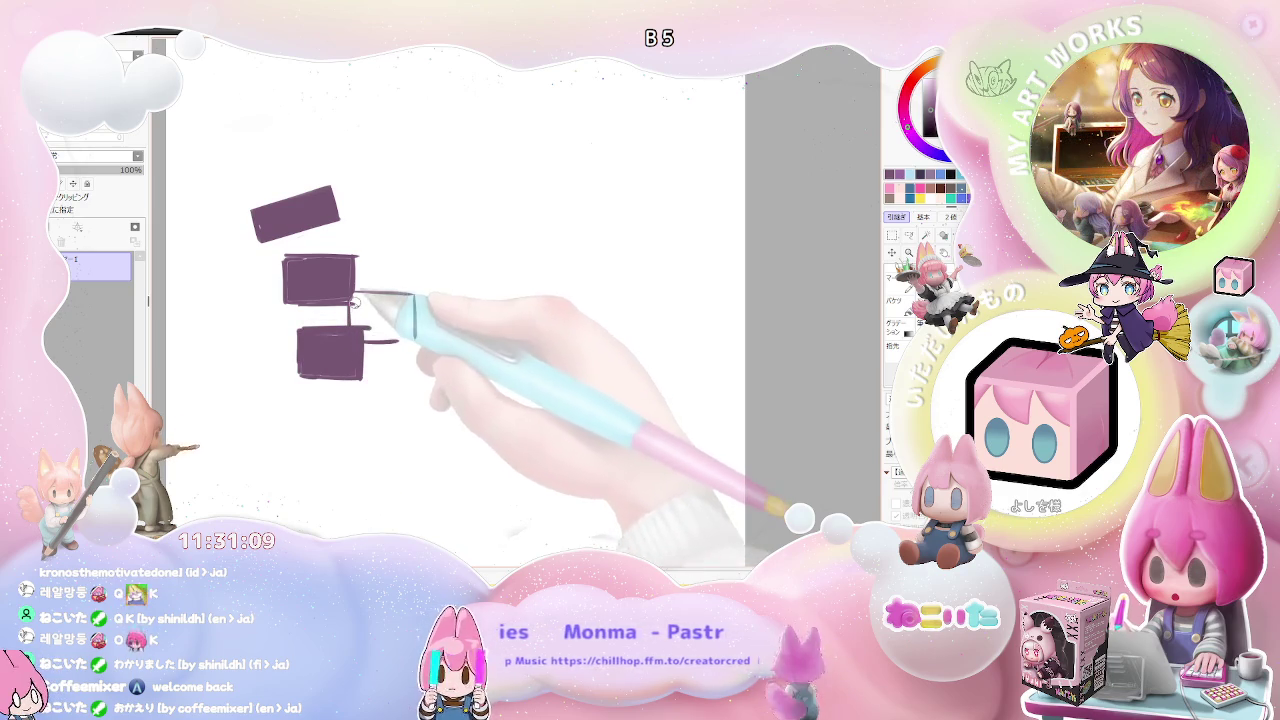
{"action": "mouse_move", "coordinate": [362, 340]}
{"action": "left_mouse_down"}
{"action": "mouse_move", "coordinate": [412, 338]}
{"action": "mouse_move", "coordinate": [369, 372]}
{"action": "left_mouse_up"}
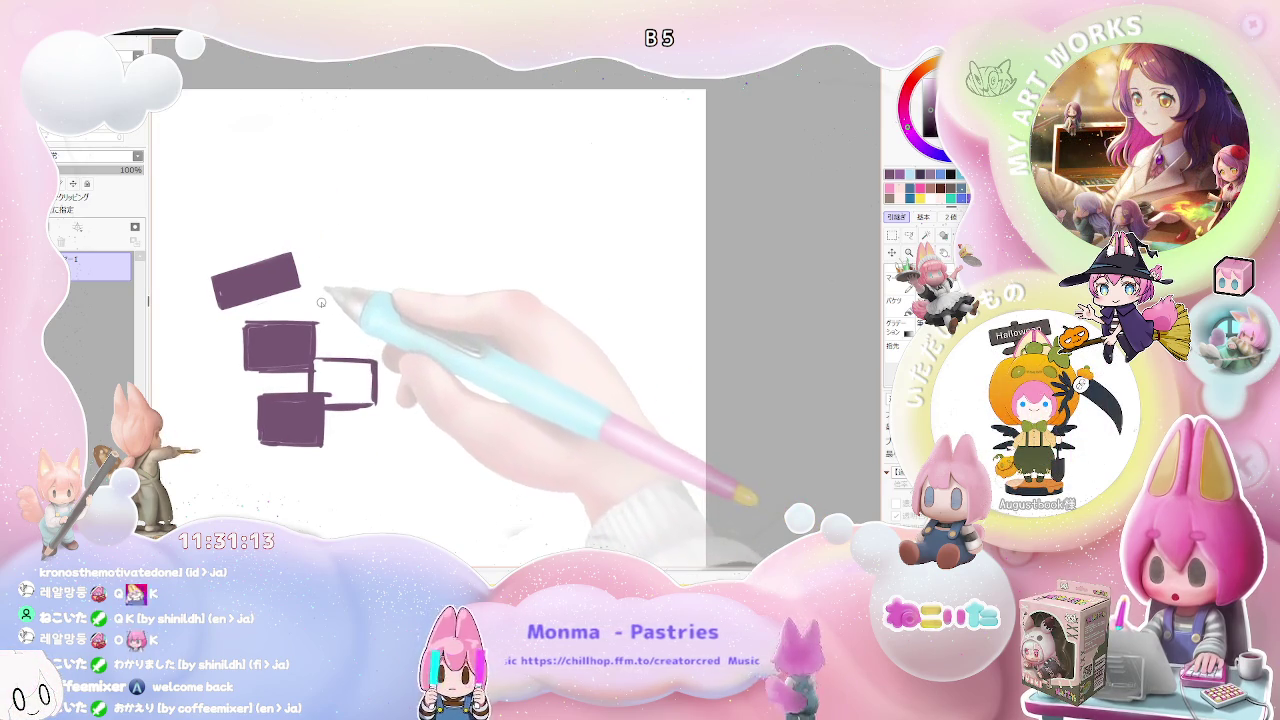
{"action": "left_click_drag", "start_coordinate": [320, 332], "coordinate": [362, 332]}
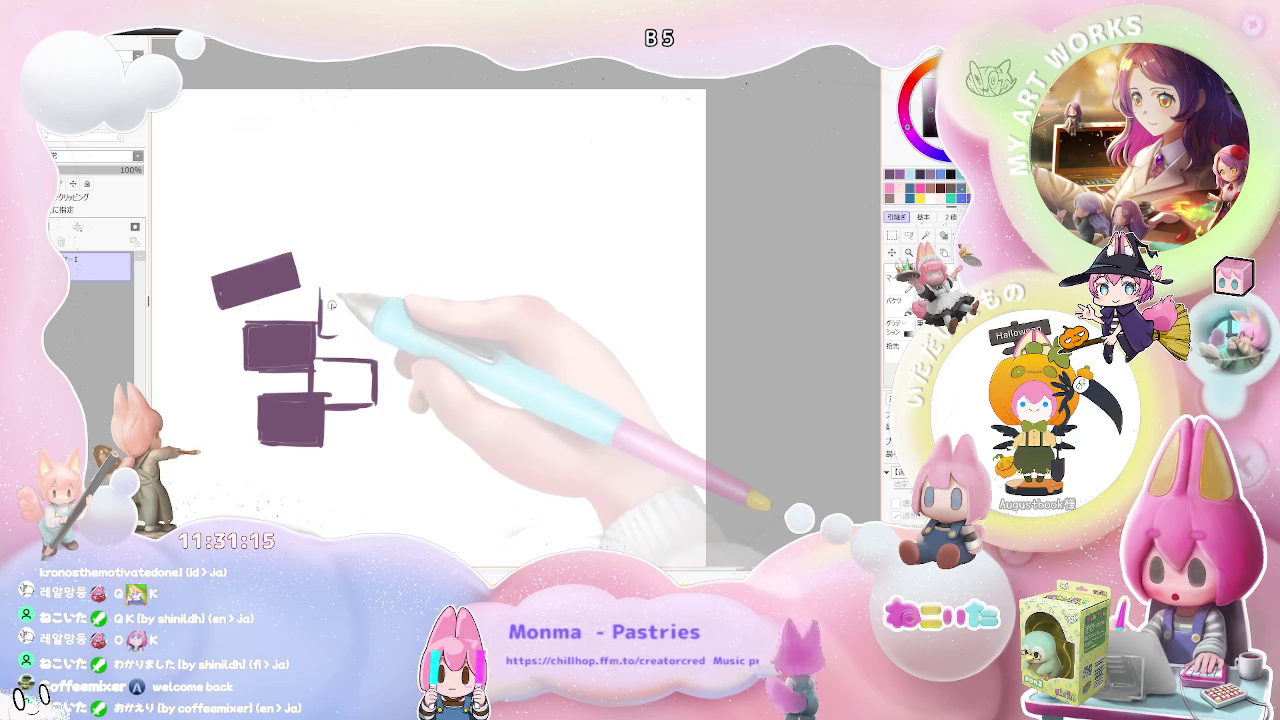
{"action": "left_click_drag", "start_coordinate": [320, 286], "coordinate": [372, 289]}
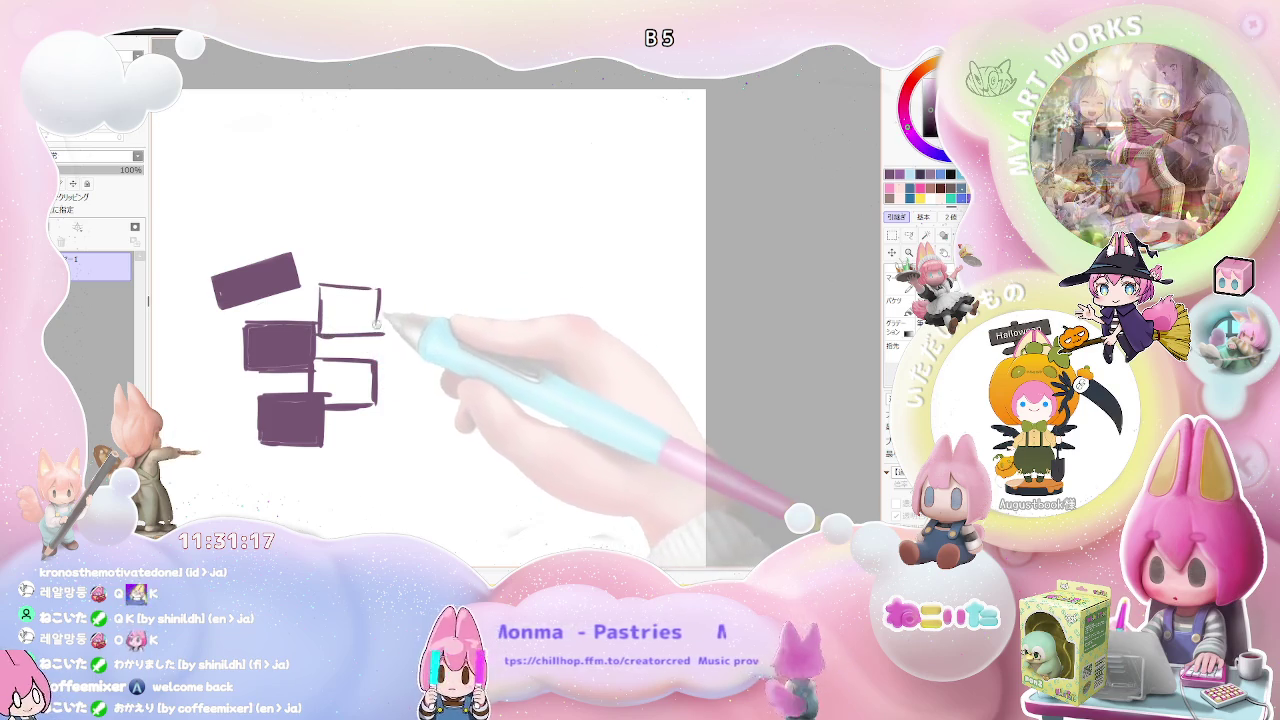
{"action": "left_click_drag", "start_coordinate": [326, 249], "coordinate": [326, 314]}
{"action": "mouse_move", "coordinate": [281, 276]}
{"action": "left_mouse_down"}
{"action": "mouse_move", "coordinate": [281, 320]}
{"action": "mouse_move", "coordinate": [332, 277]}
{"action": "mouse_move", "coordinate": [332, 330]}
{"action": "mouse_move", "coordinate": [304, 342]}
{"action": "mouse_move", "coordinate": [355, 263]}
{"action": "left_mouse_up"}
Step: Sketch a circle and a diamond outline below the boxes
{"action": "left_click_drag", "start_coordinate": [335, 432], "coordinate": [395, 428]}
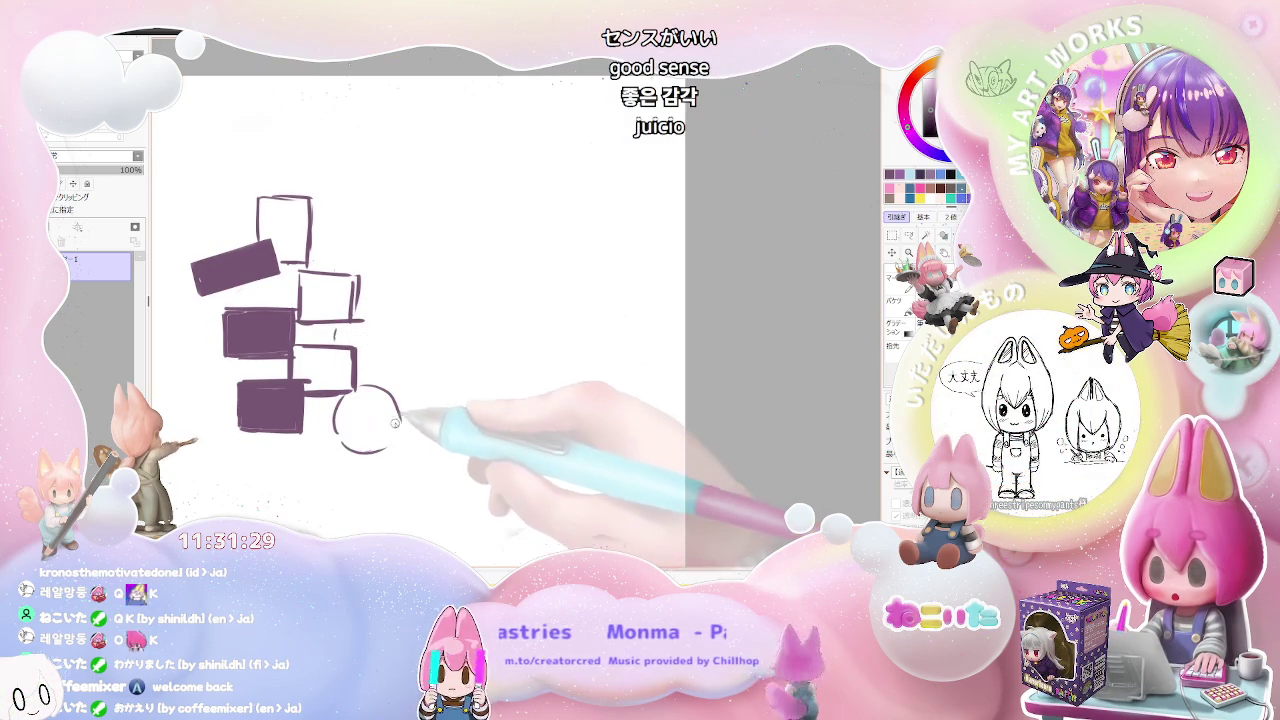
{"action": "left_click_drag", "start_coordinate": [343, 461], "coordinate": [327, 405]}
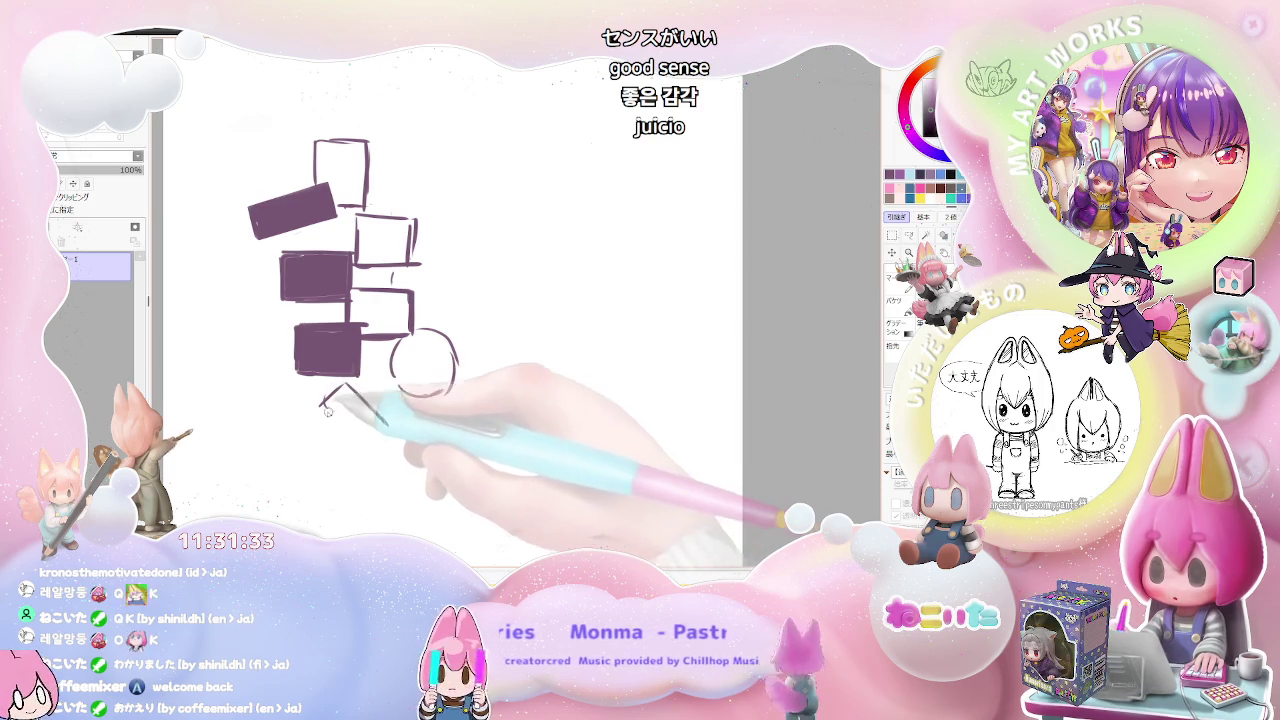
{"action": "left_click_drag", "start_coordinate": [357, 450], "coordinate": [388, 421]}
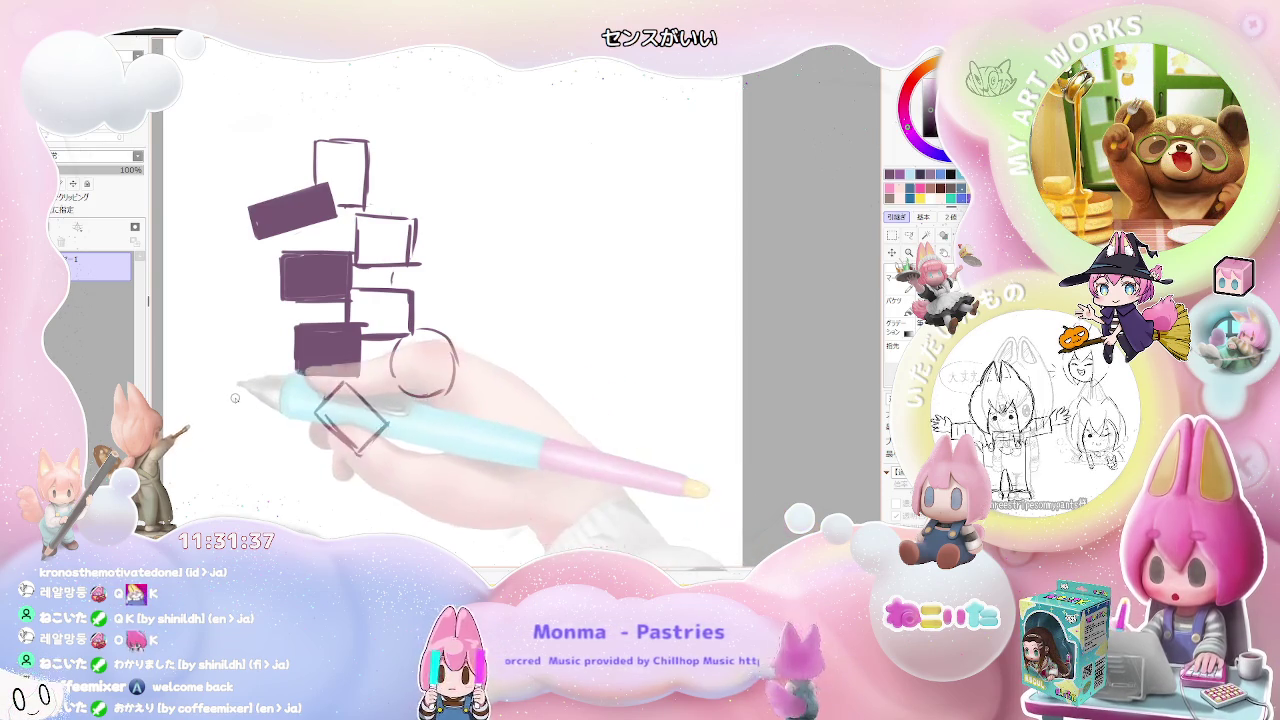
Step: Draw a circle left of the boxes, redraw the triangle's left edge, and outline a small box
{"action": "left_click_drag", "start_coordinate": [236, 396], "coordinate": [263, 381]}
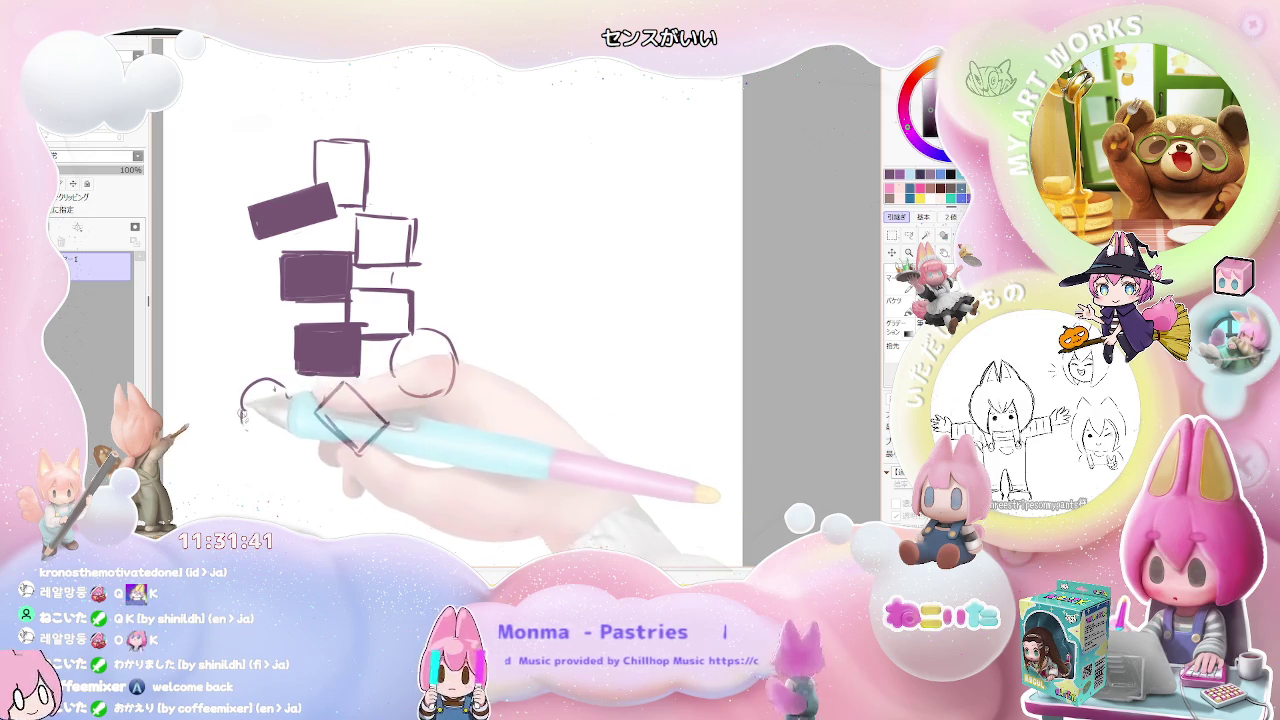
{"action": "mouse_move", "coordinate": [241, 401]}
{"action": "left_mouse_down"}
{"action": "mouse_move", "coordinate": [233, 440]}
{"action": "mouse_move", "coordinate": [302, 392]}
{"action": "left_mouse_up"}
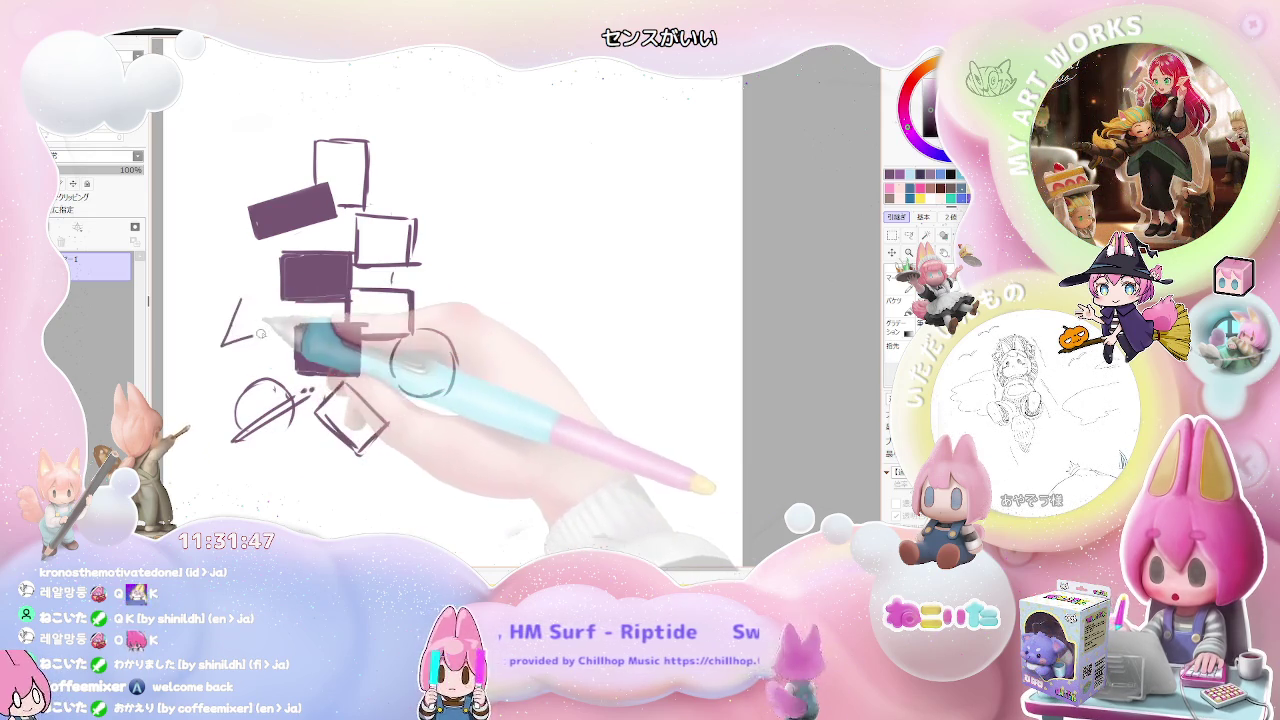
{"action": "left_click_drag", "start_coordinate": [233, 306], "coordinate": [240, 301]}
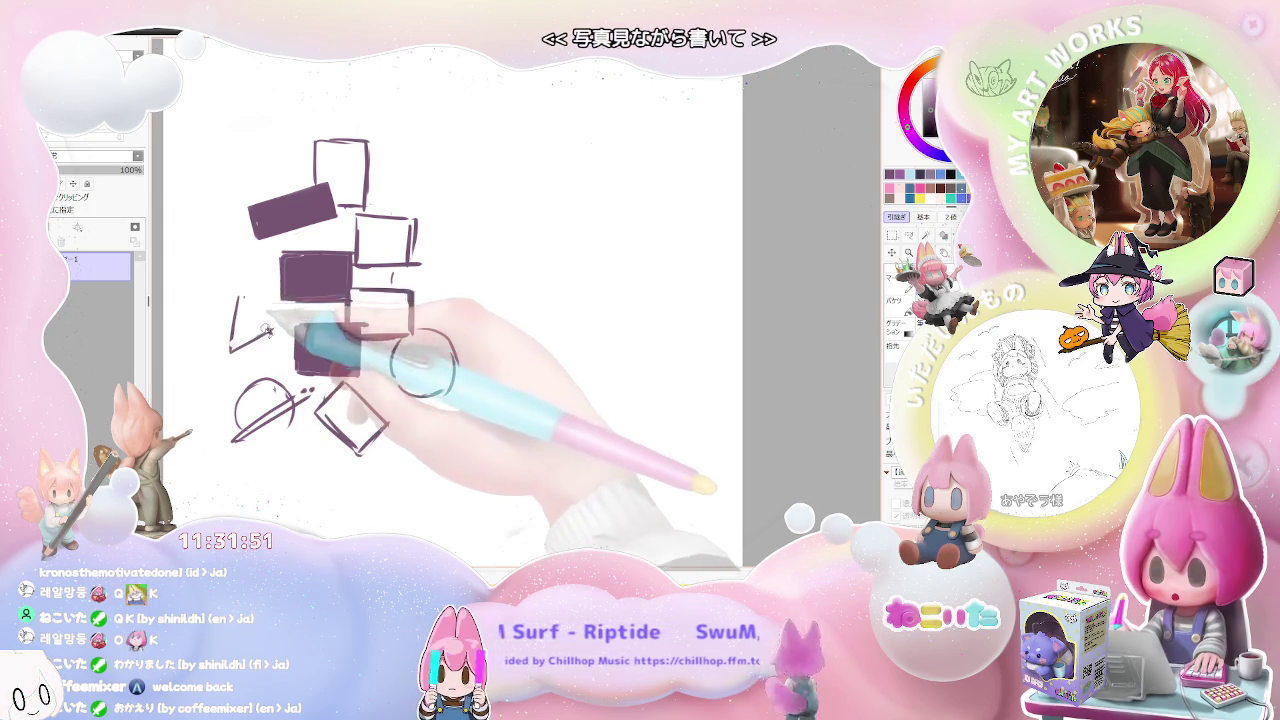
{"action": "left_click_drag", "start_coordinate": [240, 297], "coordinate": [230, 350]}
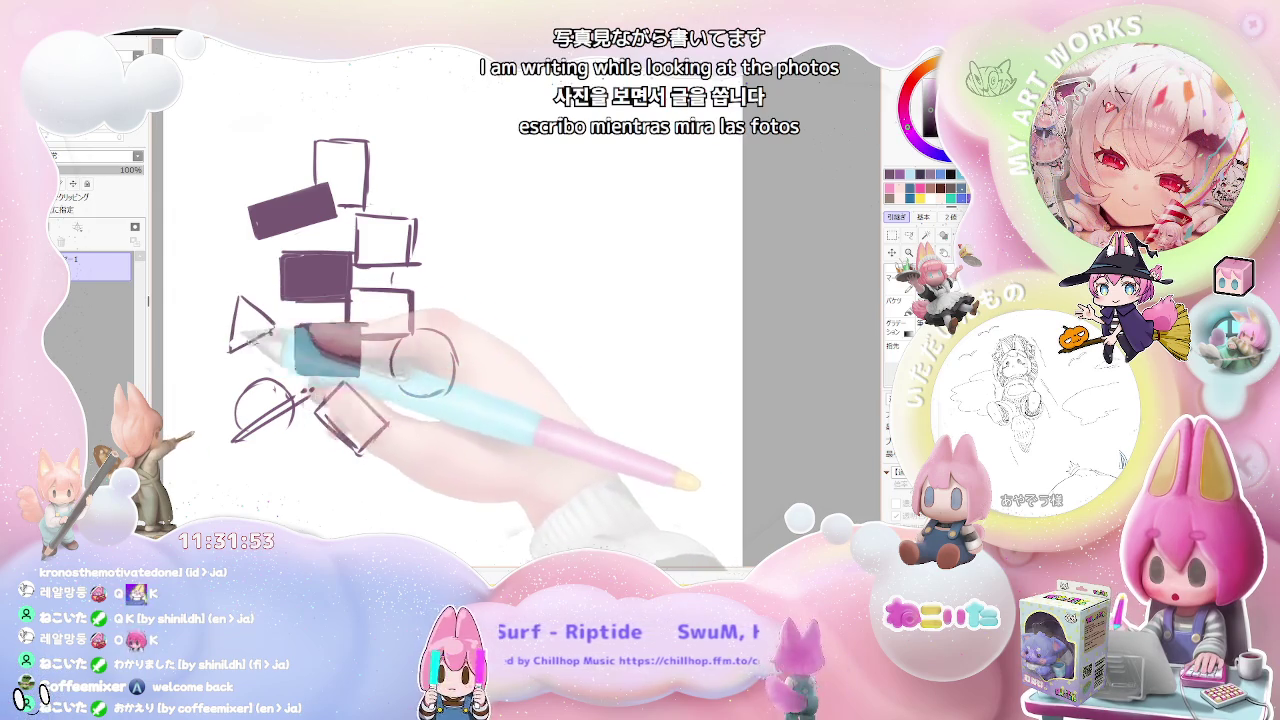
{"action": "left_click_drag", "start_coordinate": [214, 256], "coordinate": [222, 298]}
{"action": "mouse_move", "coordinate": [215, 252]}
{"action": "left_mouse_down"}
{"action": "mouse_move", "coordinate": [258, 251]}
{"action": "mouse_move", "coordinate": [258, 288]}
{"action": "left_mouse_up"}
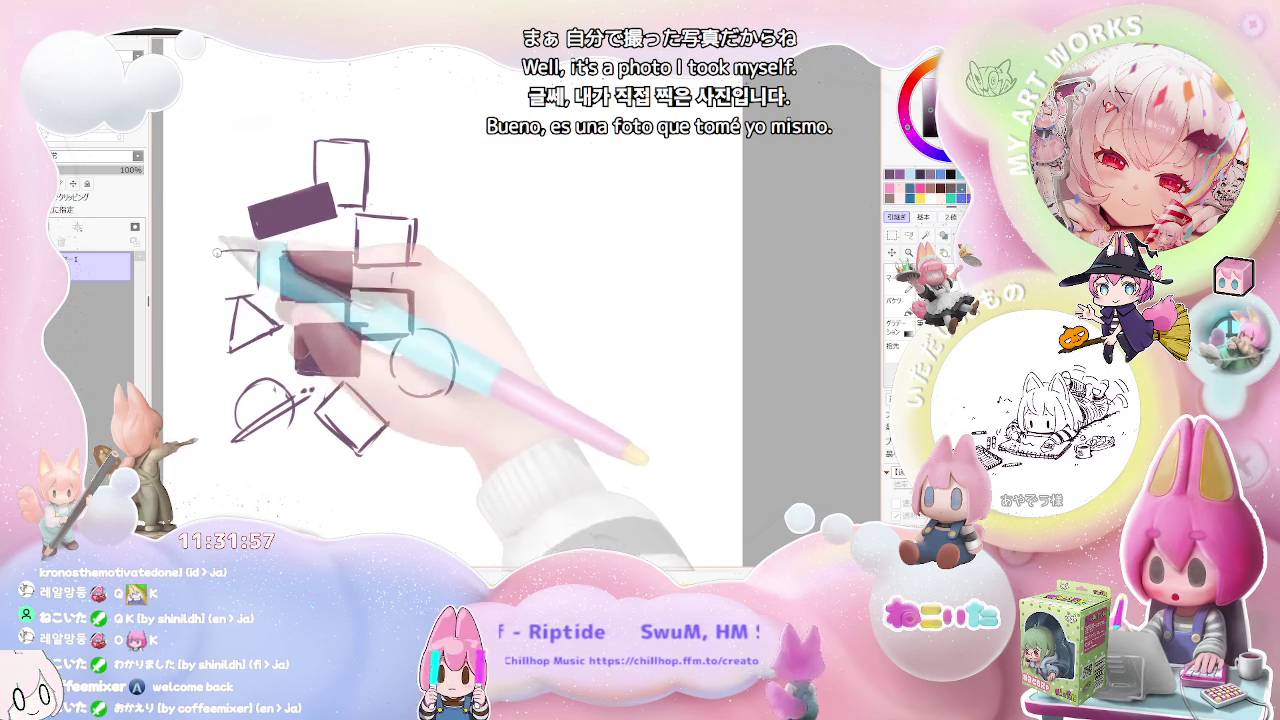
Step: Fill a box with dark purple and outline a new box to its left
{"action": "left_click_drag", "start_coordinate": [288, 262], "coordinate": [340, 292]}
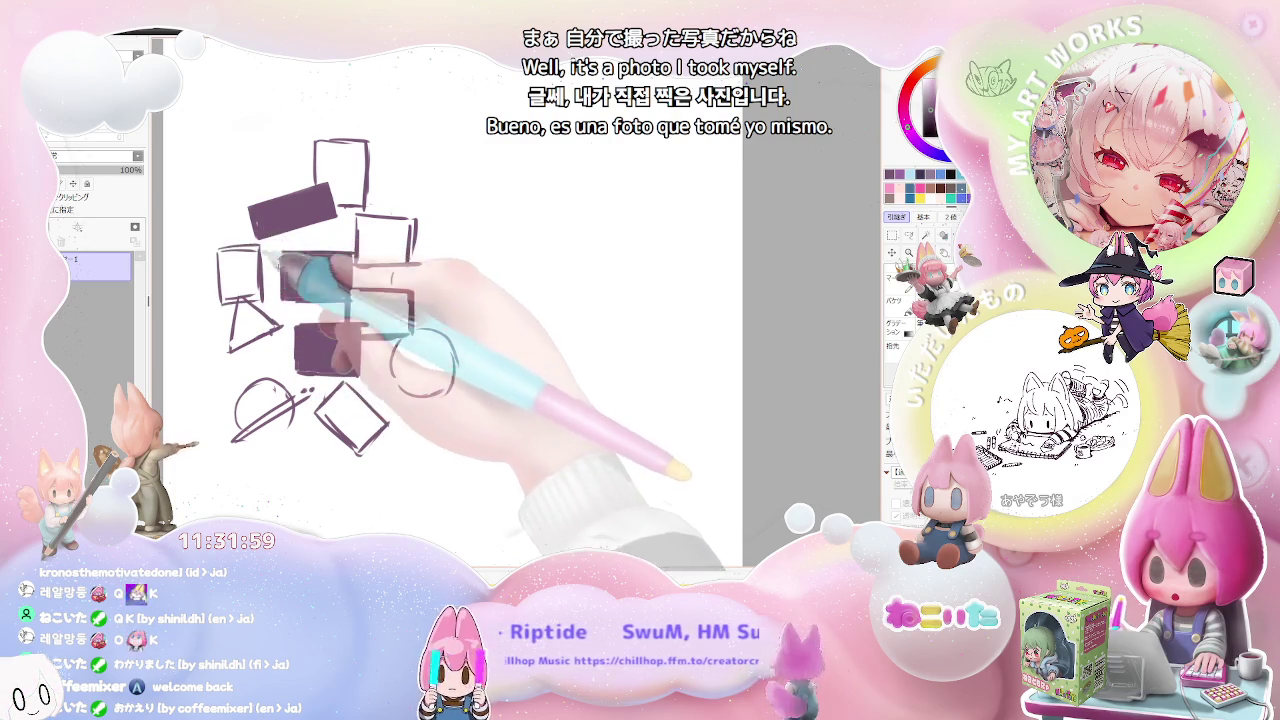
{"action": "left_click_drag", "start_coordinate": [270, 220], "coordinate": [252, 274]}
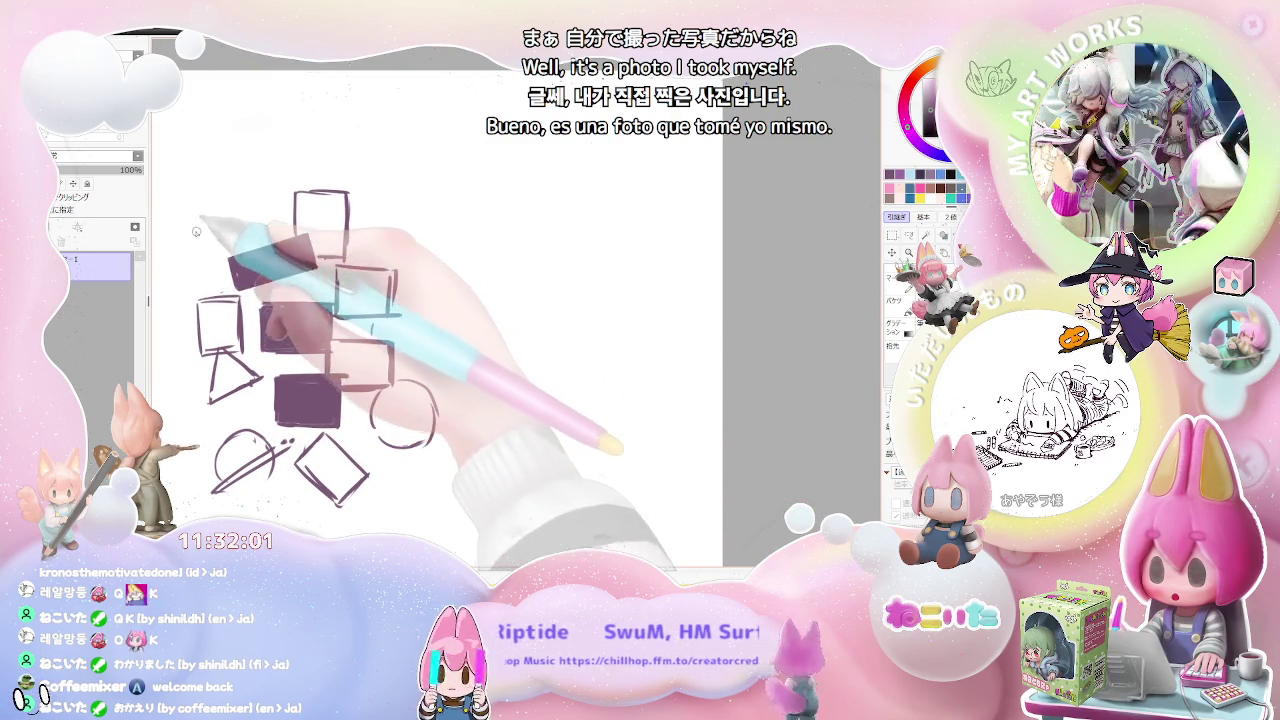
{"action": "left_click_drag", "start_coordinate": [192, 232], "coordinate": [232, 288]}
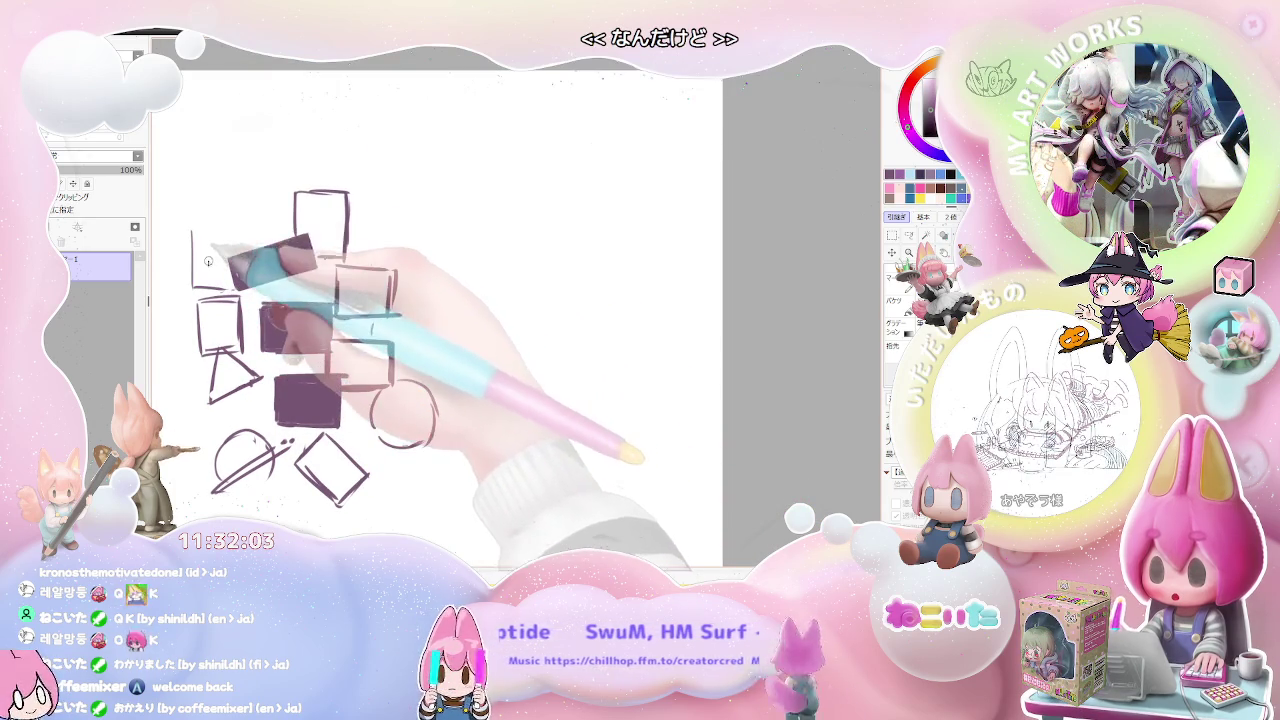
{"action": "left_click_drag", "start_coordinate": [193, 228], "coordinate": [248, 294]}
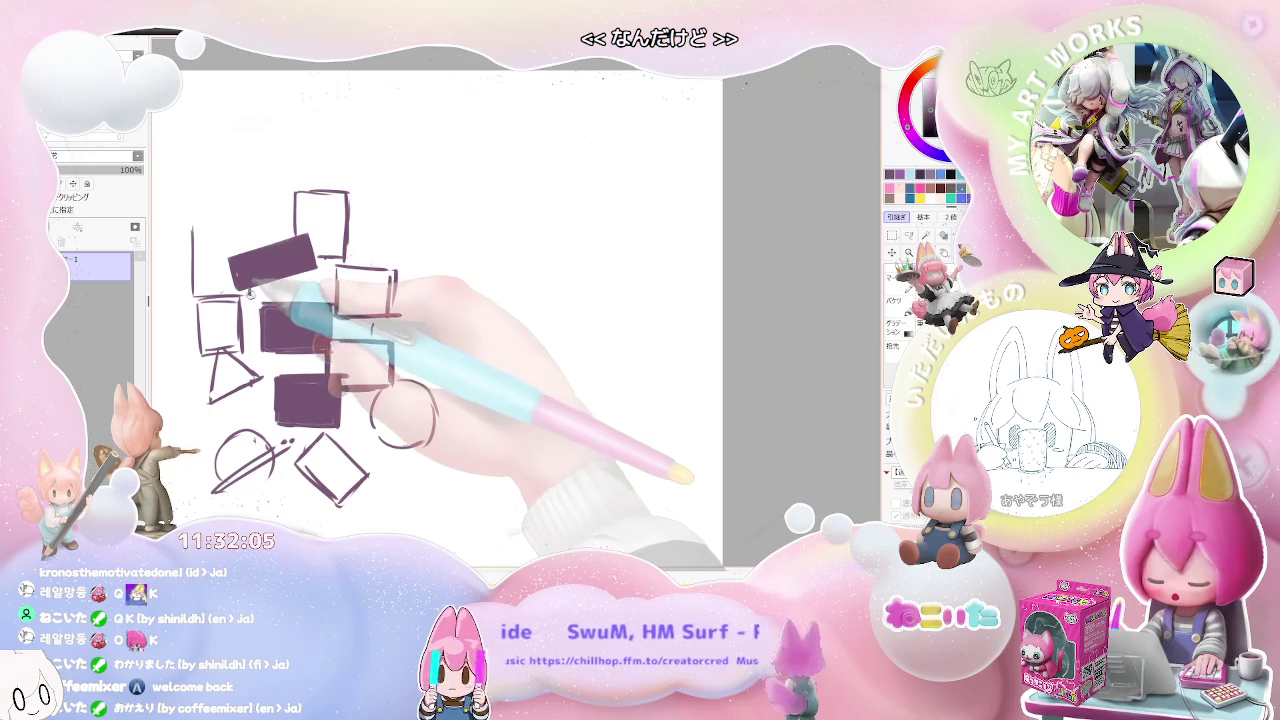
{"action": "left_click_drag", "start_coordinate": [200, 219], "coordinate": [260, 248]}
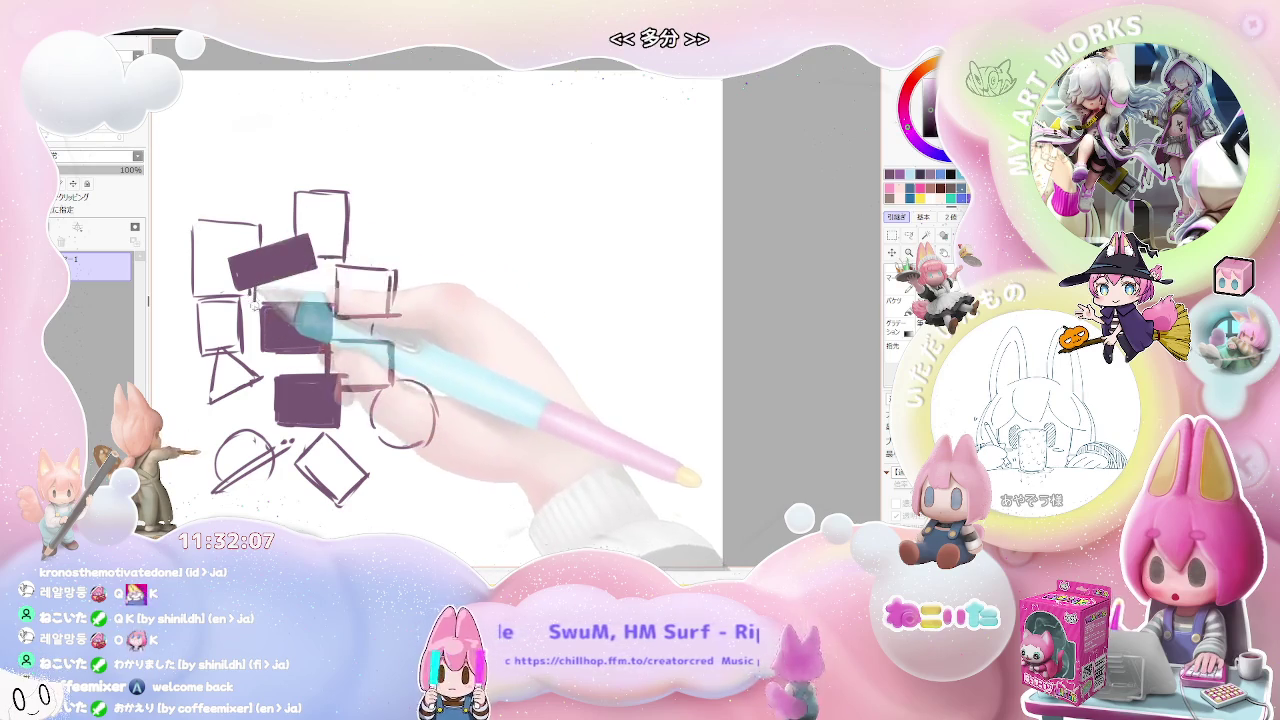
{"action": "left_click_drag", "start_coordinate": [258, 292], "coordinate": [253, 349]}
{"action": "left_click_drag", "start_coordinate": [190, 243], "coordinate": [190, 282]}
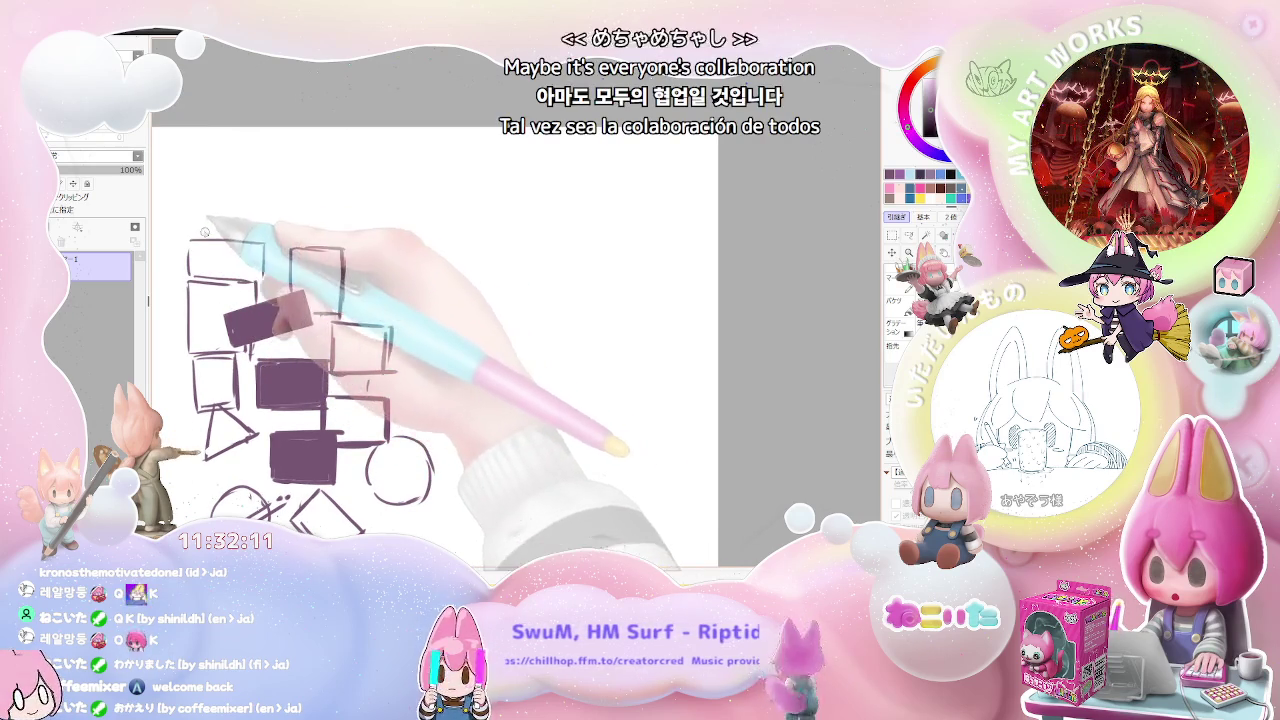
Step: Add boxes at the top of the left column and a circle beside the top box
{"action": "left_click_drag", "start_coordinate": [206, 230], "coordinate": [265, 228]}
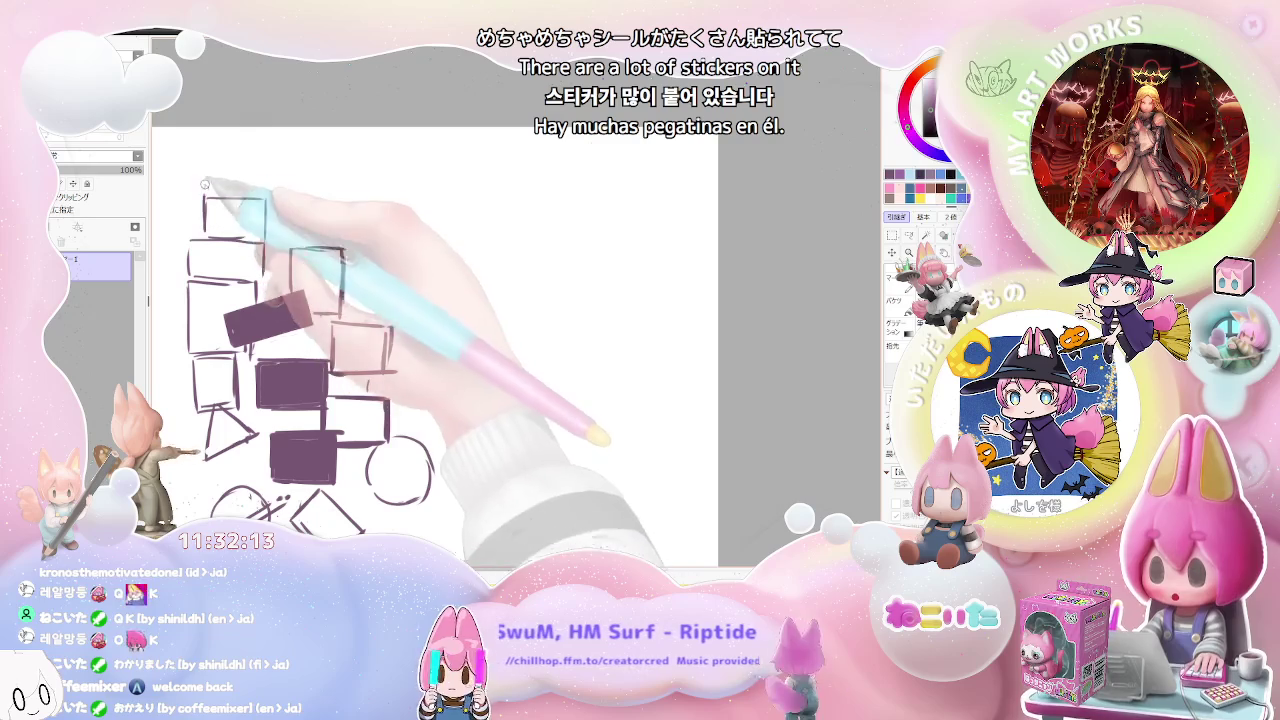
{"action": "left_click_drag", "start_coordinate": [205, 198], "coordinate": [262, 234]}
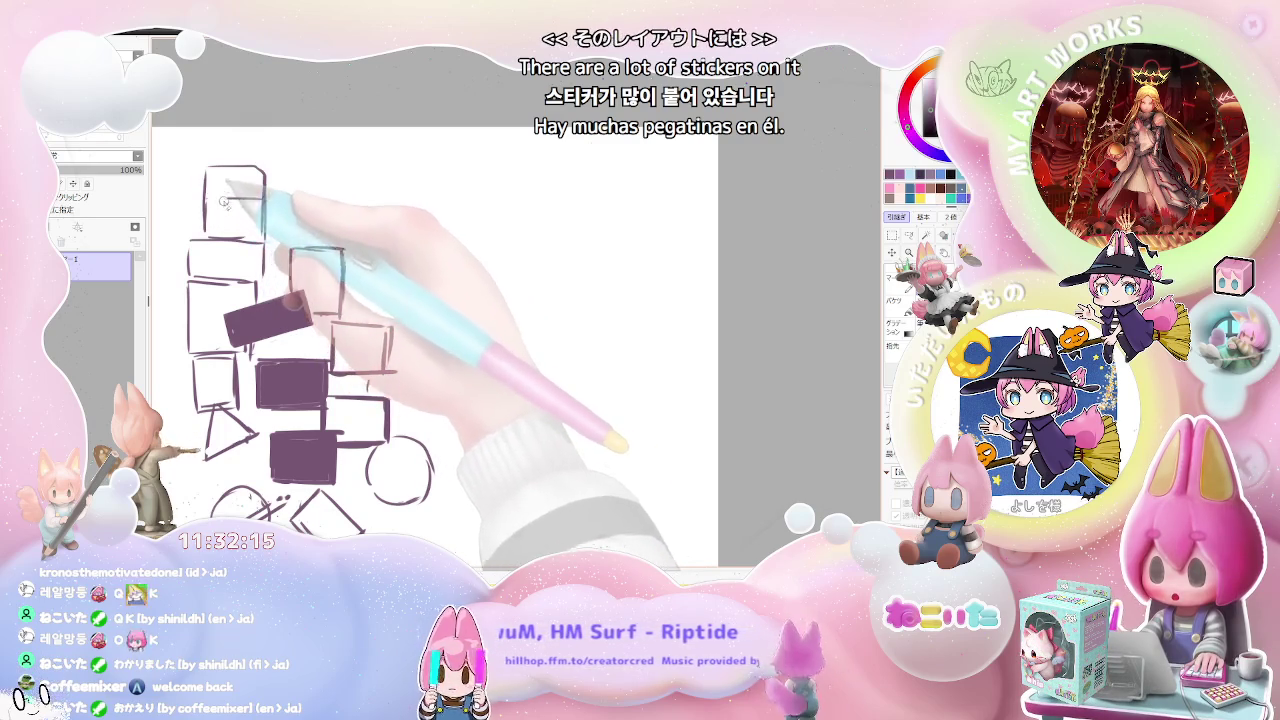
{"action": "left_click_drag", "start_coordinate": [266, 168], "coordinate": [268, 200]}
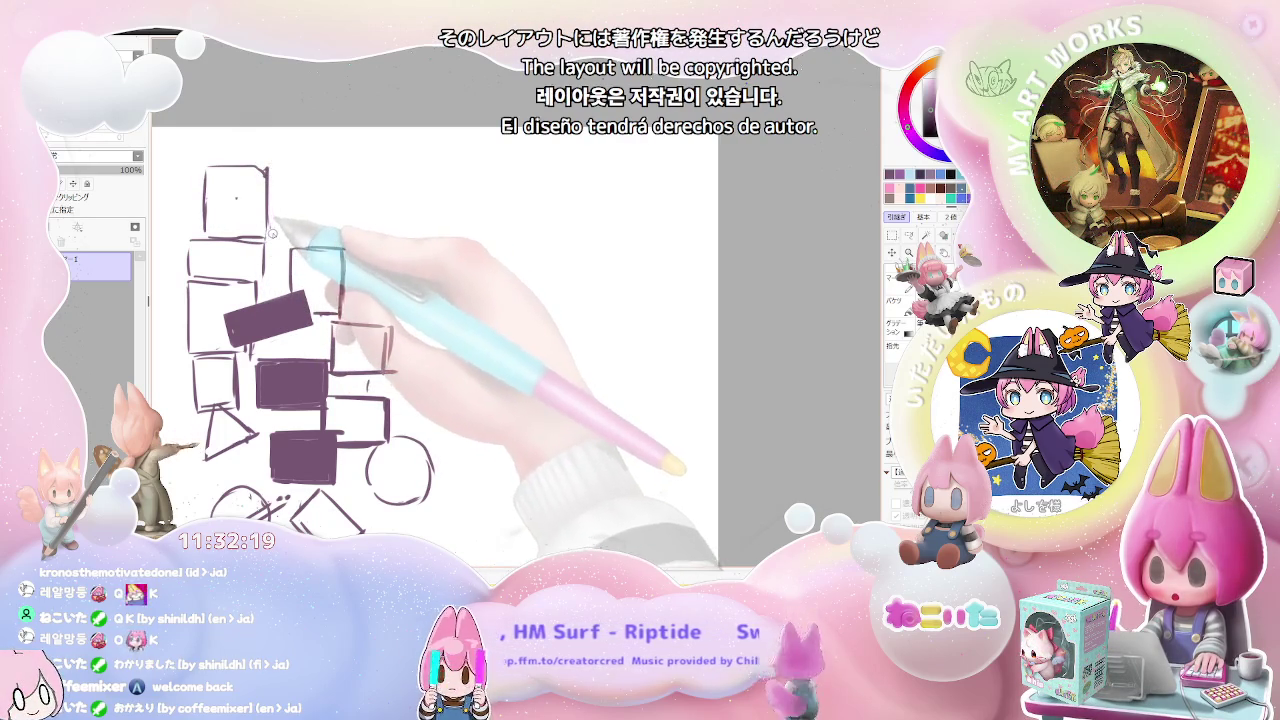
{"action": "left_click_drag", "start_coordinate": [295, 231], "coordinate": [290, 228]}
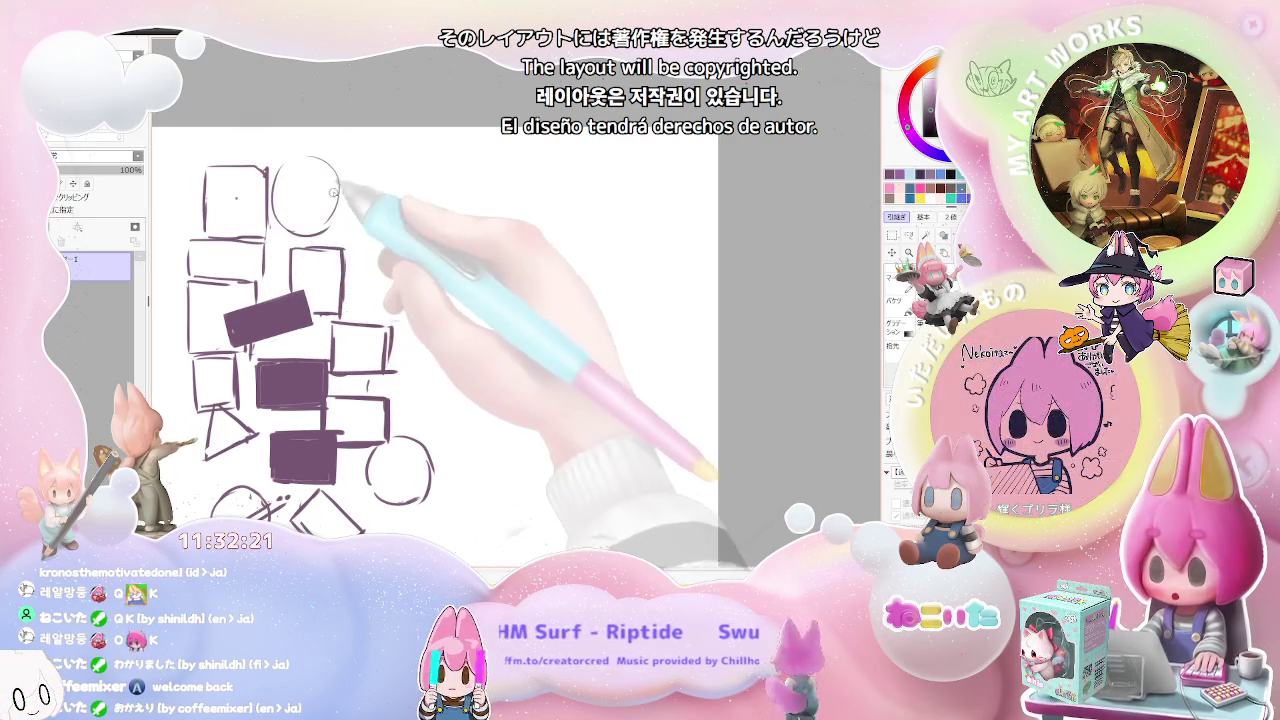
{"action": "key", "text": "ctrl+minus"}
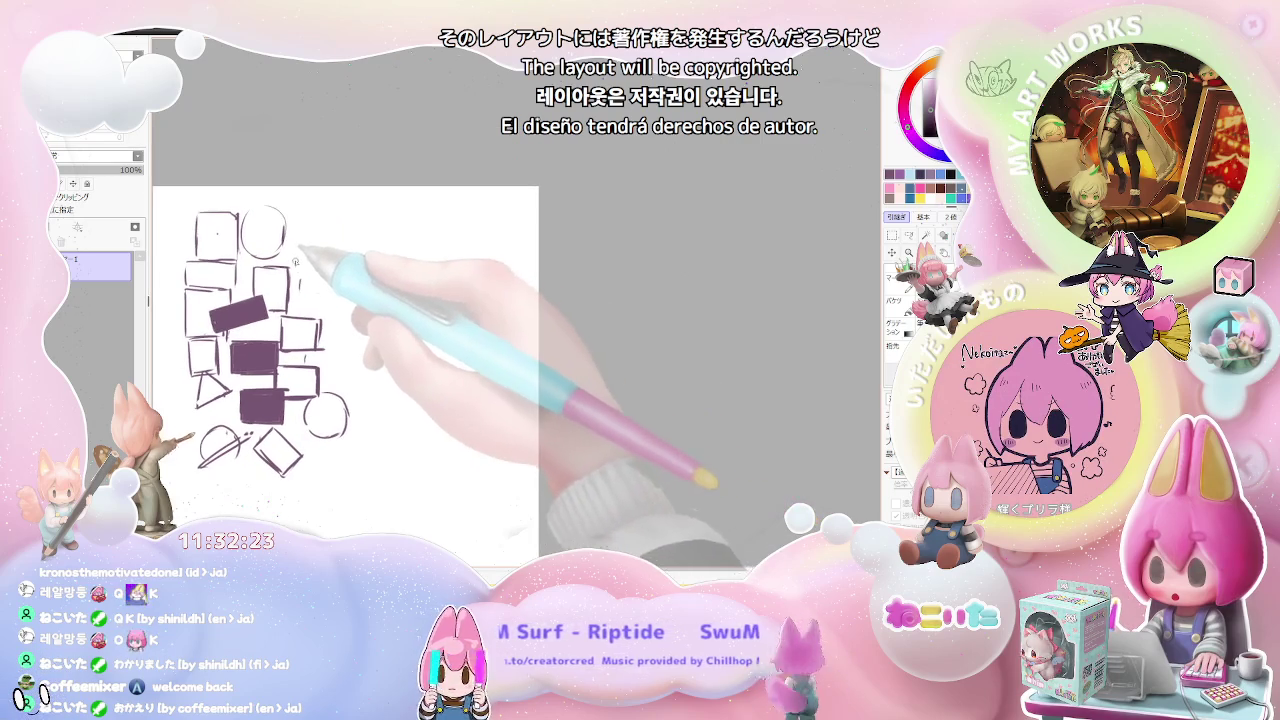
Step: Outline a new box on the right, a small oval, and a pointed shape at lower left
{"action": "left_click_drag", "start_coordinate": [298, 259], "coordinate": [335, 261]}
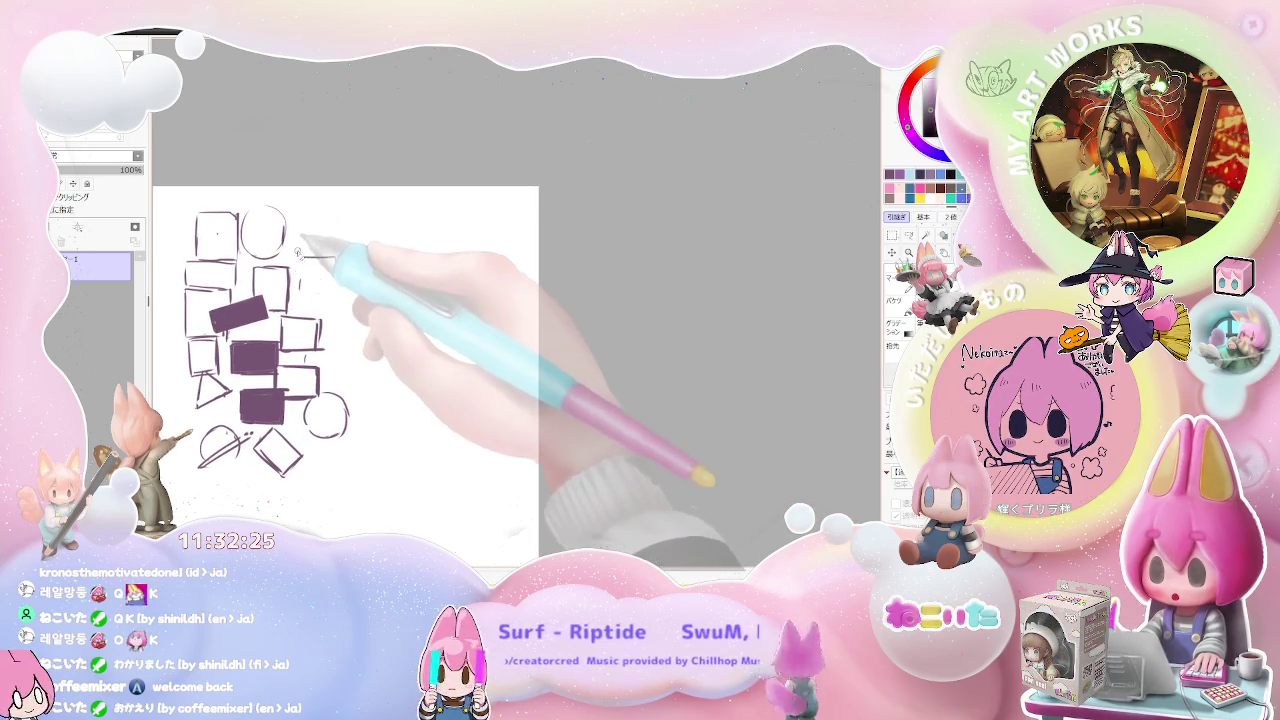
{"action": "left_click_drag", "start_coordinate": [337, 260], "coordinate": [338, 278]}
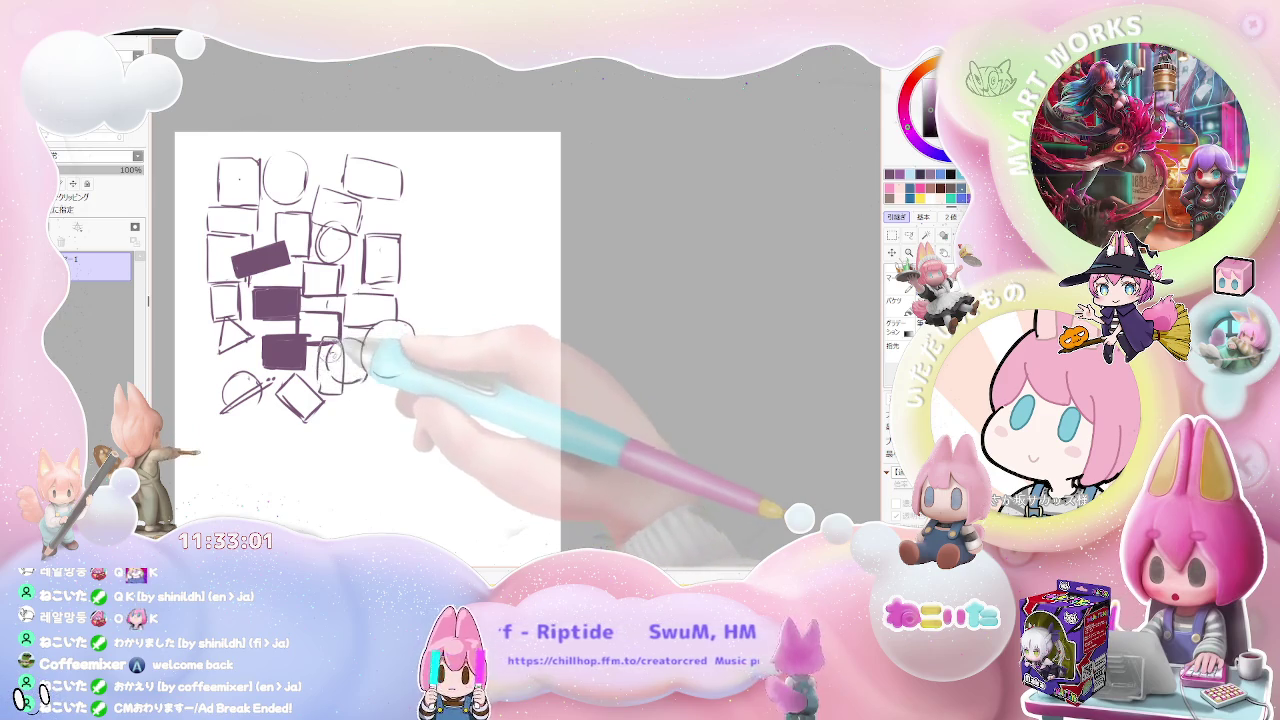
{"action": "left_click_drag", "start_coordinate": [345, 336], "coordinate": [326, 352]}
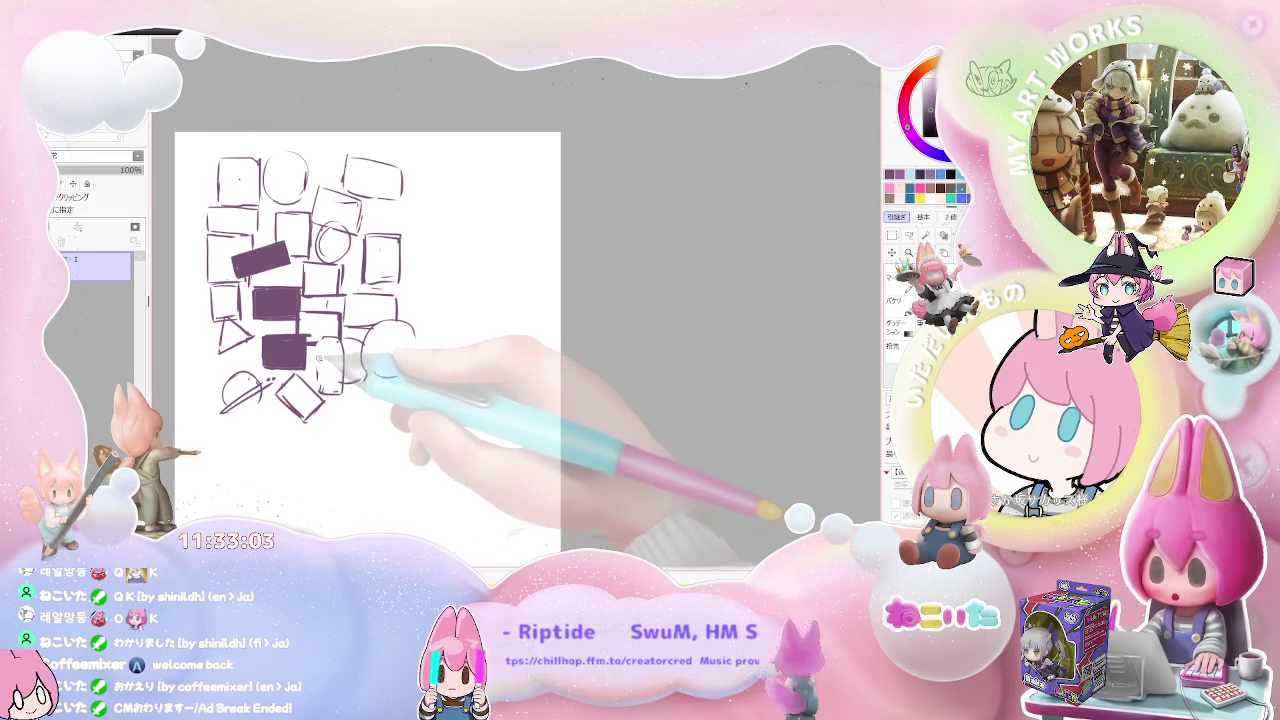
{"action": "mouse_move", "coordinate": [369, 388]}
{"action": "left_mouse_down"}
{"action": "mouse_move", "coordinate": [330, 362]}
{"action": "mouse_move", "coordinate": [266, 389]}
{"action": "left_mouse_up"}
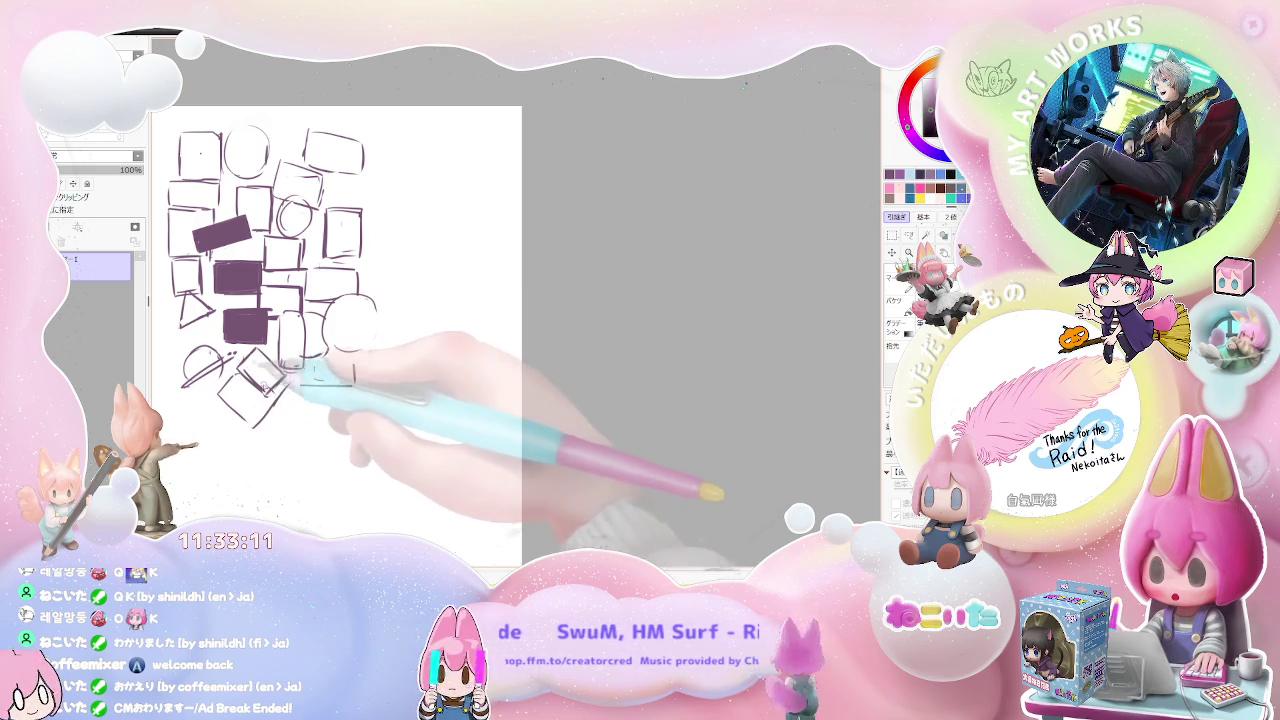
{"action": "left_click_drag", "start_coordinate": [302, 393], "coordinate": [378, 396]}
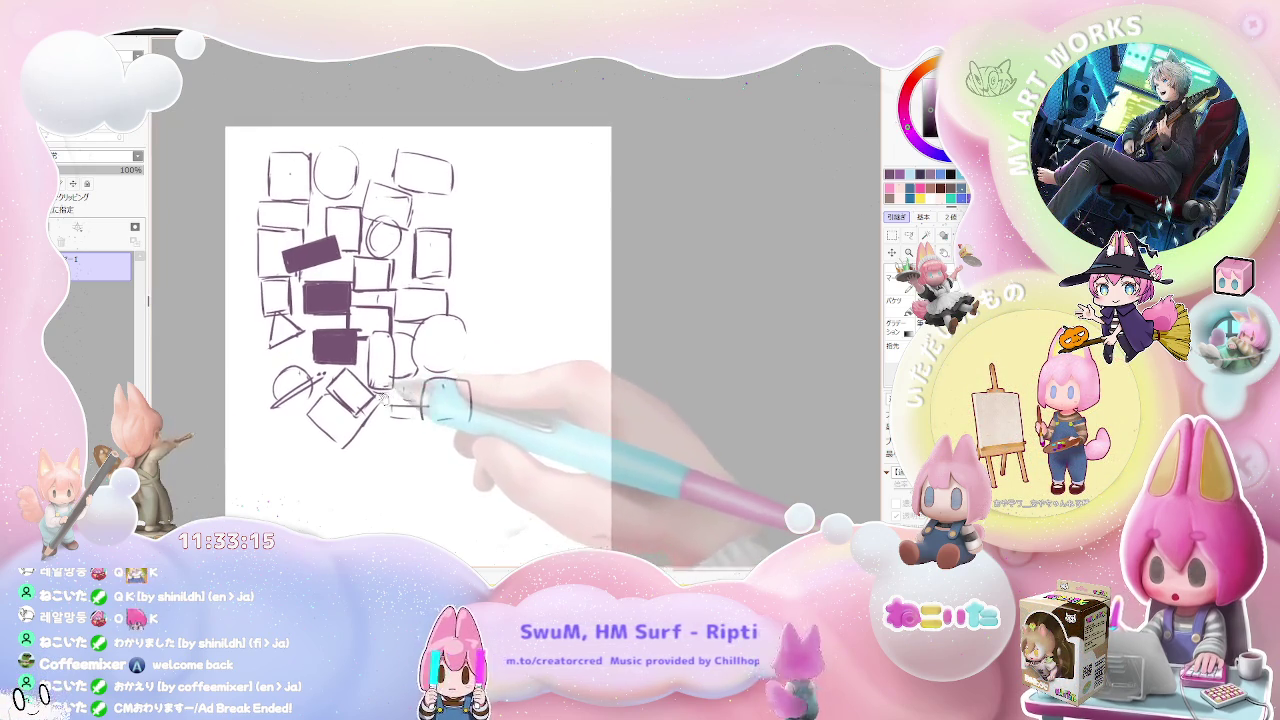
{"action": "left_click_drag", "start_coordinate": [310, 370], "coordinate": [260, 416]}
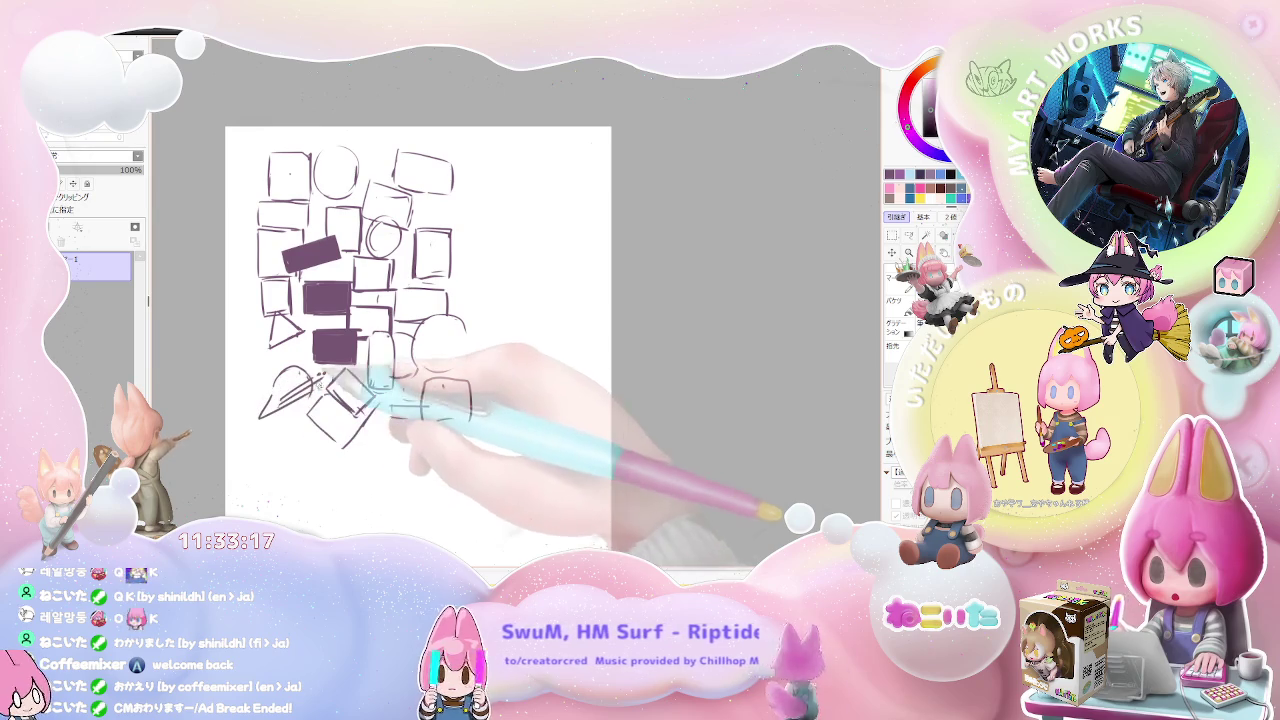
{"action": "left_click_drag", "start_coordinate": [310, 412], "coordinate": [264, 432]}
{"action": "key", "text": "ctrl+minus"}
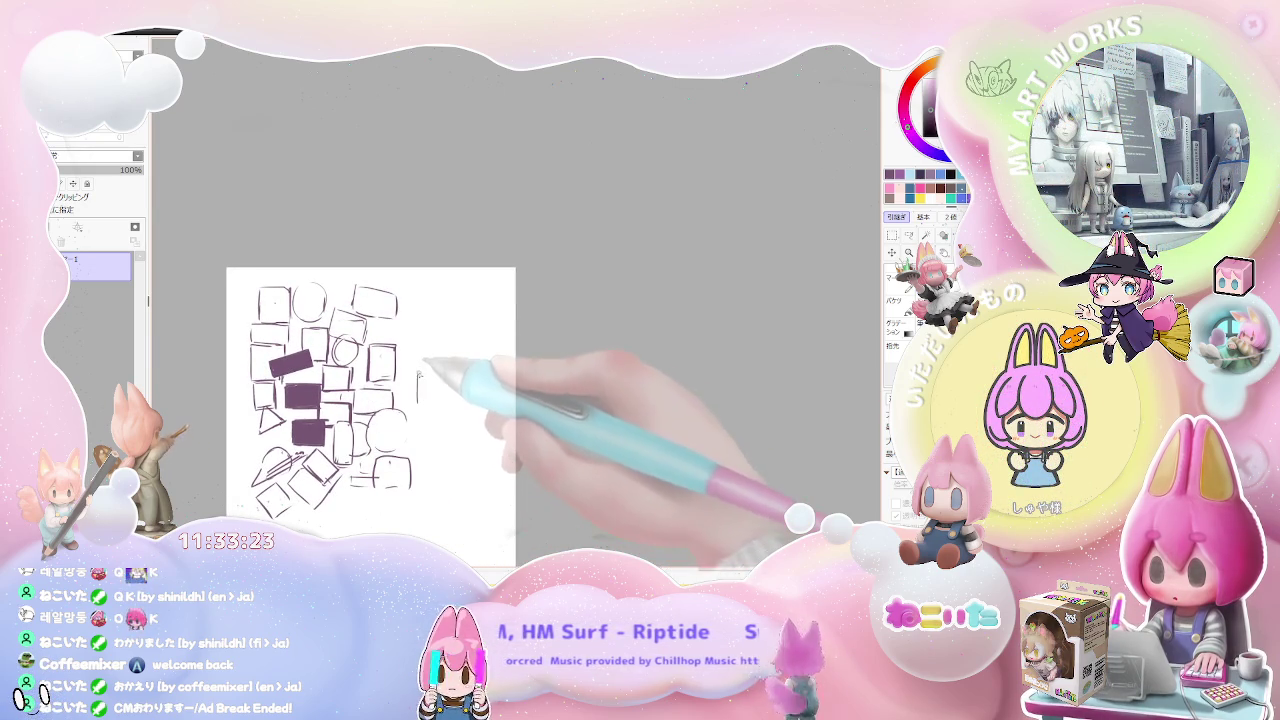
Step: Sketch small boxes on the right side of the layout and a circle beside them
{"action": "left_click_drag", "start_coordinate": [418, 400], "coordinate": [420, 372]}
{"action": "scroll", "coordinate": [370, 400], "scroll_direction": "down", "scroll_amount": 1}
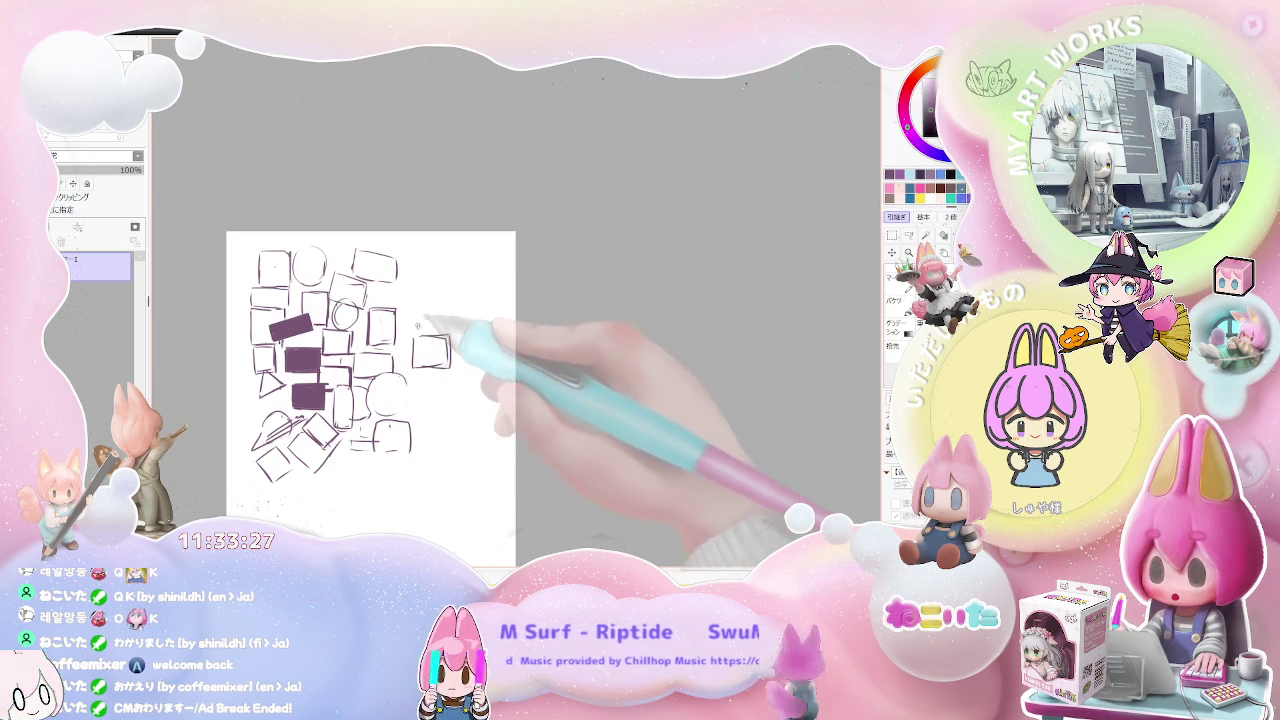
{"action": "mouse_move", "coordinate": [416, 334]}
{"action": "left_mouse_down"}
{"action": "mouse_move", "coordinate": [430, 312]}
{"action": "mouse_move", "coordinate": [420, 276]}
{"action": "mouse_move", "coordinate": [438, 296]}
{"action": "mouse_move", "coordinate": [420, 238]}
{"action": "left_mouse_up"}
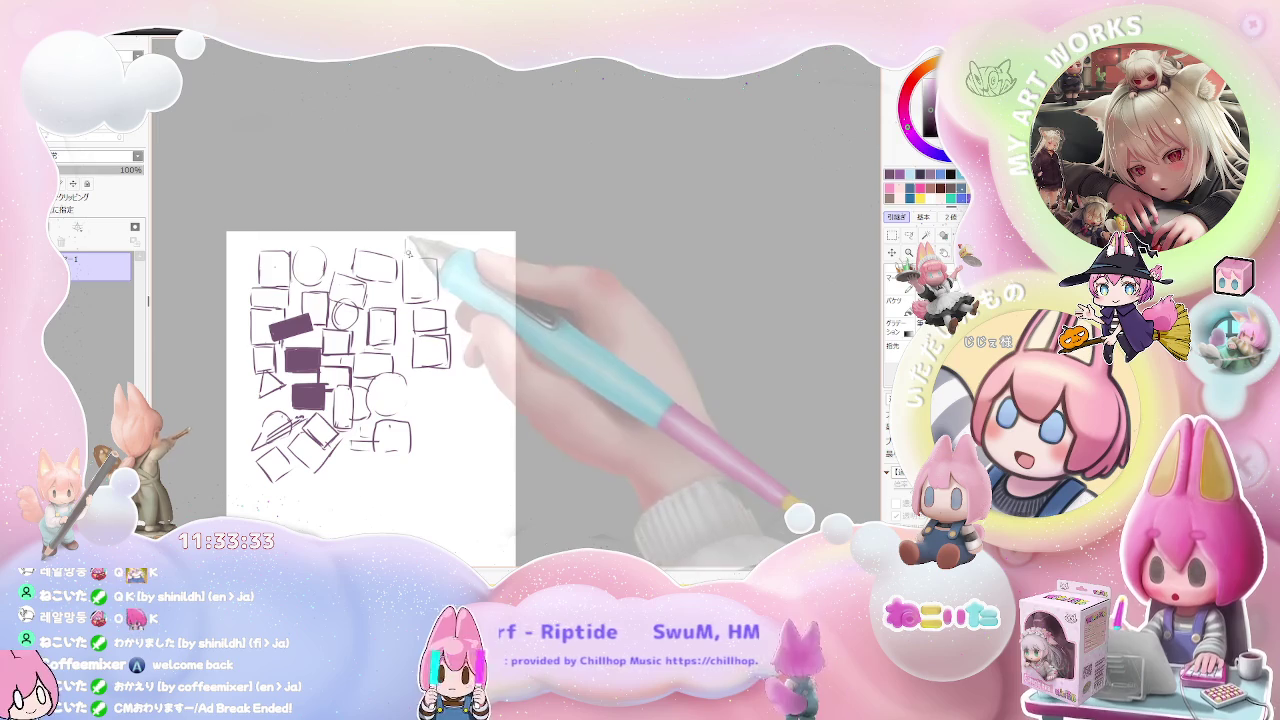
{"action": "mouse_move", "coordinate": [420, 413]}
{"action": "left_mouse_down"}
{"action": "mouse_move", "coordinate": [443, 405]}
{"action": "mouse_move", "coordinate": [456, 455]}
{"action": "left_mouse_up"}
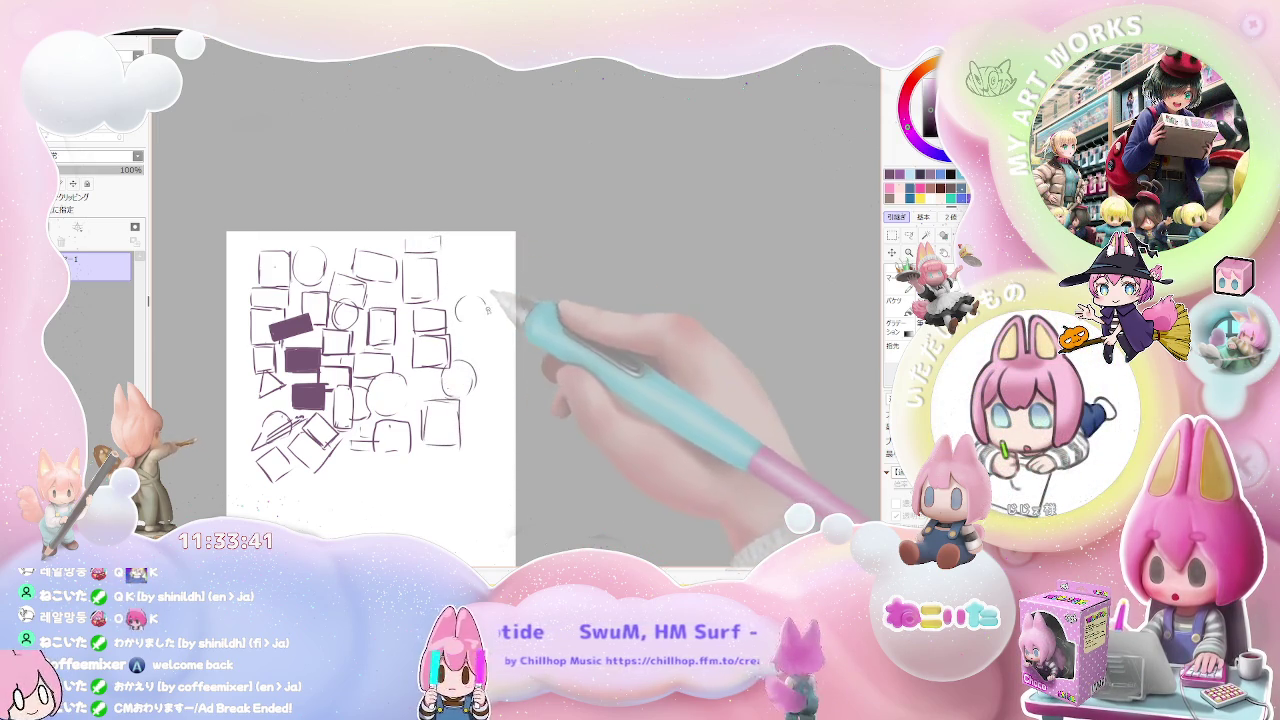
{"action": "left_click_drag", "start_coordinate": [476, 297], "coordinate": [470, 300]}
Step: Outline a small box in the lower right and another box at the layout's right edge
{"action": "left_click_drag", "start_coordinate": [439, 465], "coordinate": [450, 383]}
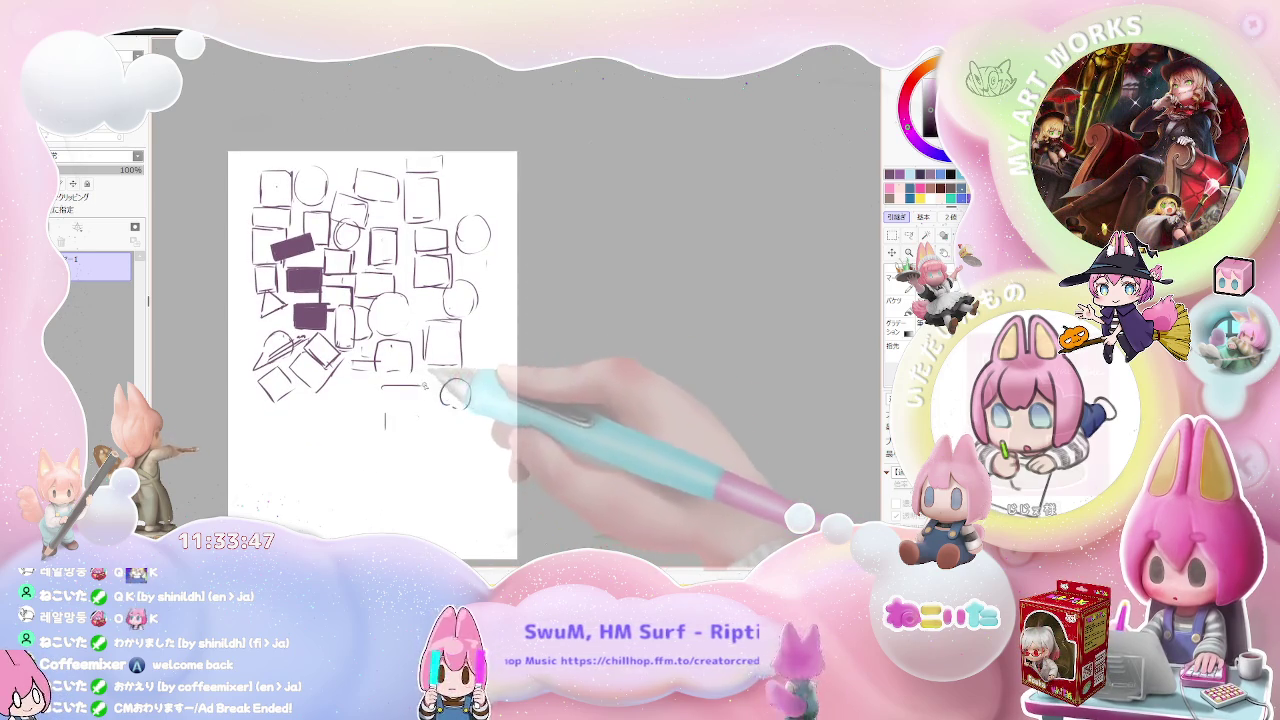
{"action": "left_click_drag", "start_coordinate": [385, 388], "coordinate": [420, 430]}
{"action": "mouse_move", "coordinate": [337, 404]}
{"action": "left_mouse_down"}
{"action": "mouse_move", "coordinate": [337, 426]}
{"action": "mouse_move", "coordinate": [380, 396]}
{"action": "mouse_move", "coordinate": [378, 440]}
{"action": "left_mouse_up"}
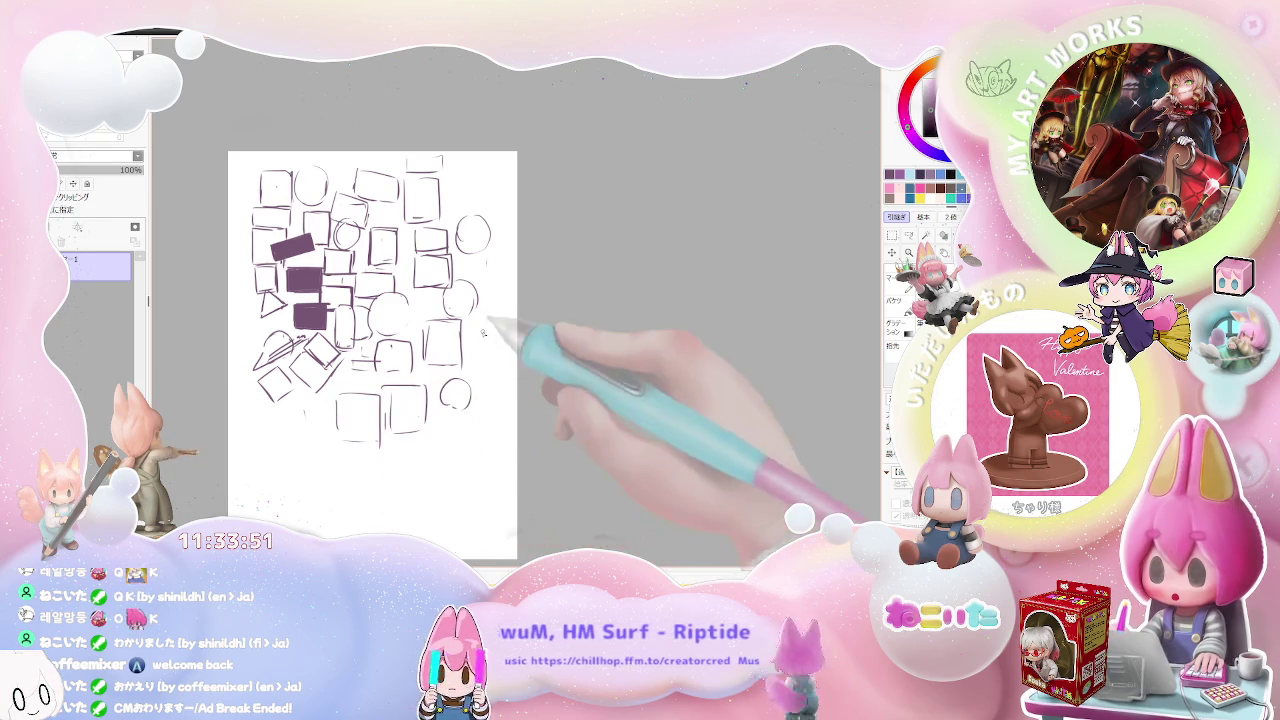
{"action": "left_click_drag", "start_coordinate": [478, 322], "coordinate": [502, 368]}
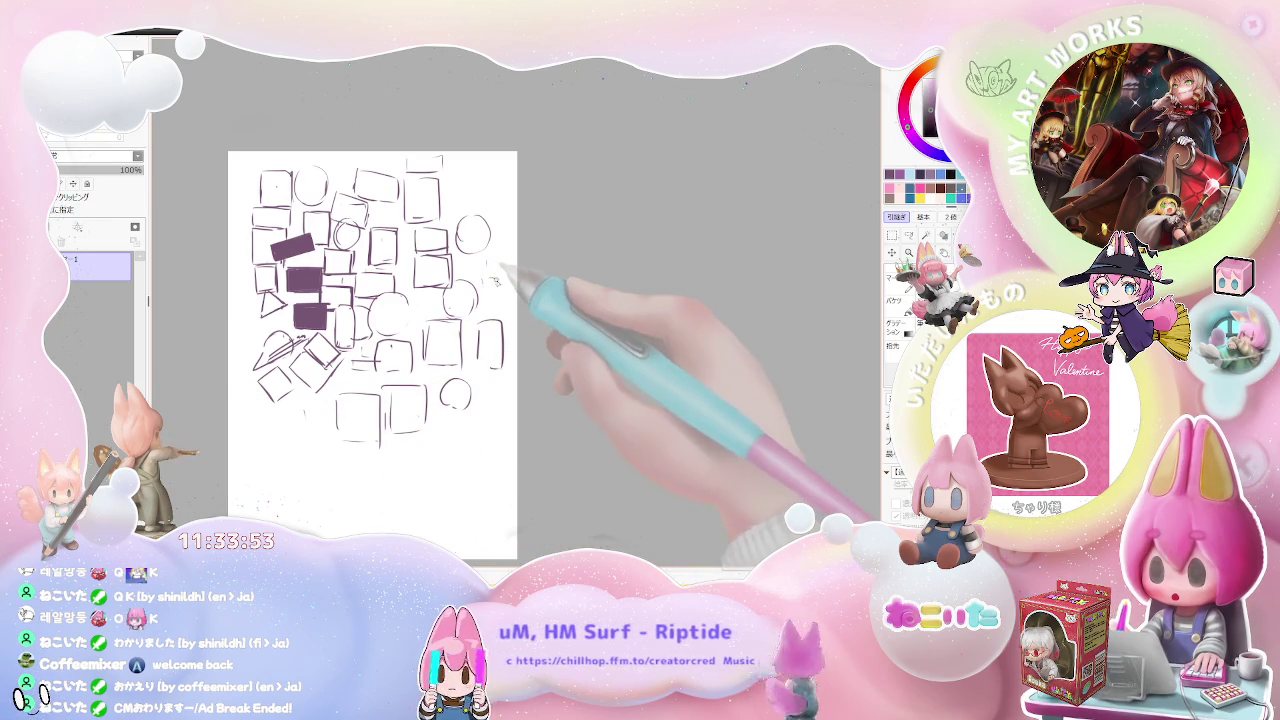
{"action": "left_click_drag", "start_coordinate": [484, 290], "coordinate": [492, 298]}
{"action": "scroll", "coordinate": [375, 355], "scroll_direction": "up", "scroll_amount": 3}
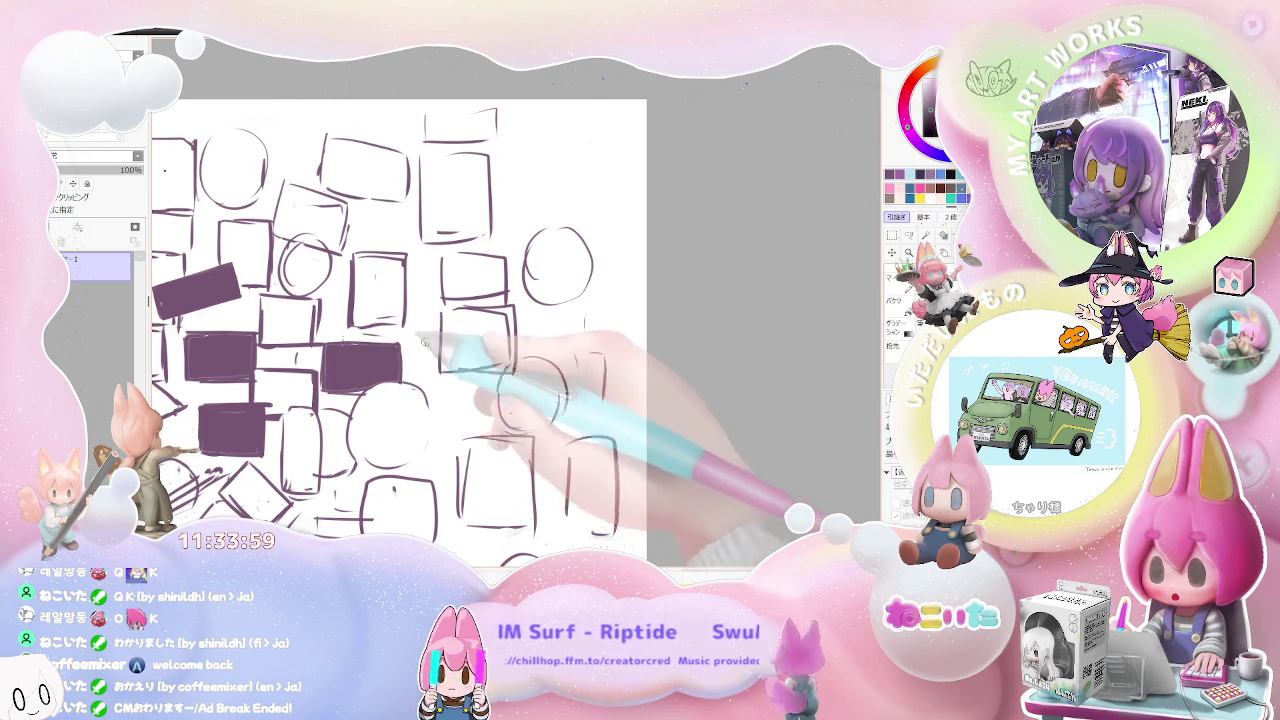
Step: Bucket-fill two rectangles and a small rectangle with purple
{"action": "scroll", "coordinate": [487, 355], "scroll_direction": "down", "scroll_amount": 2}
{"action": "left_click", "coordinate": [490, 356]}
{"action": "key", "text": "ctrl+z"}
{"action": "left_click", "coordinate": [470, 342]}
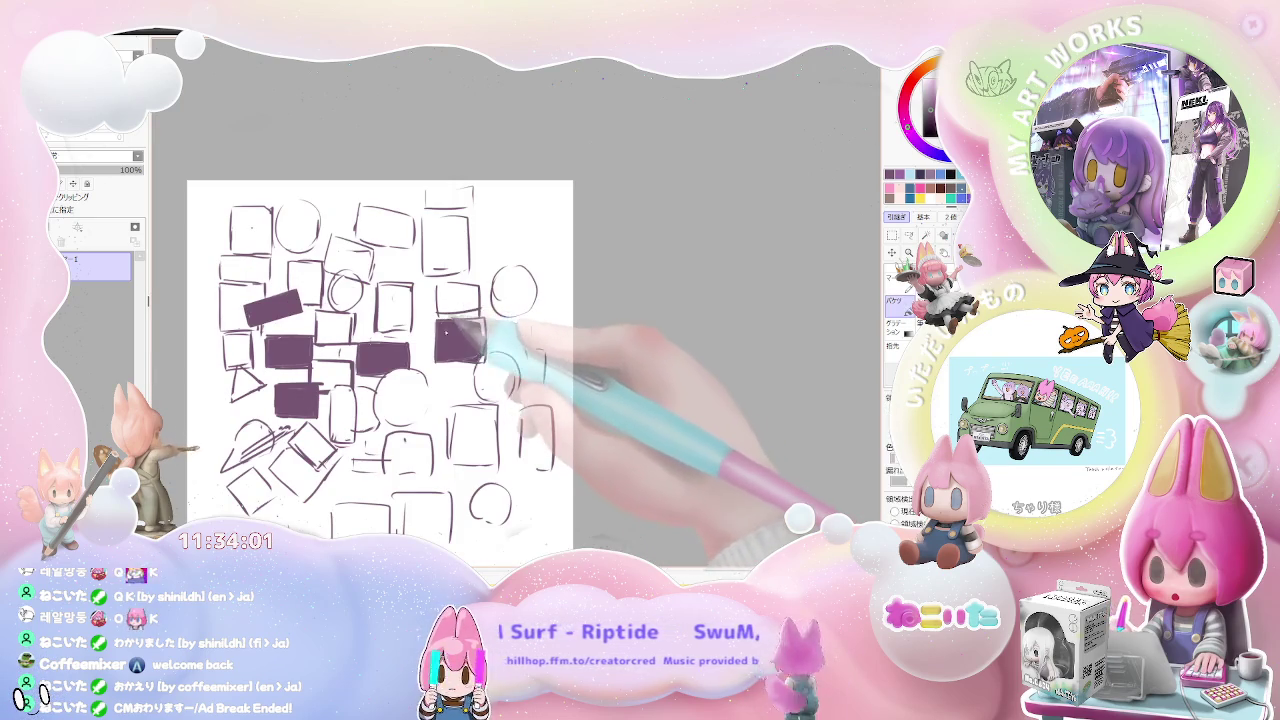
{"action": "left_click", "coordinate": [408, 452]}
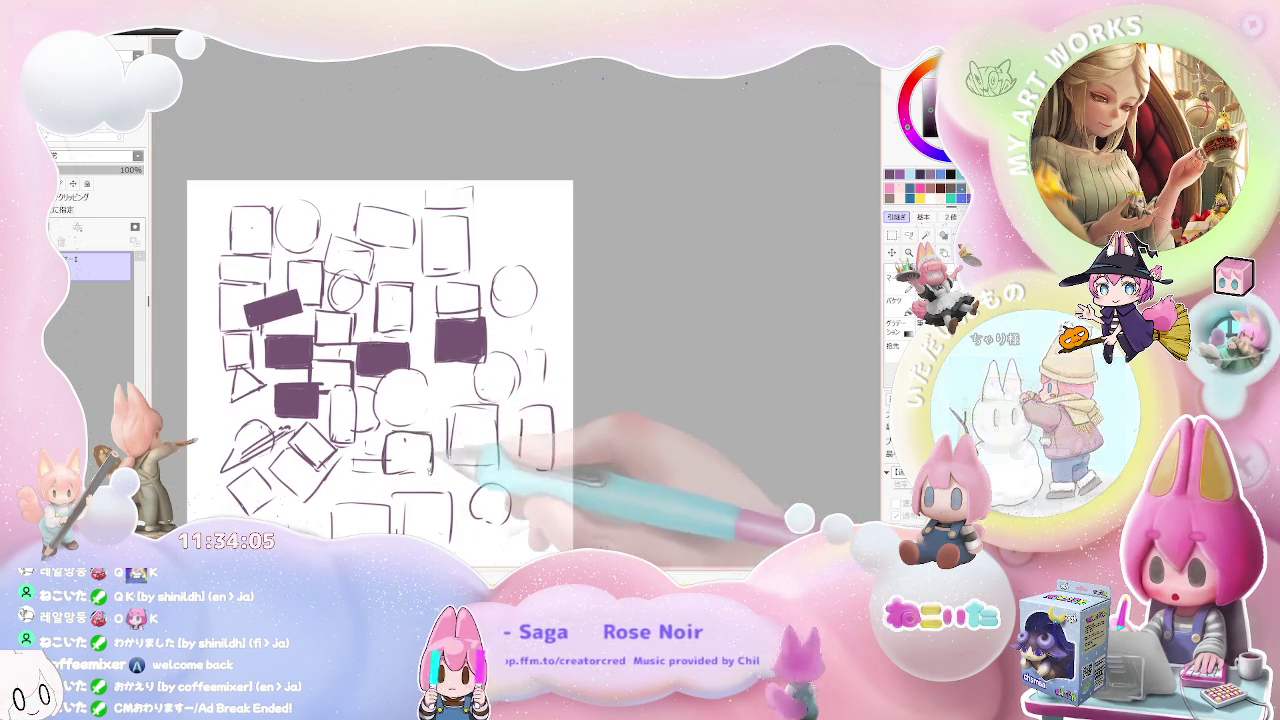
{"action": "key", "text": "minus"}
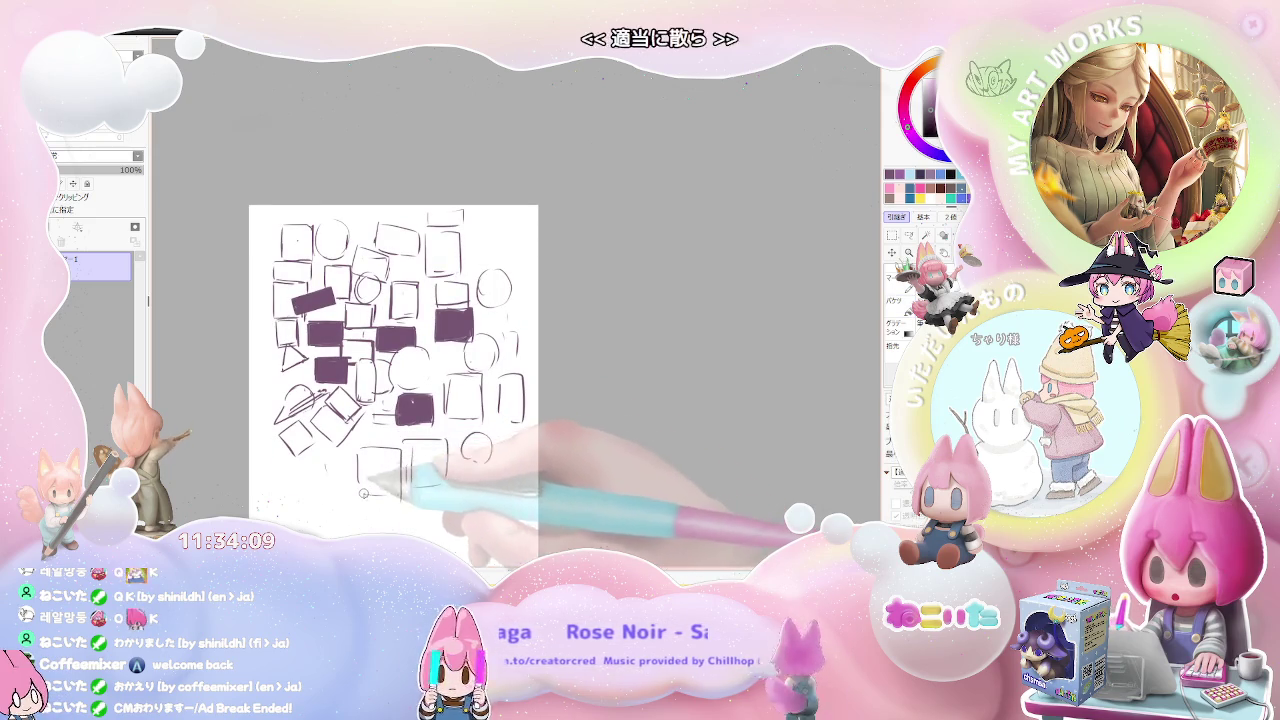
Step: Undo the accidental purple background fills and fill the large square near the bottom solid
{"action": "key", "text": "g"}
{"action": "left_click", "coordinate": [425, 472]}
{"action": "key", "text": "ctrl+z"}
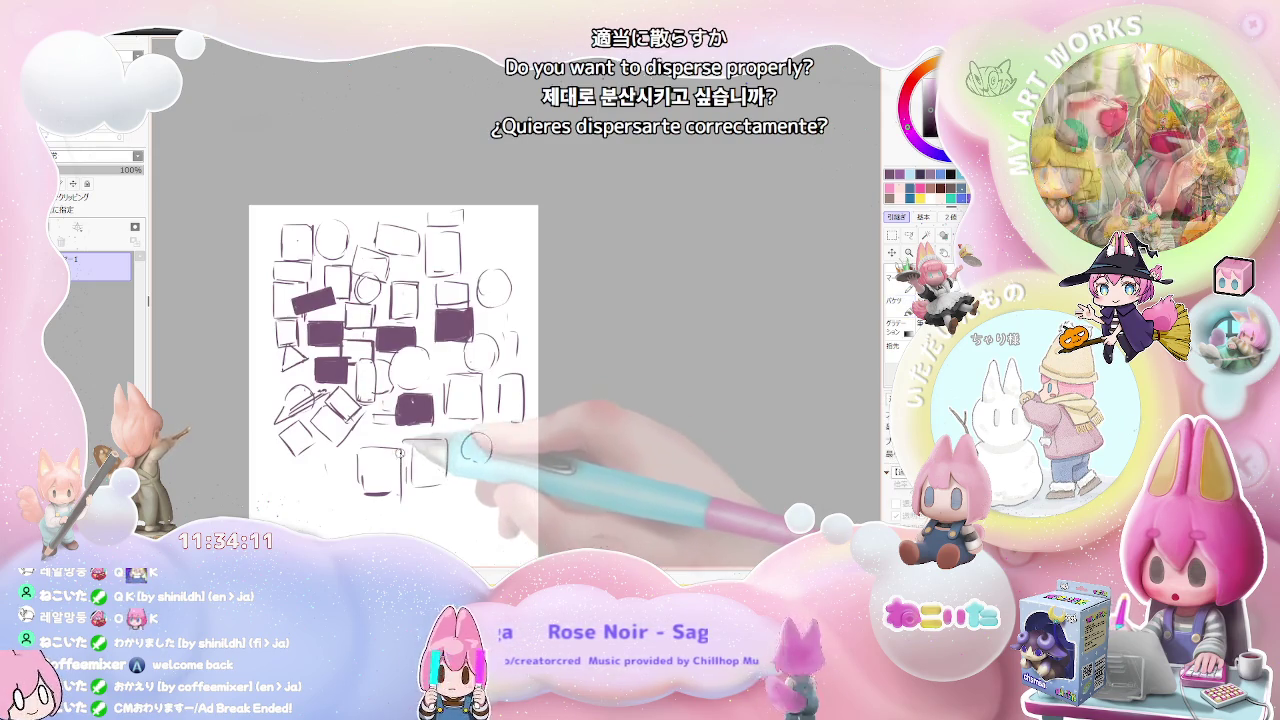
{"action": "left_click", "coordinate": [408, 460]}
{"action": "key", "text": "ctrl+z"}
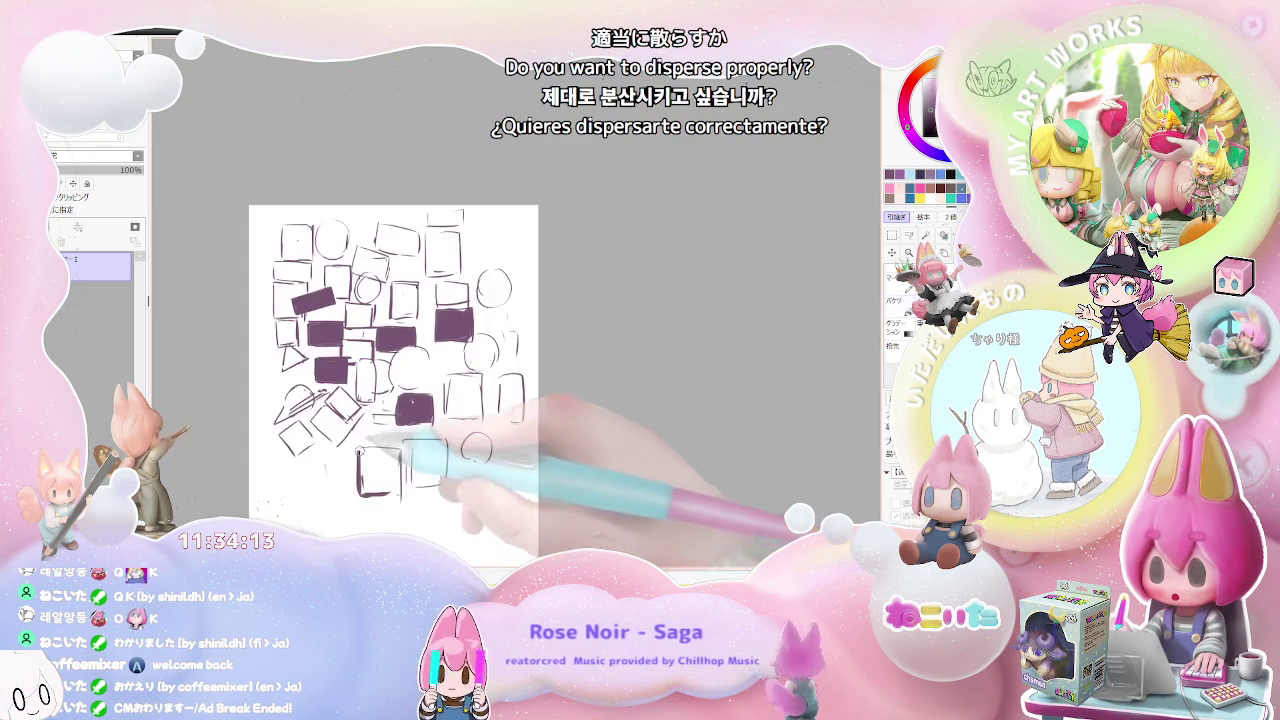
{"action": "left_click", "coordinate": [388, 461]}
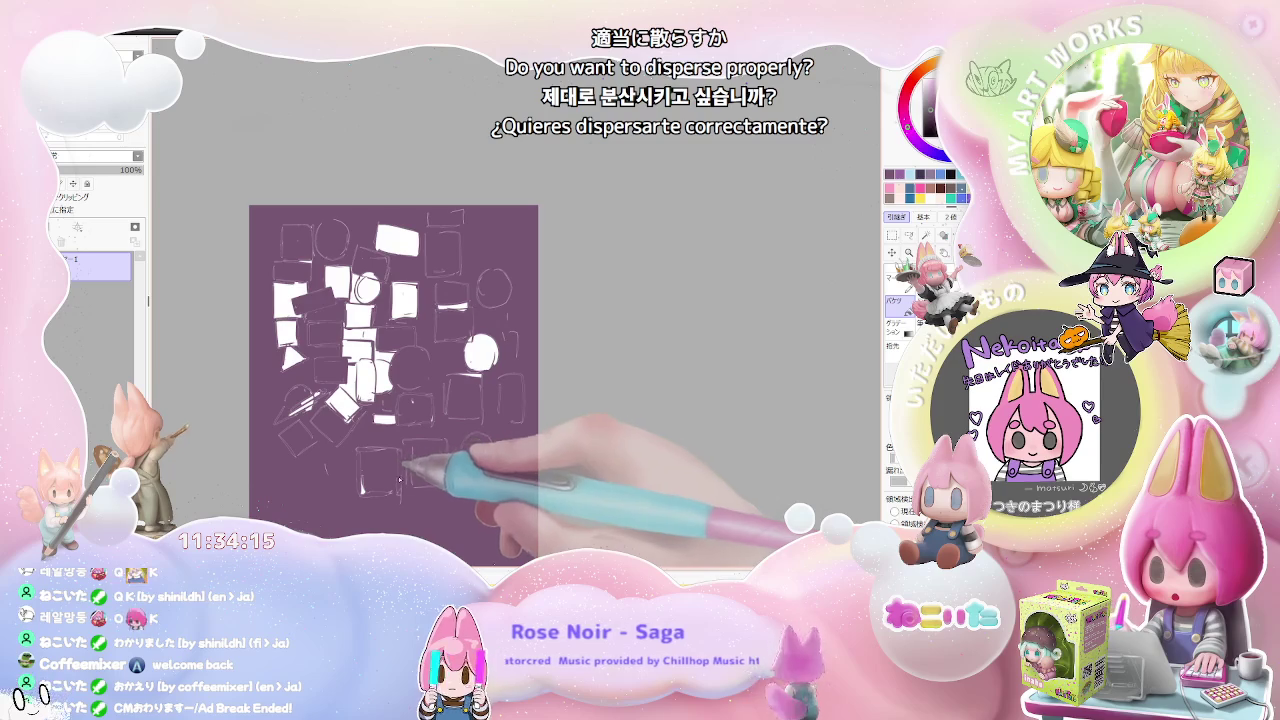
{"action": "key", "text": "ctrl+z"}
{"action": "left_click", "coordinate": [385, 475]}
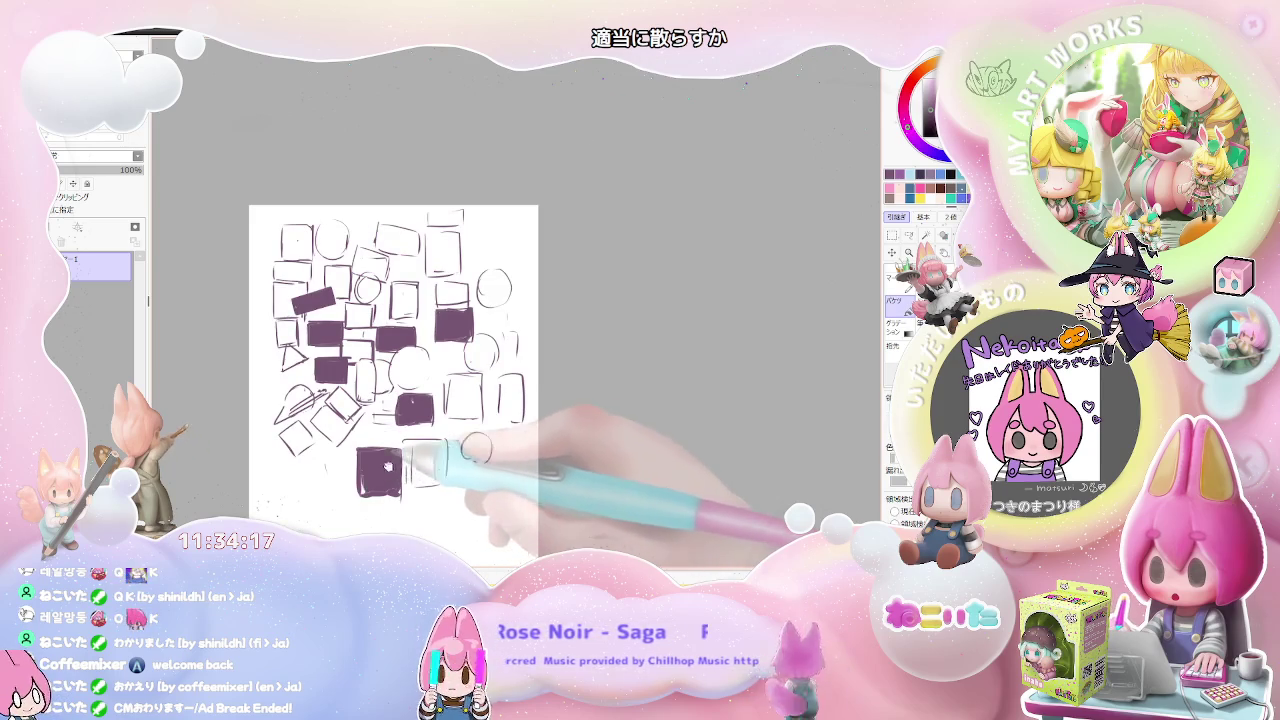
{"action": "left_click_drag", "start_coordinate": [386, 465], "coordinate": [384, 513]}
Step: Fill the small square and the tall box at upper right solid, undoing background spills
{"action": "left_click", "coordinate": [335, 312]}
{"action": "key", "text": "ctrl+z"}
{"action": "left_click", "coordinate": [324, 318]}
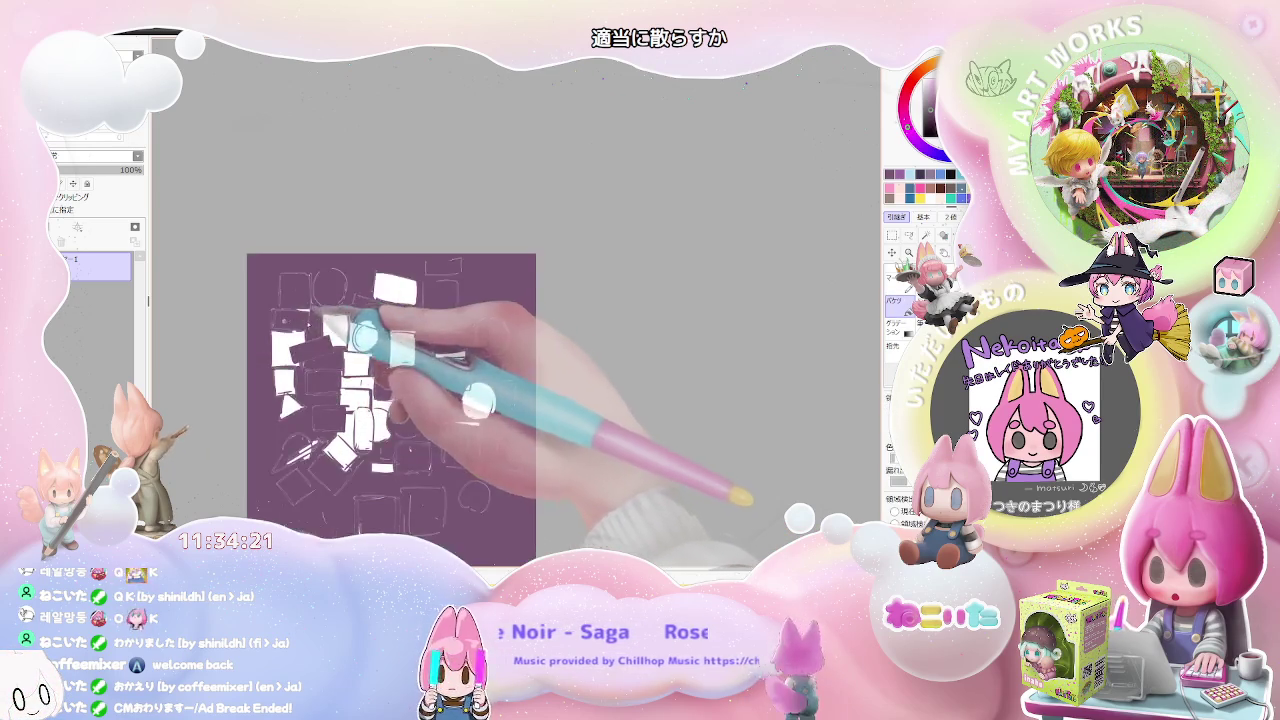
{"action": "key", "text": "ctrl+z"}
{"action": "left_click", "coordinate": [290, 320]}
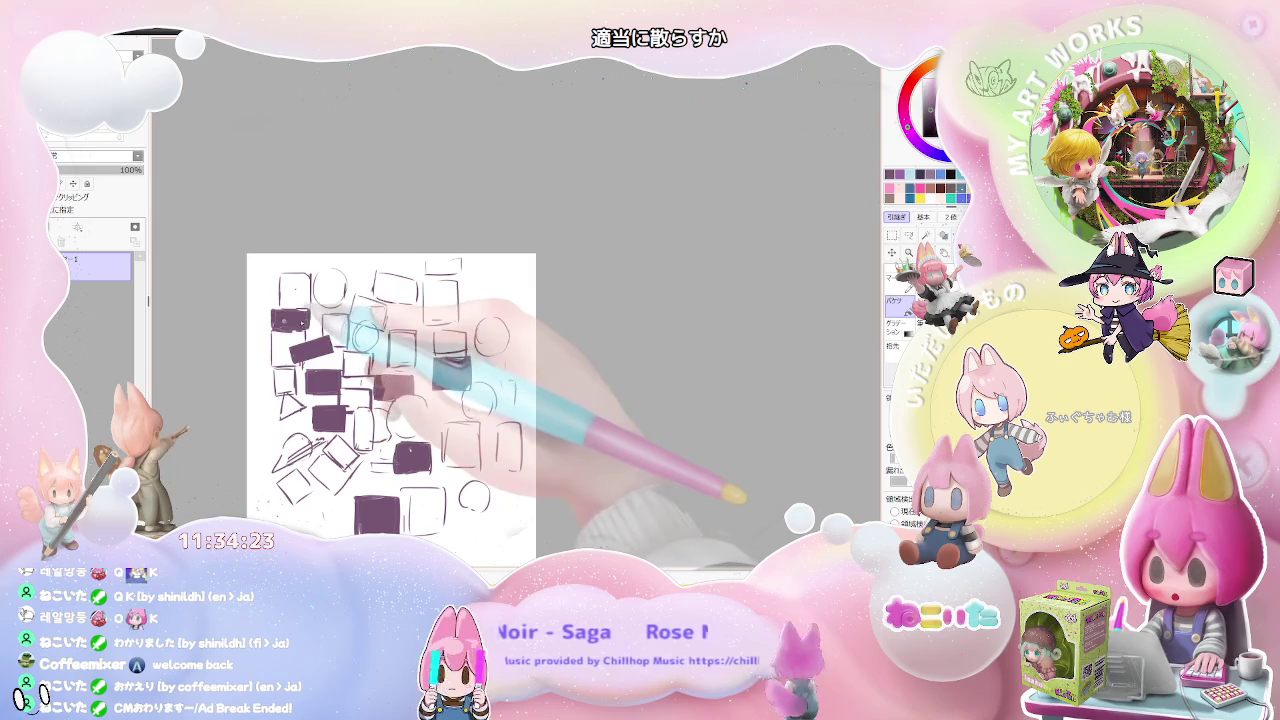
{"action": "left_click_drag", "start_coordinate": [447, 281], "coordinate": [427, 320]}
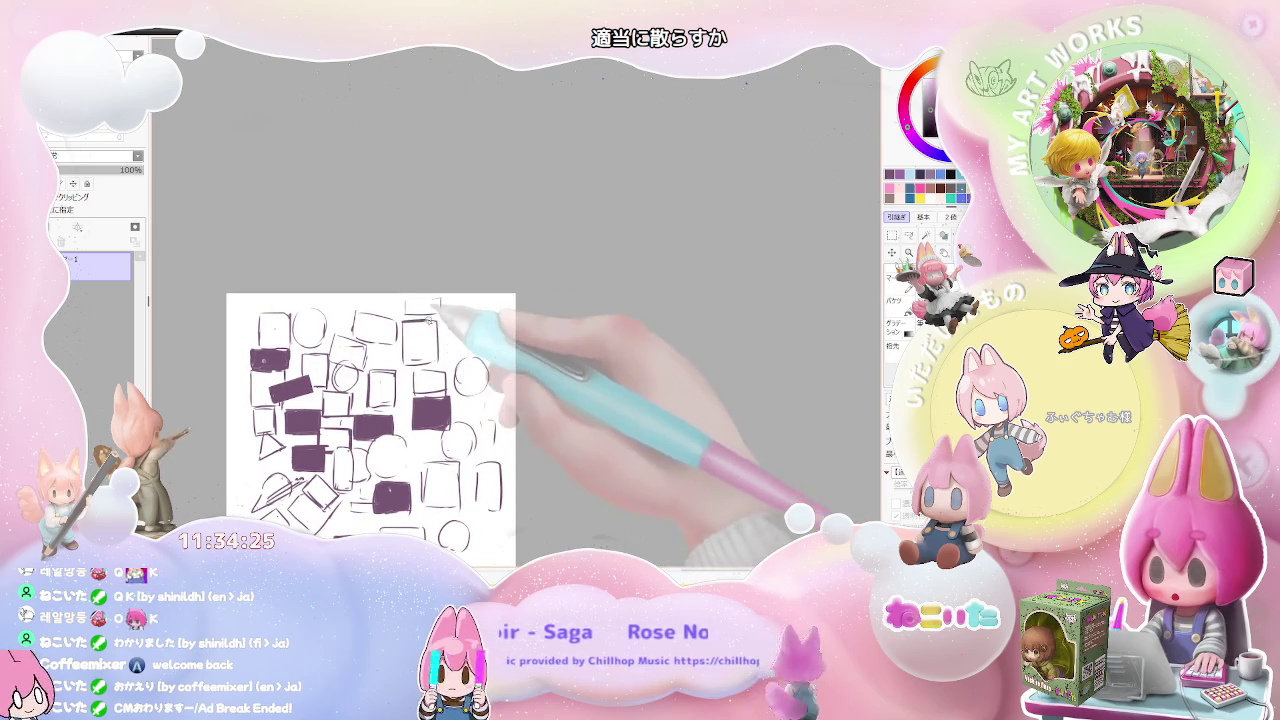
{"action": "left_click", "coordinate": [424, 336]}
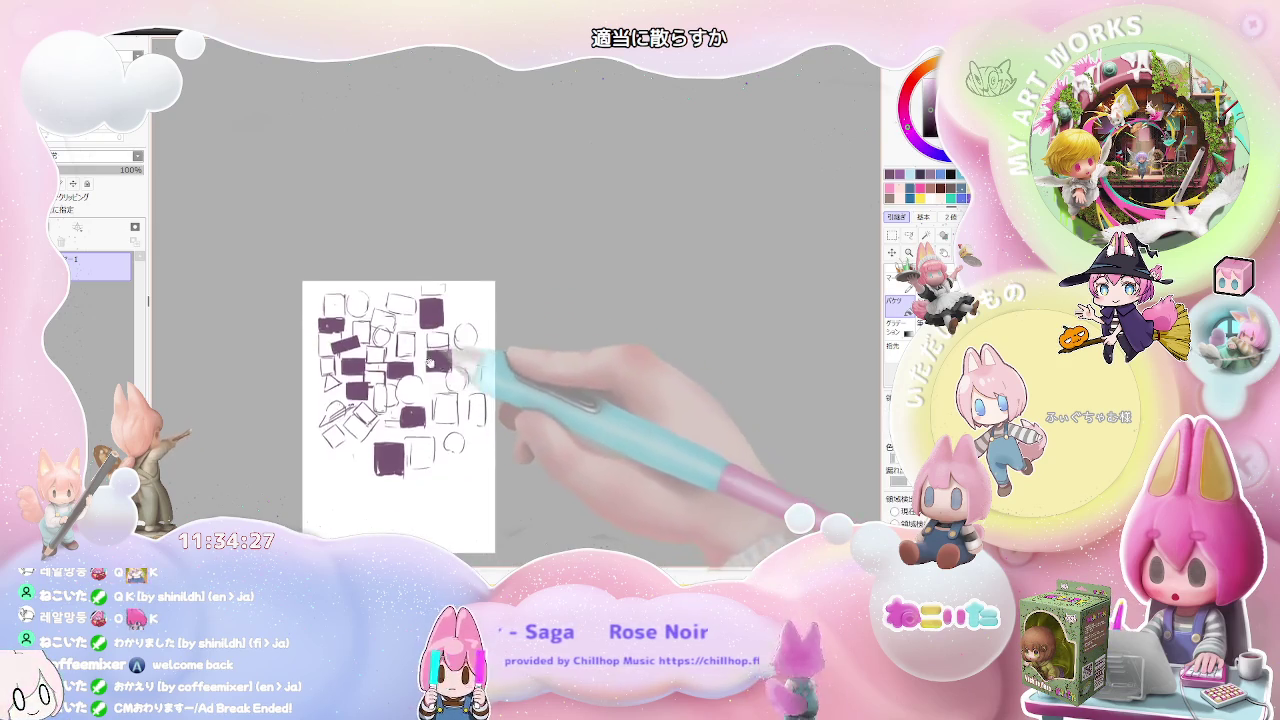
Step: Deselect with Ctrl+D to view the filled boxes plainly
{"action": "scroll", "coordinate": [440, 342], "scroll_direction": "up", "scroll_amount": 5}
{"action": "scroll", "coordinate": [384, 404], "scroll_direction": "down", "scroll_amount": 2}
{"action": "scroll", "coordinate": [384, 404], "scroll_direction": "down", "scroll_amount": 2}
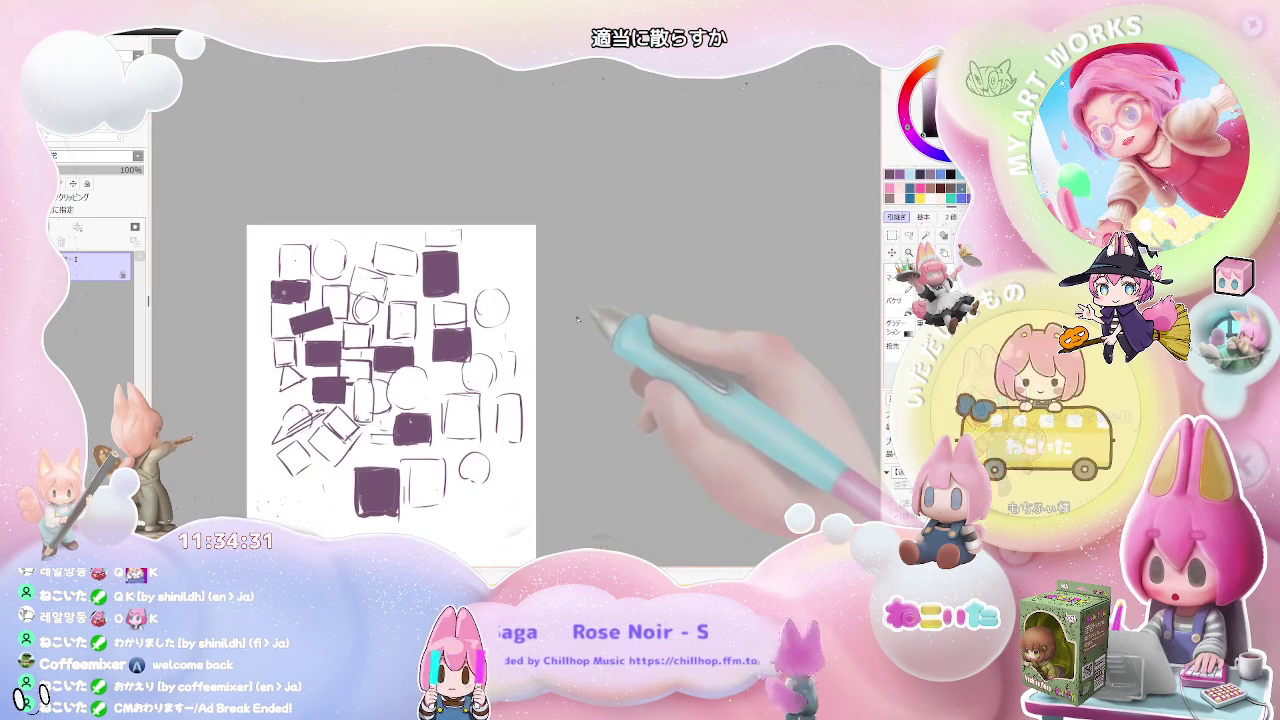
{"action": "key", "text": "ctrl+d"}
{"action": "scroll", "coordinate": [395, 320], "scroll_direction": "up", "scroll_amount": 2}
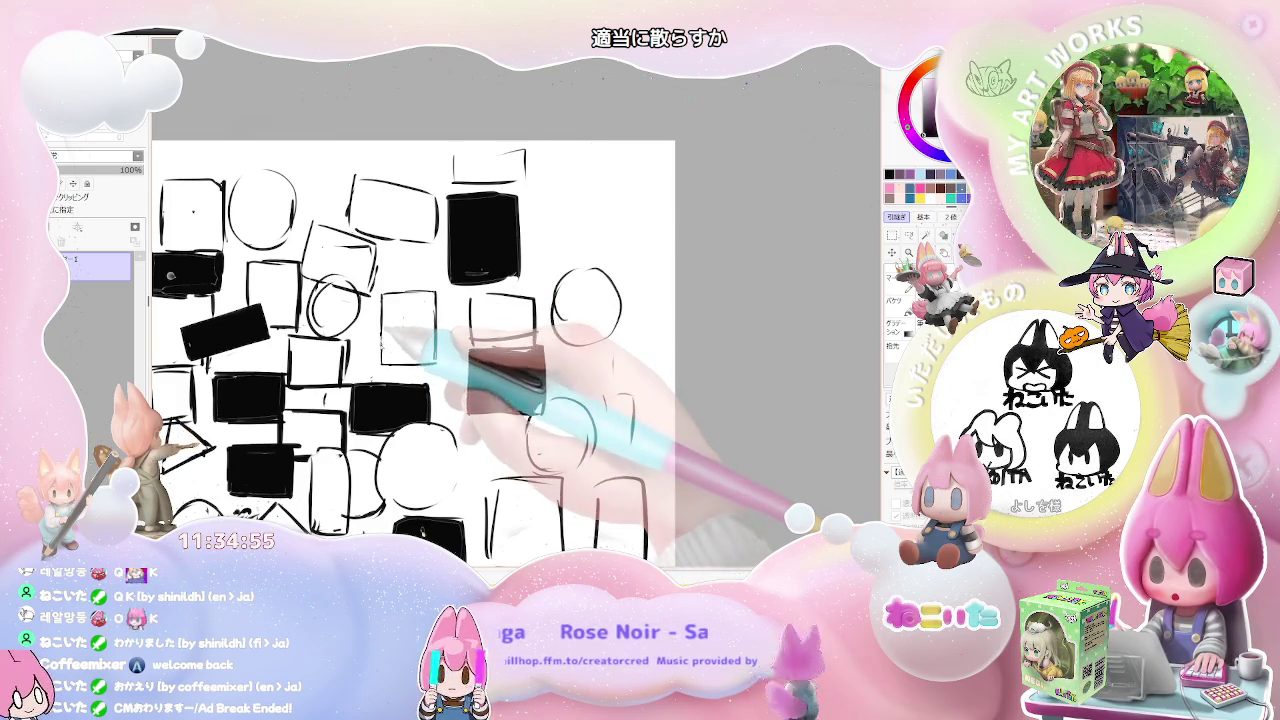
Step: Draw a new circle beside the small square
{"action": "scroll", "coordinate": [413, 340], "scroll_direction": "down", "scroll_amount": 2}
{"action": "scroll", "coordinate": [420, 390], "scroll_direction": "up", "scroll_amount": 2}
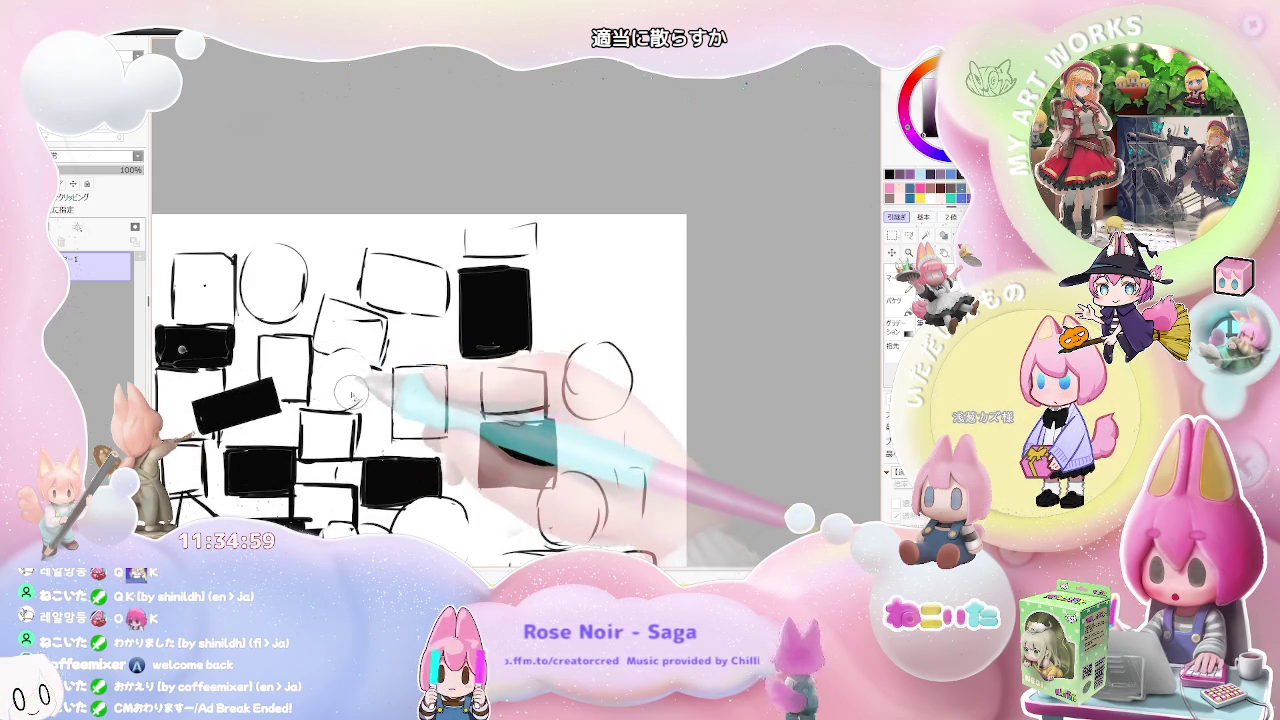
{"action": "left_click_drag", "start_coordinate": [366, 362], "coordinate": [360, 356]}
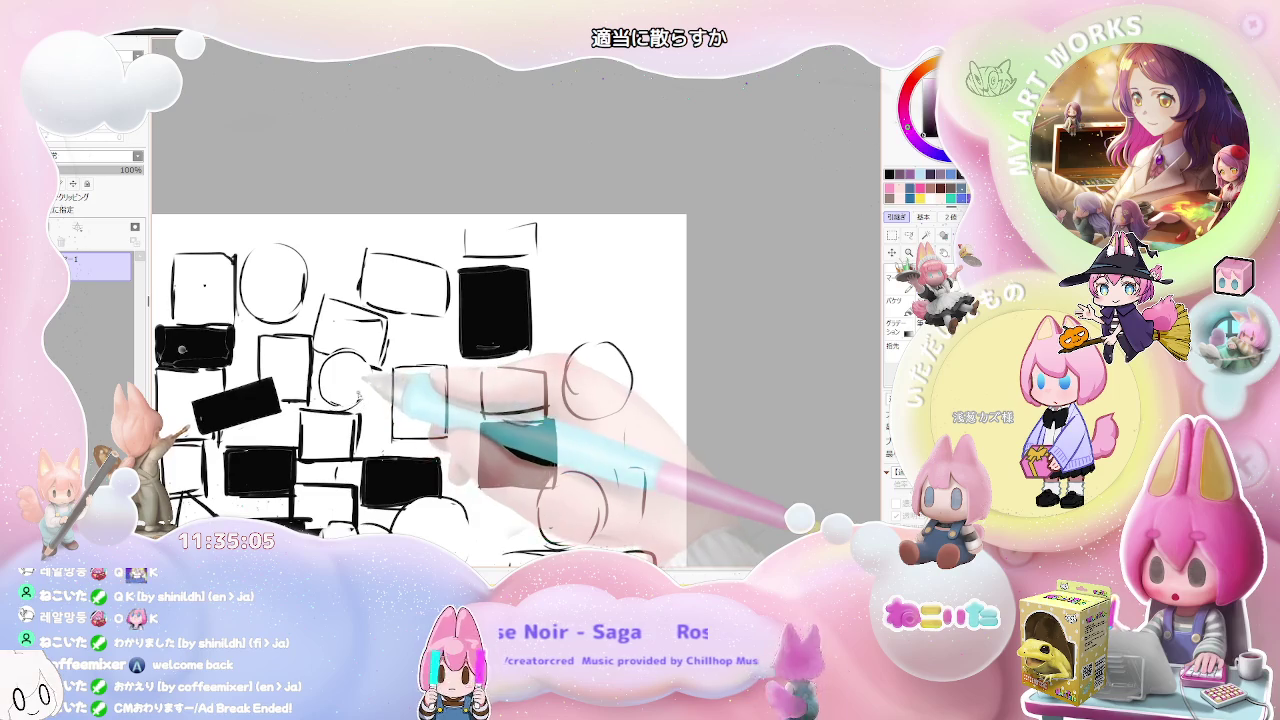
{"action": "key", "text": "ctrl+minus"}
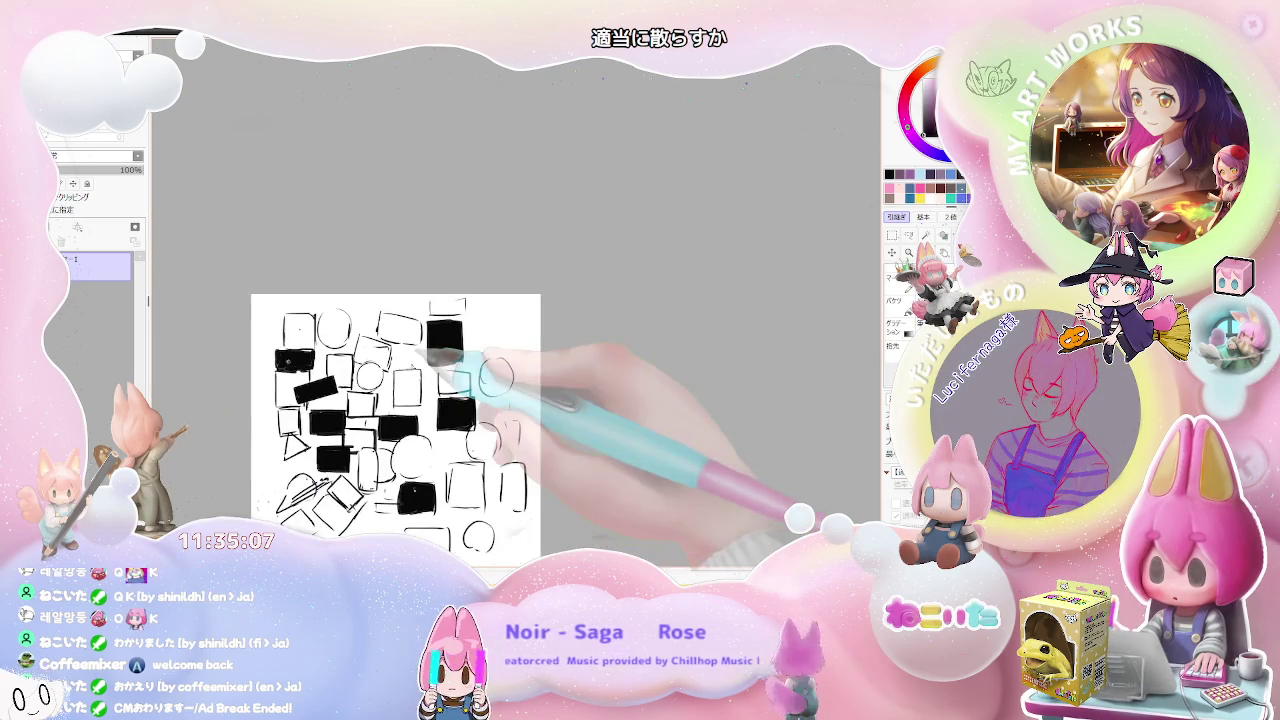
{"action": "key", "text": "ctrl+plus"}
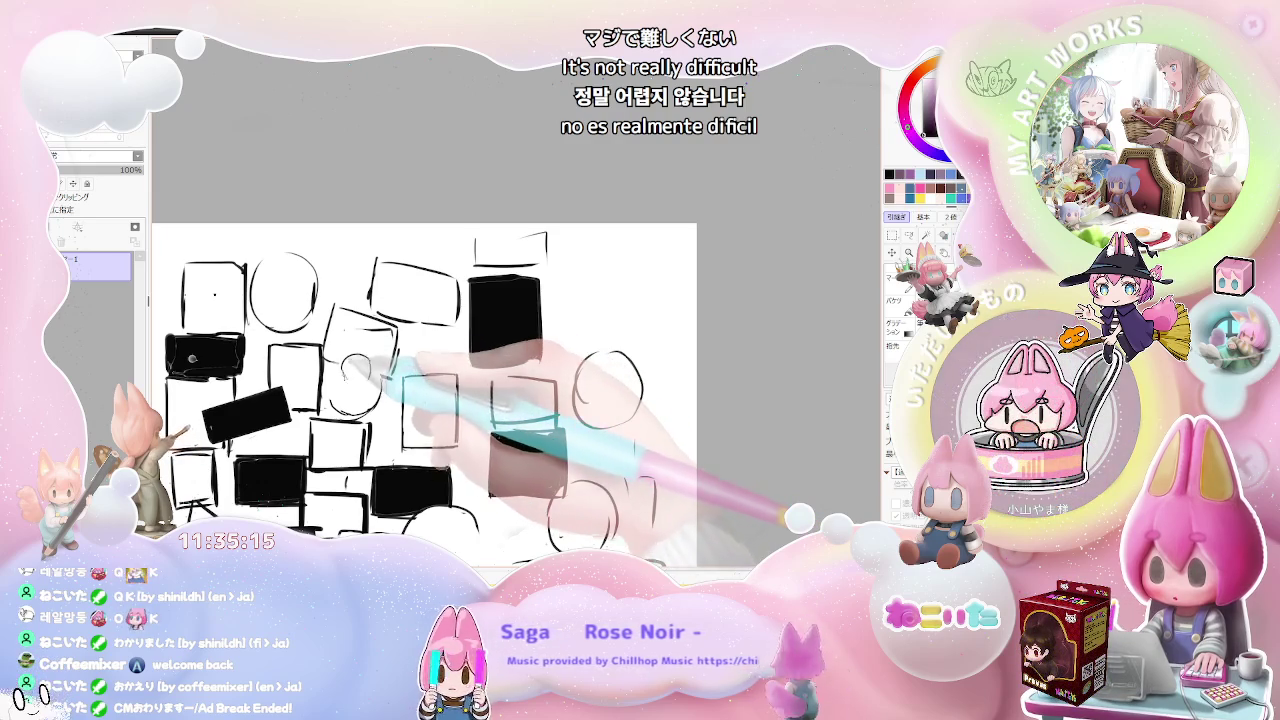
Step: Sketch a small rounded figure inside a box
{"action": "left_click_drag", "start_coordinate": [350, 388], "coordinate": [338, 400]}
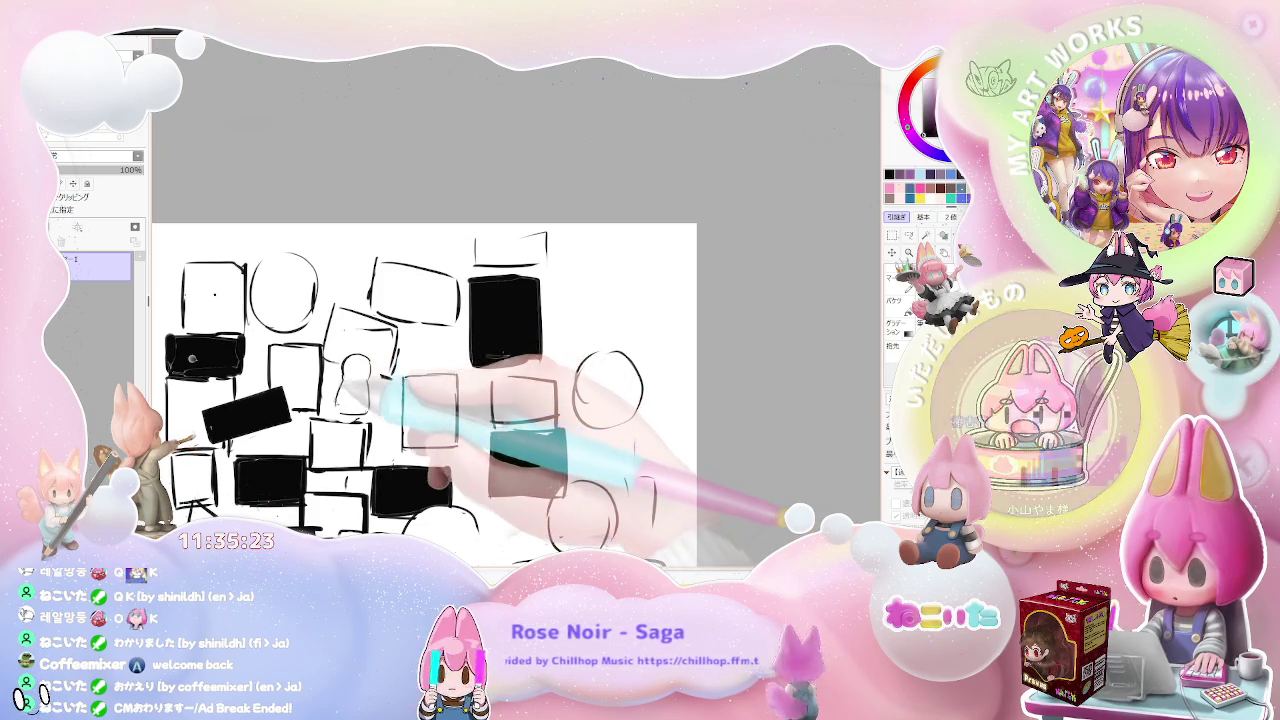
{"action": "mouse_move", "coordinate": [350, 395]}
{"action": "left_mouse_down"}
{"action": "mouse_move", "coordinate": [330, 422]}
{"action": "mouse_move", "coordinate": [372, 418]}
{"action": "left_mouse_up"}
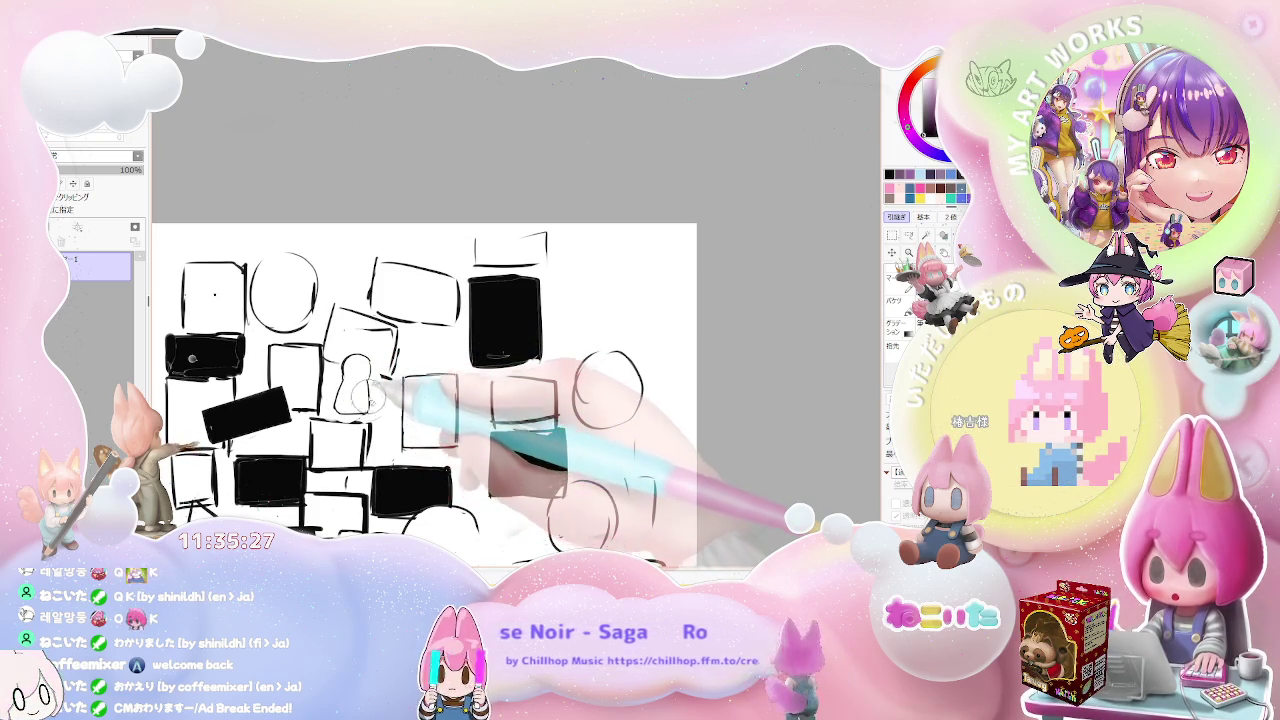
{"action": "scroll", "coordinate": [372, 380], "scroll_direction": "up", "scroll_amount": 2}
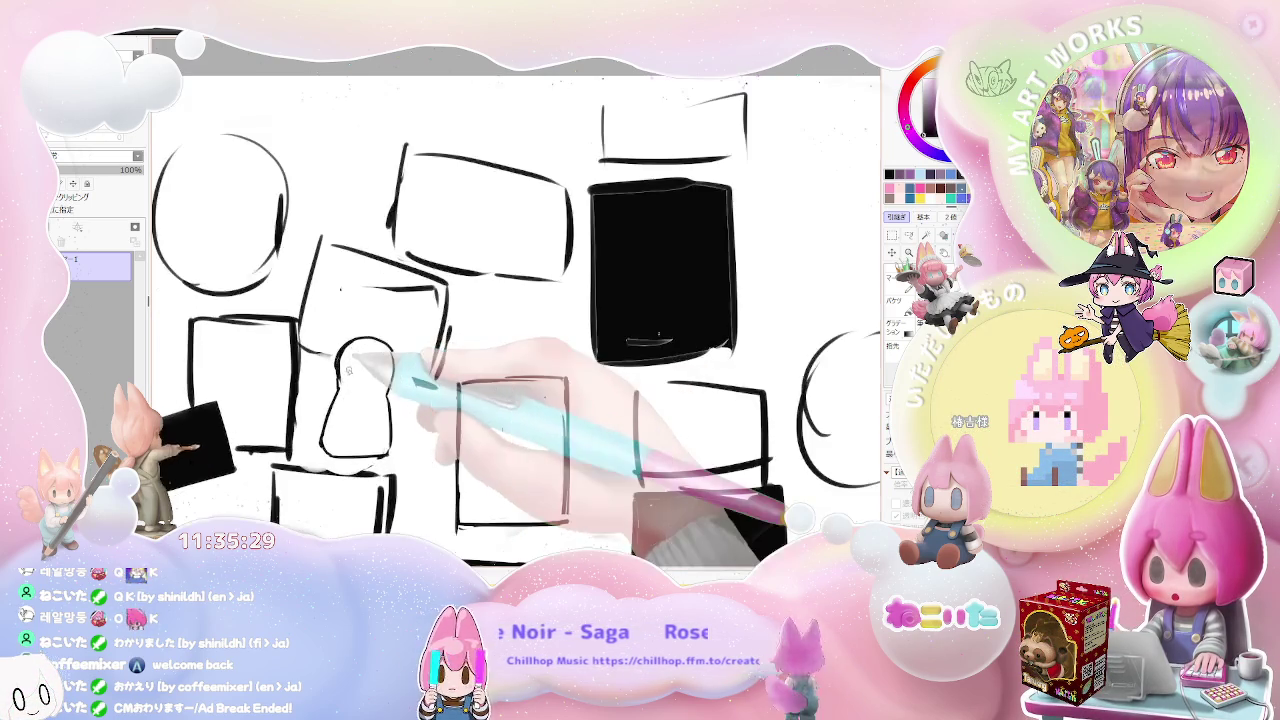
{"action": "scroll", "coordinate": [340, 300], "scroll_direction": "up", "scroll_amount": 2}
{"action": "scroll", "coordinate": [310, 260], "scroll_direction": "down", "scroll_amount": 1}
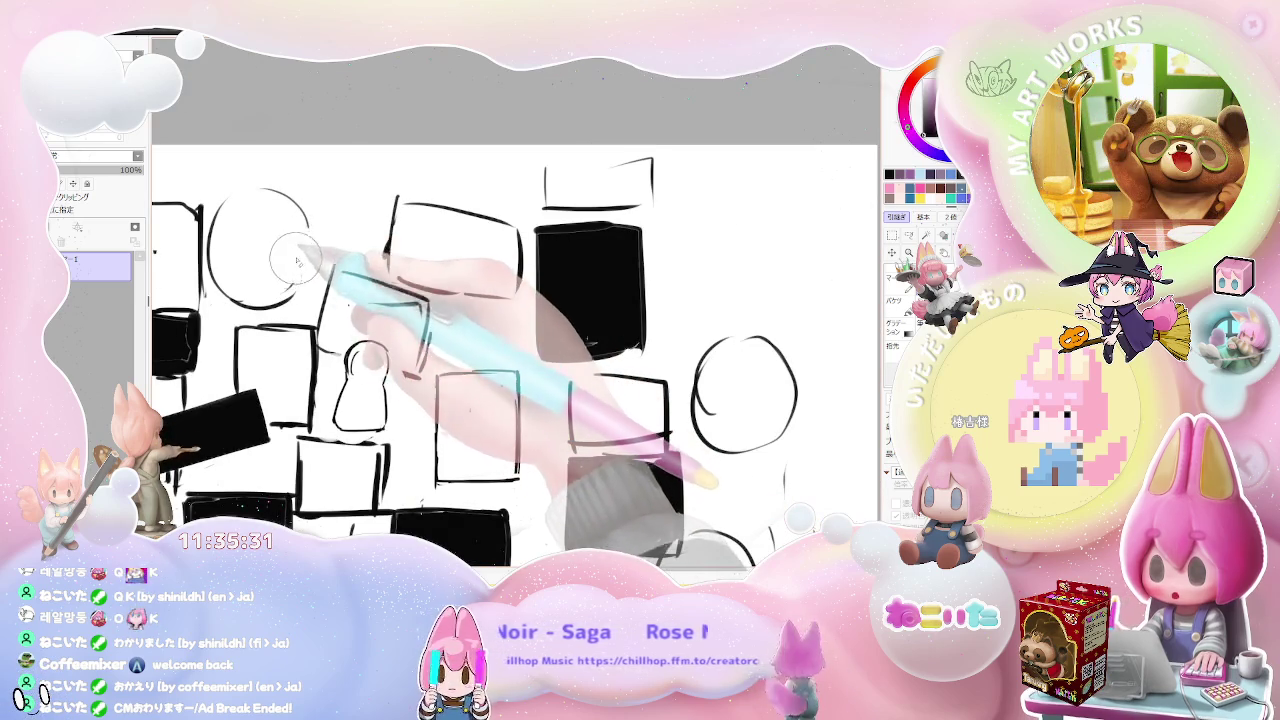
{"action": "scroll", "coordinate": [345, 265], "scroll_direction": "down", "scroll_amount": 1}
{"action": "scroll", "coordinate": [345, 265], "scroll_direction": "down", "scroll_amount": 1}
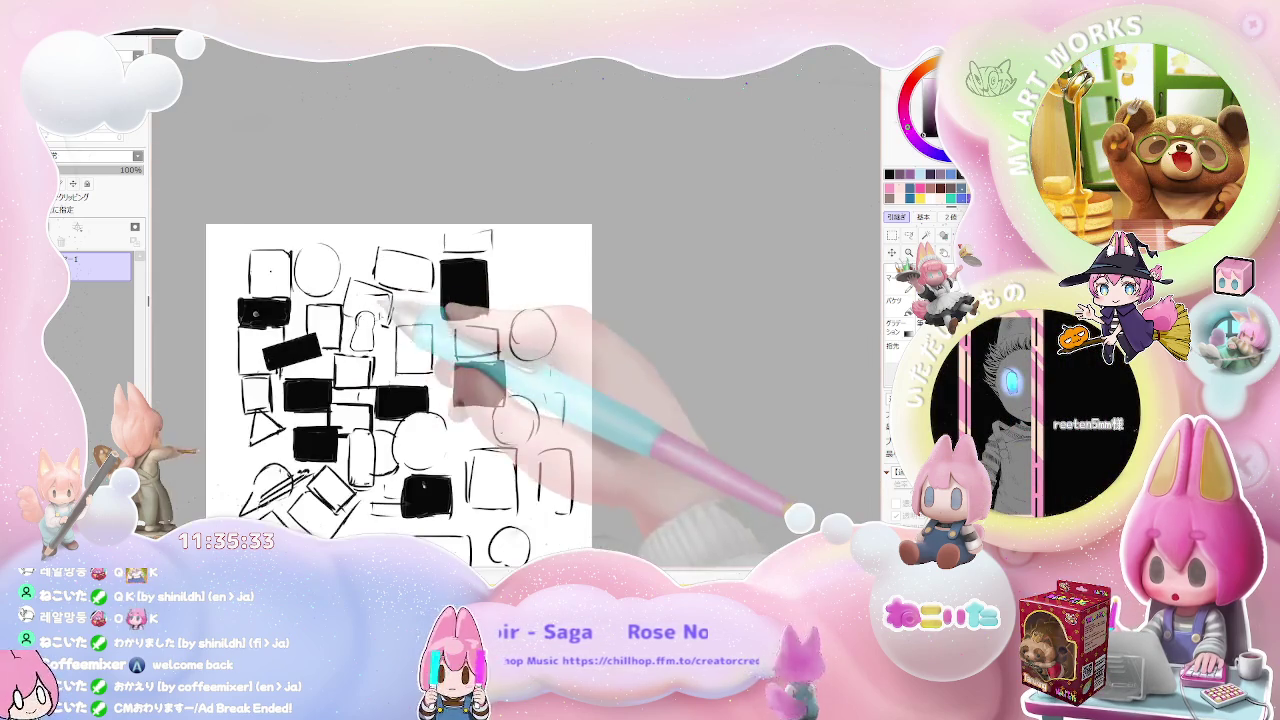
{"action": "scroll", "coordinate": [420, 330], "scroll_direction": "down", "scroll_amount": 1}
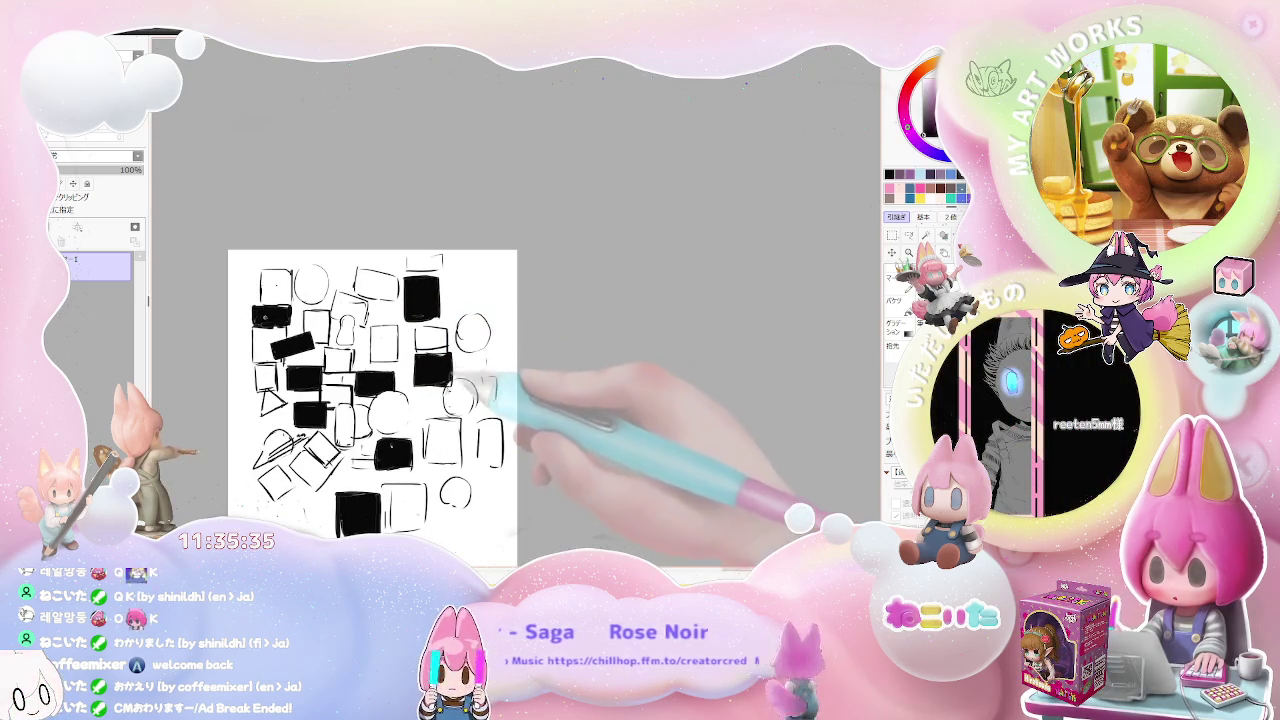
{"action": "scroll", "coordinate": [345, 330], "scroll_direction": "up", "scroll_amount": 1}
{"action": "scroll", "coordinate": [330, 332], "scroll_direction": "up", "scroll_amount": 2}
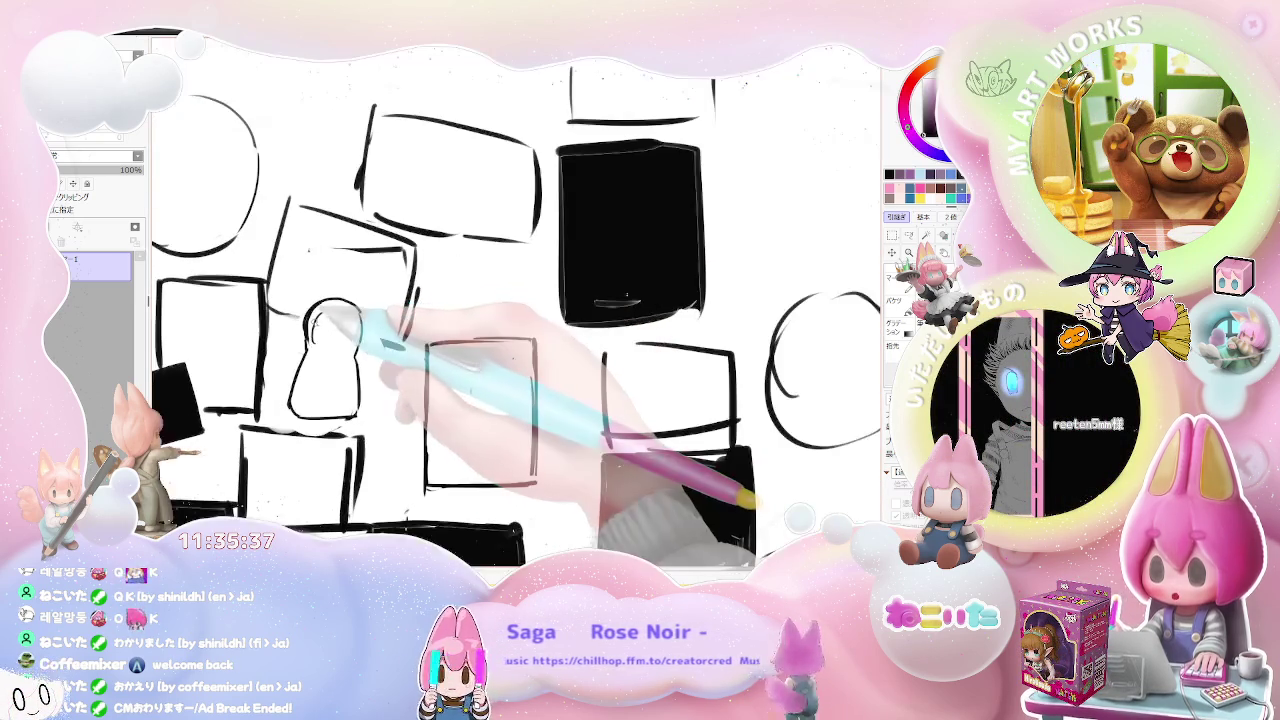
Step: Rotate the page view and letter a full C arc in the upper-left box
{"action": "mouse_move", "coordinate": [370, 304]}
{"action": "left_mouse_down"}
{"action": "mouse_move", "coordinate": [330, 330]}
{"action": "mouse_move", "coordinate": [310, 300]}
{"action": "left_mouse_up"}
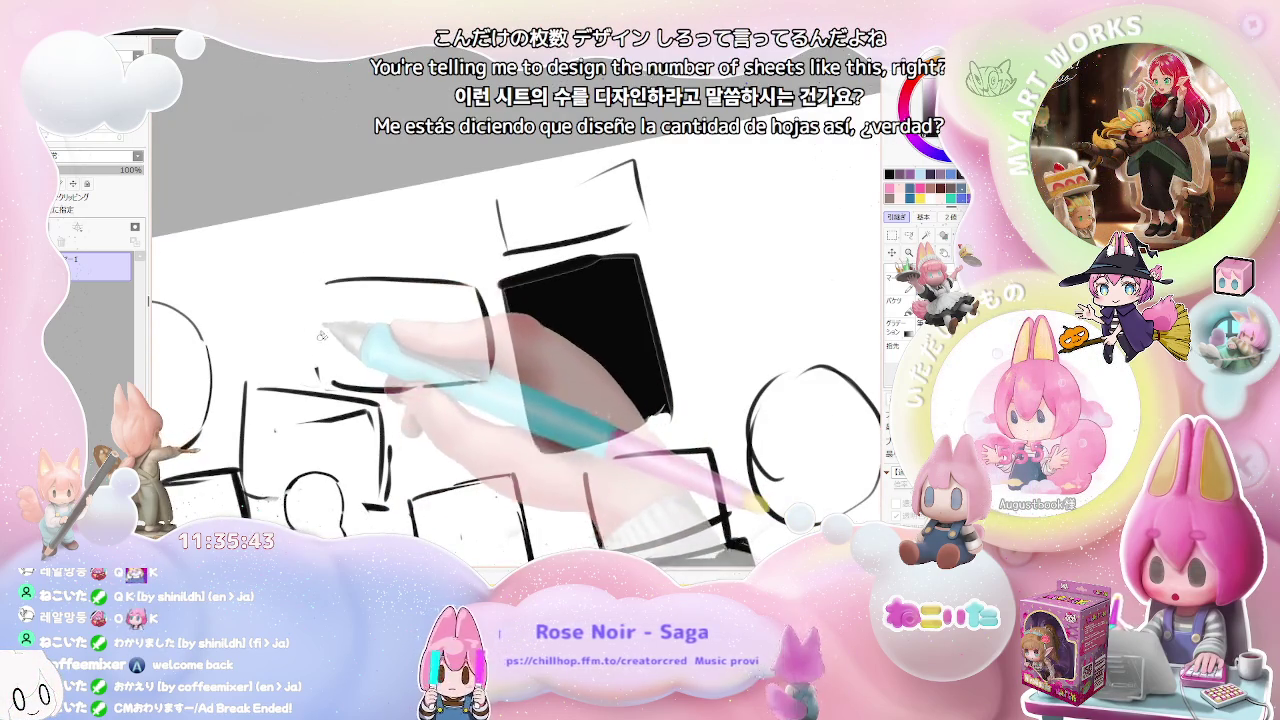
{"action": "mouse_move", "coordinate": [313, 290]}
{"action": "left_mouse_down"}
{"action": "mouse_move", "coordinate": [397, 360]}
{"action": "mouse_move", "coordinate": [347, 319]}
{"action": "left_mouse_up"}
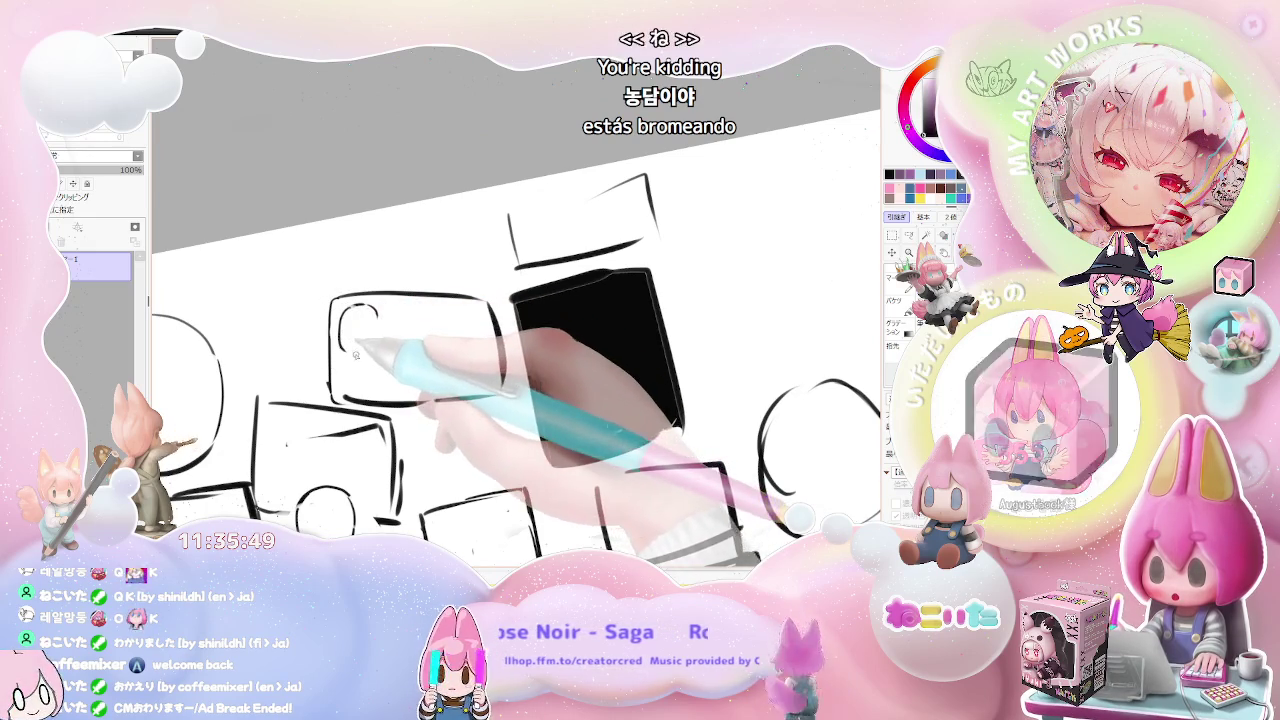
{"action": "left_click_drag", "start_coordinate": [375, 307], "coordinate": [371, 343]}
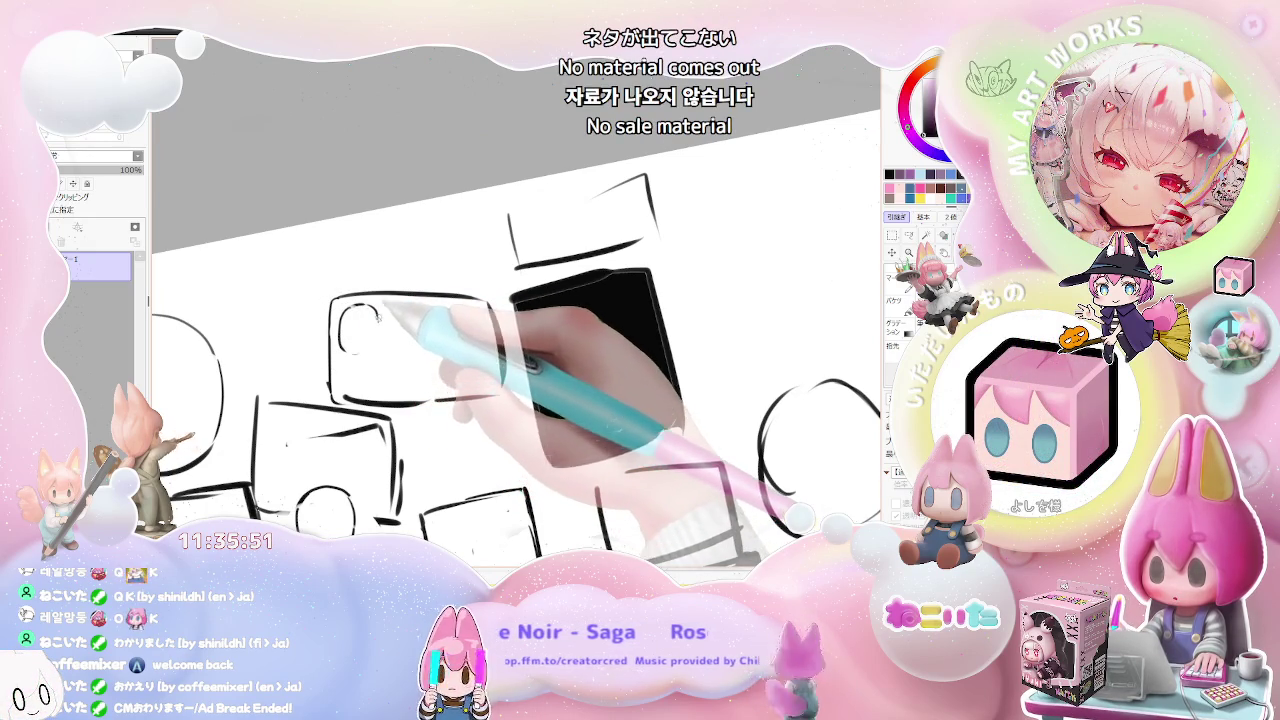
{"action": "key", "text": "ctrl+z"}
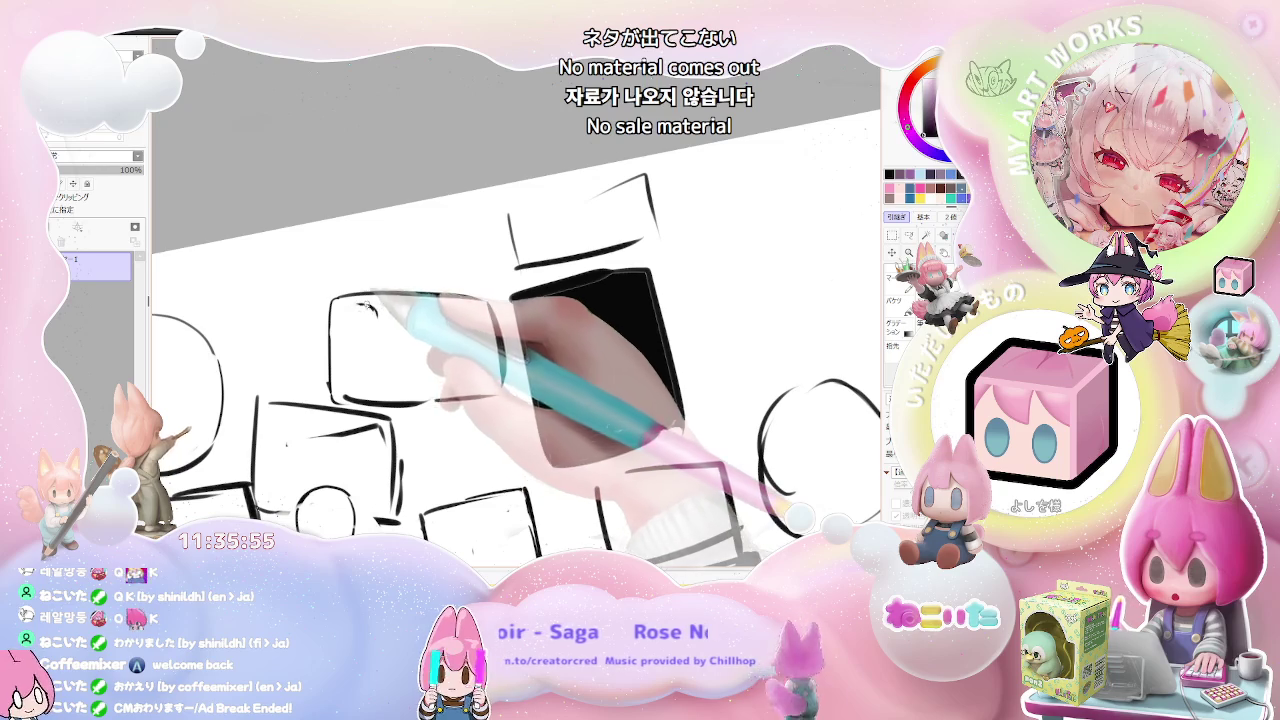
{"action": "left_click_drag", "start_coordinate": [348, 305], "coordinate": [373, 332]}
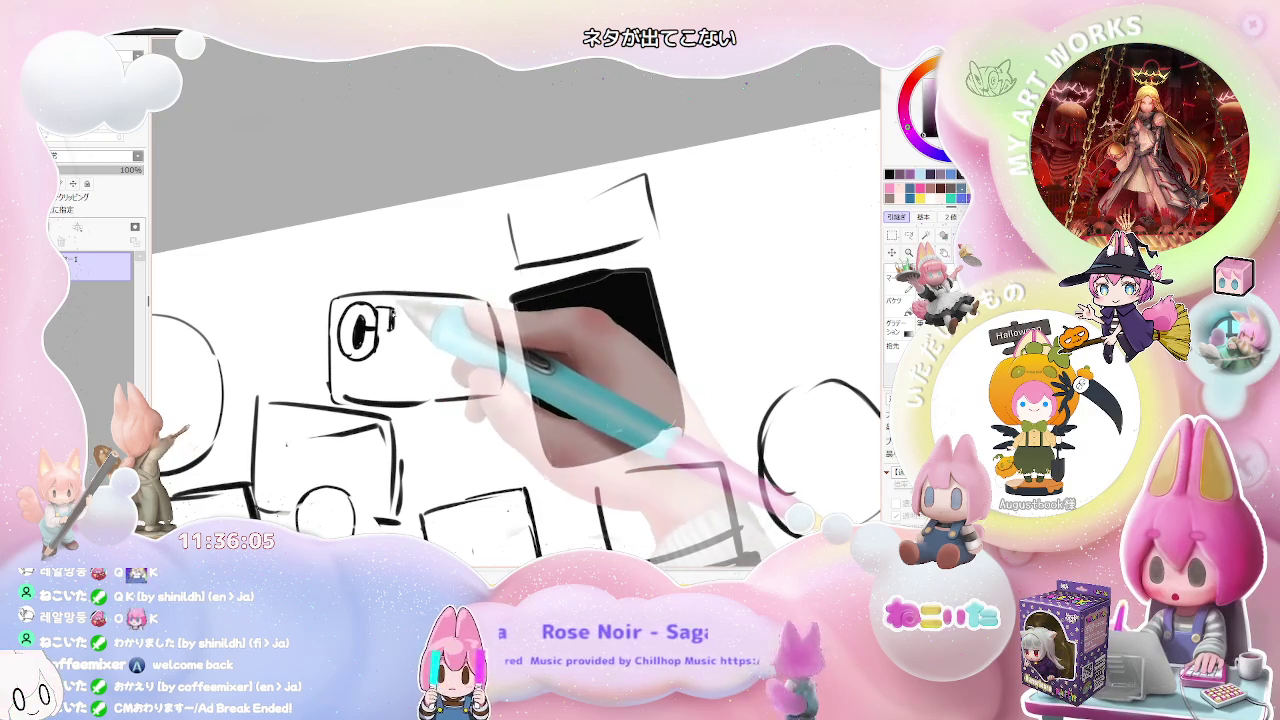
Step: Ink the bold letters H, L, O, M and E after the C to spell CHLOME
{"action": "left_click_drag", "start_coordinate": [406, 340], "coordinate": [391, 349]}
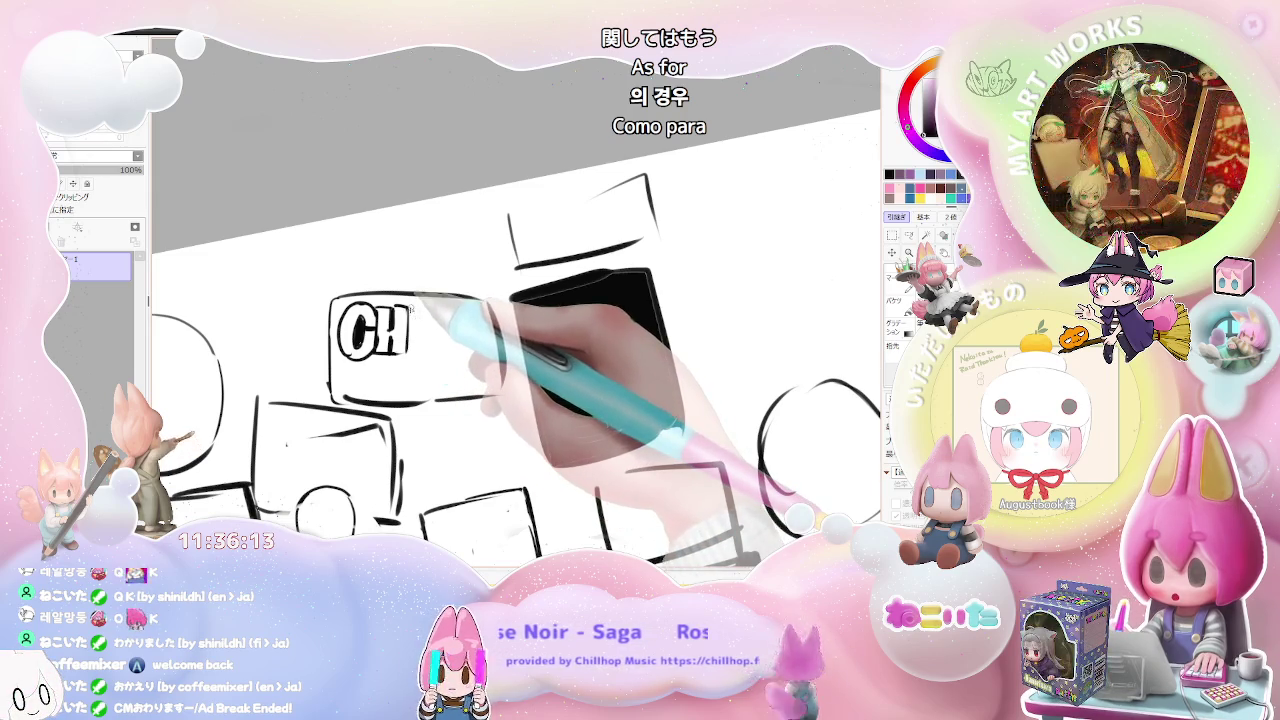
{"action": "mouse_move", "coordinate": [418, 308]}
{"action": "left_mouse_down"}
{"action": "mouse_move", "coordinate": [410, 352]}
{"action": "mouse_move", "coordinate": [432, 352]}
{"action": "left_mouse_up"}
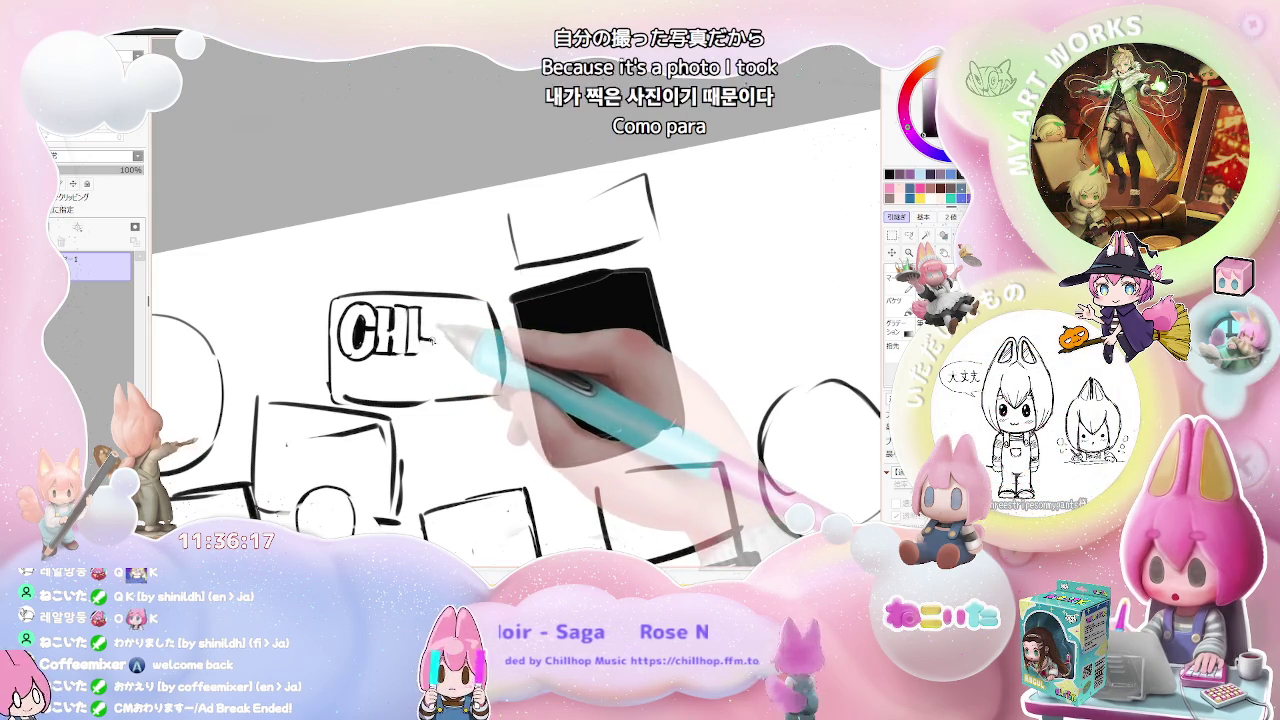
{"action": "key", "text": "ctrl+z"}
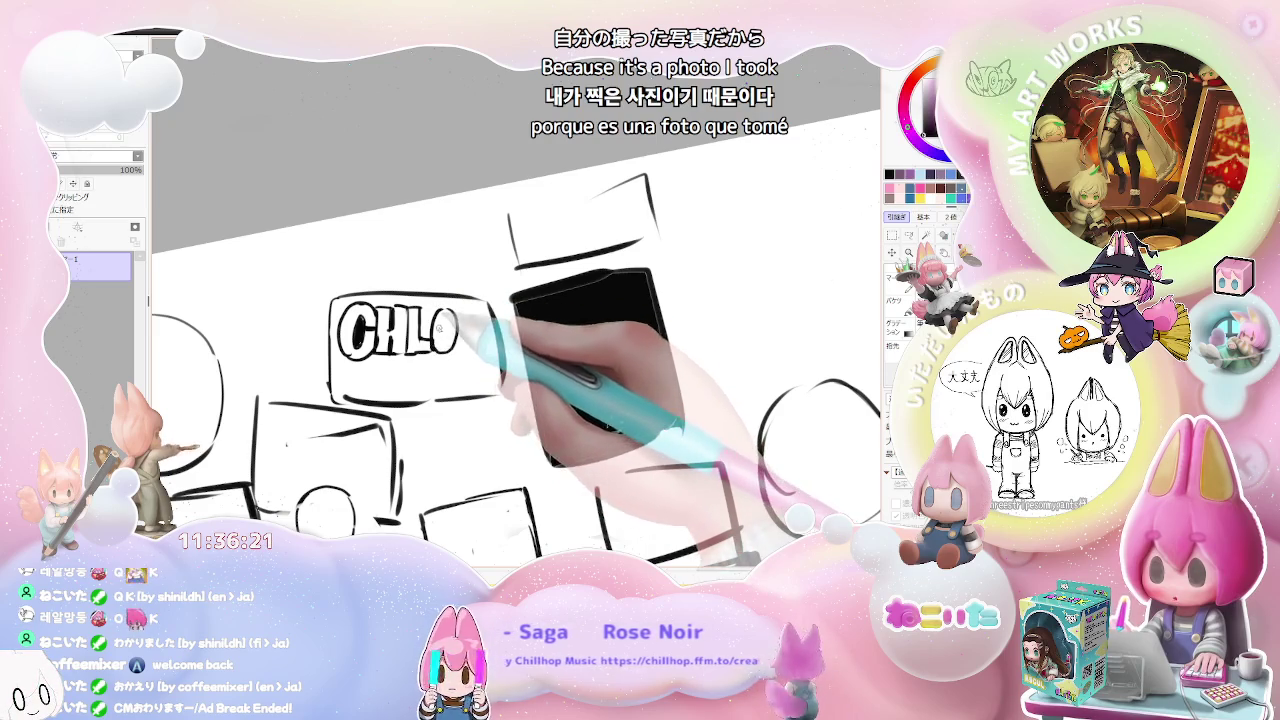
{"action": "left_click_drag", "start_coordinate": [447, 318], "coordinate": [440, 344]}
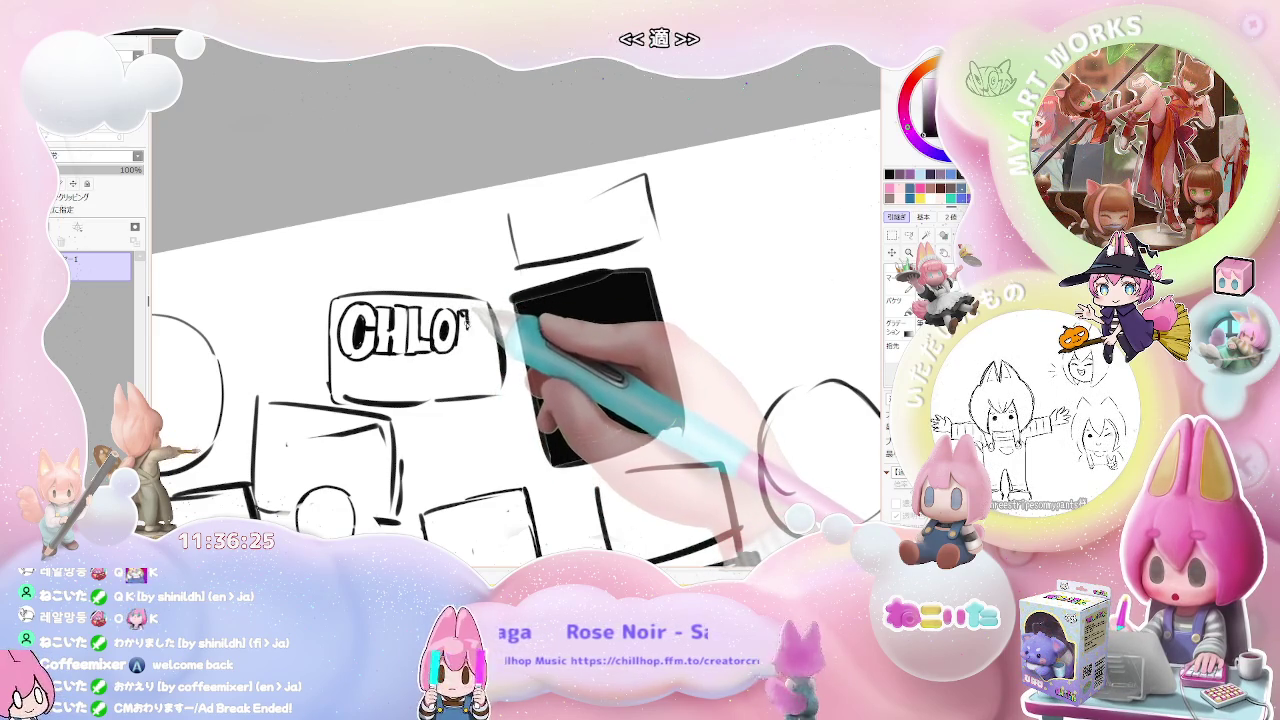
{"action": "left_click_drag", "start_coordinate": [466, 318], "coordinate": [478, 350]}
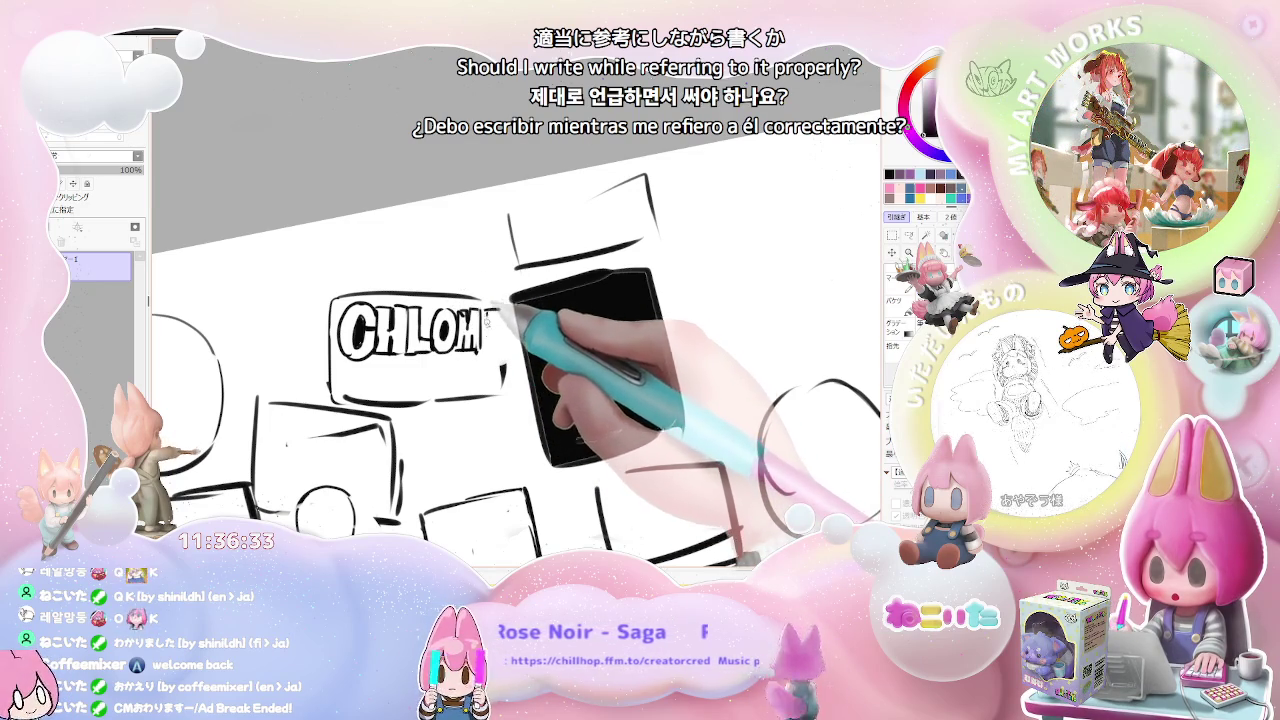
{"action": "left_click_drag", "start_coordinate": [487, 316], "coordinate": [491, 338]}
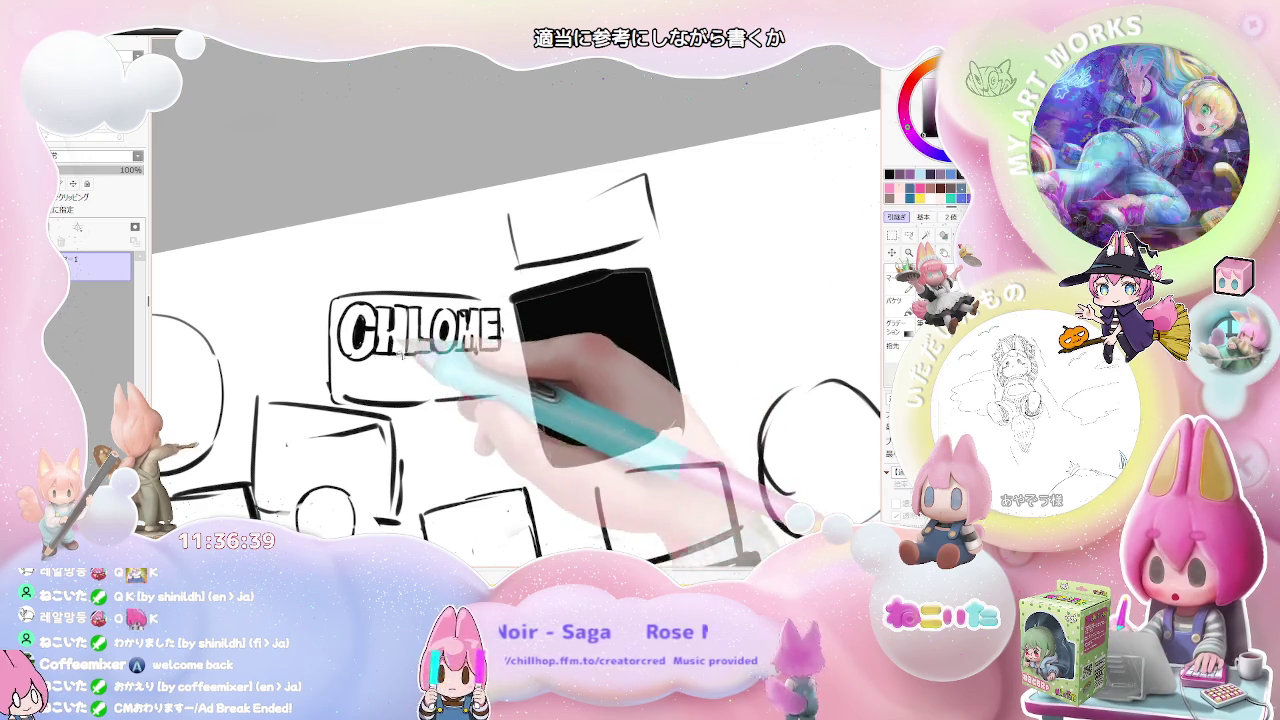
Step: Hand-letter a small line of text, starting with 'Co', beneath CHLOME
{"action": "key", "text": "minus"}
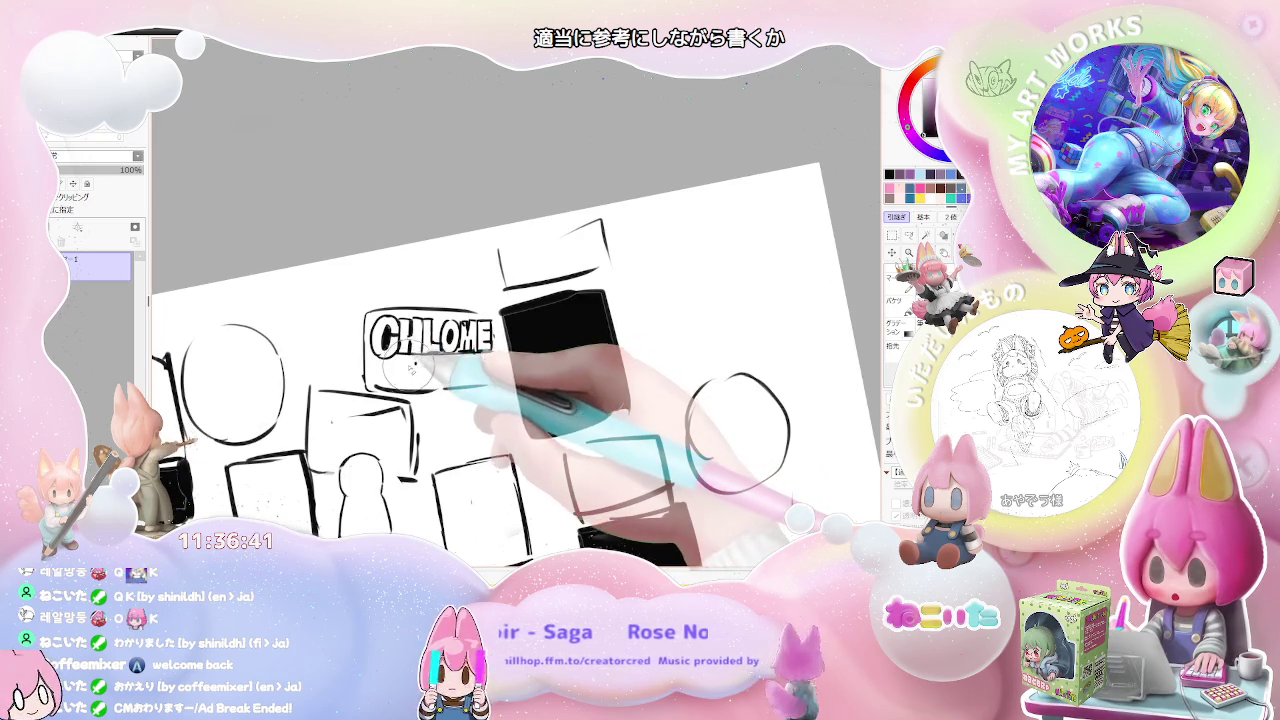
{"action": "key", "text": "plus"}
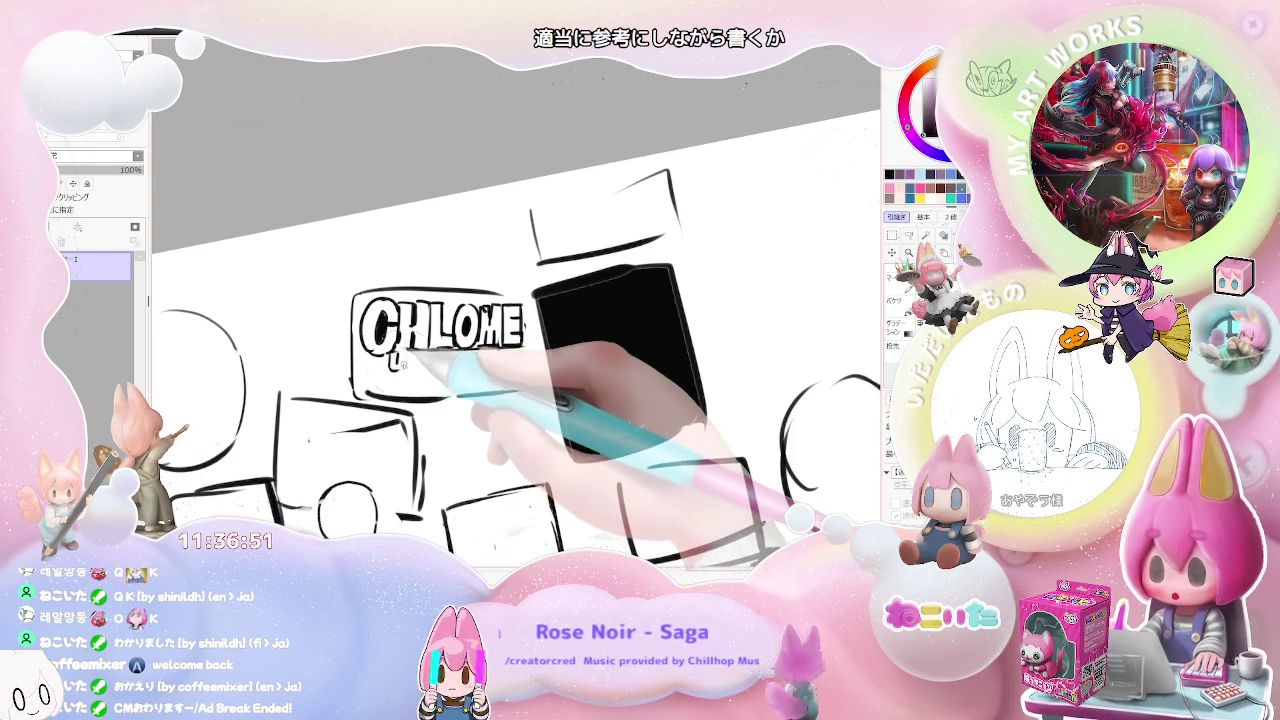
{"action": "left_click_drag", "start_coordinate": [402, 356], "coordinate": [402, 370]}
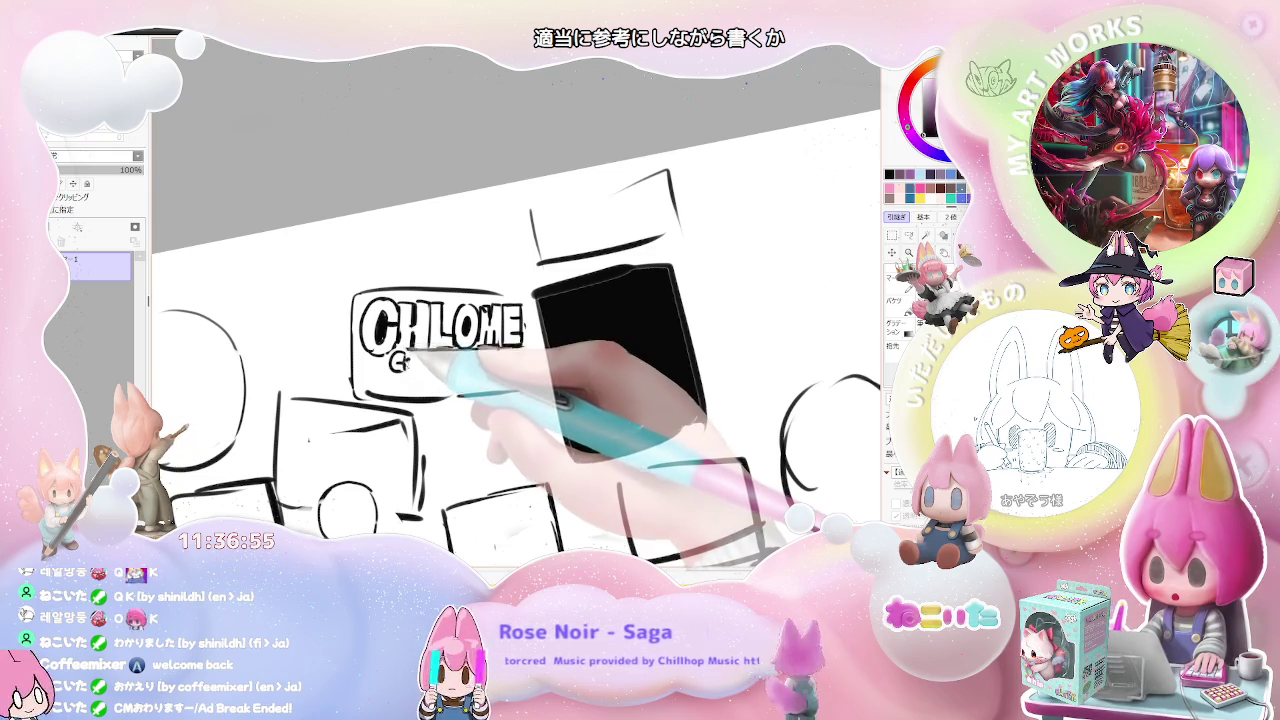
{"action": "left_click_drag", "start_coordinate": [426, 360], "coordinate": [452, 369]}
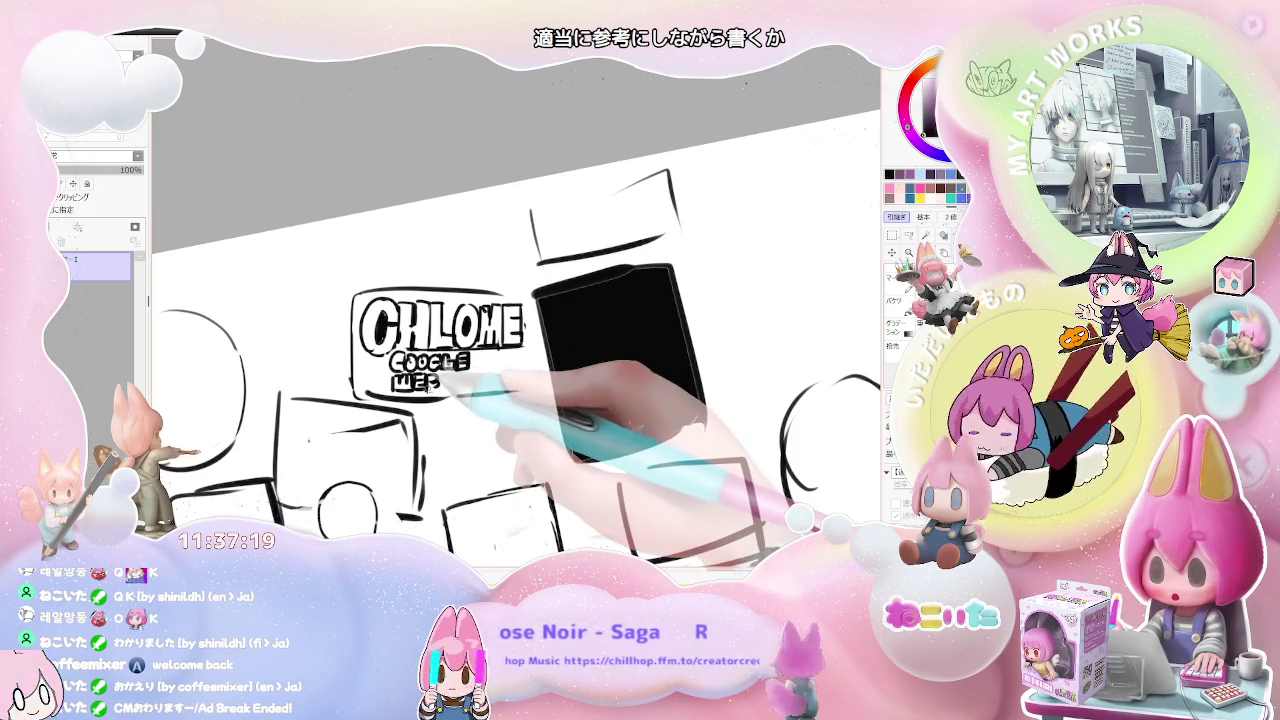
Step: Strike through both lines of small lettering under CHLOME and add an S plus another letter
{"action": "left_click_drag", "start_coordinate": [388, 360], "coordinate": [472, 358]}
{"action": "left_click_drag", "start_coordinate": [388, 384], "coordinate": [487, 381]}
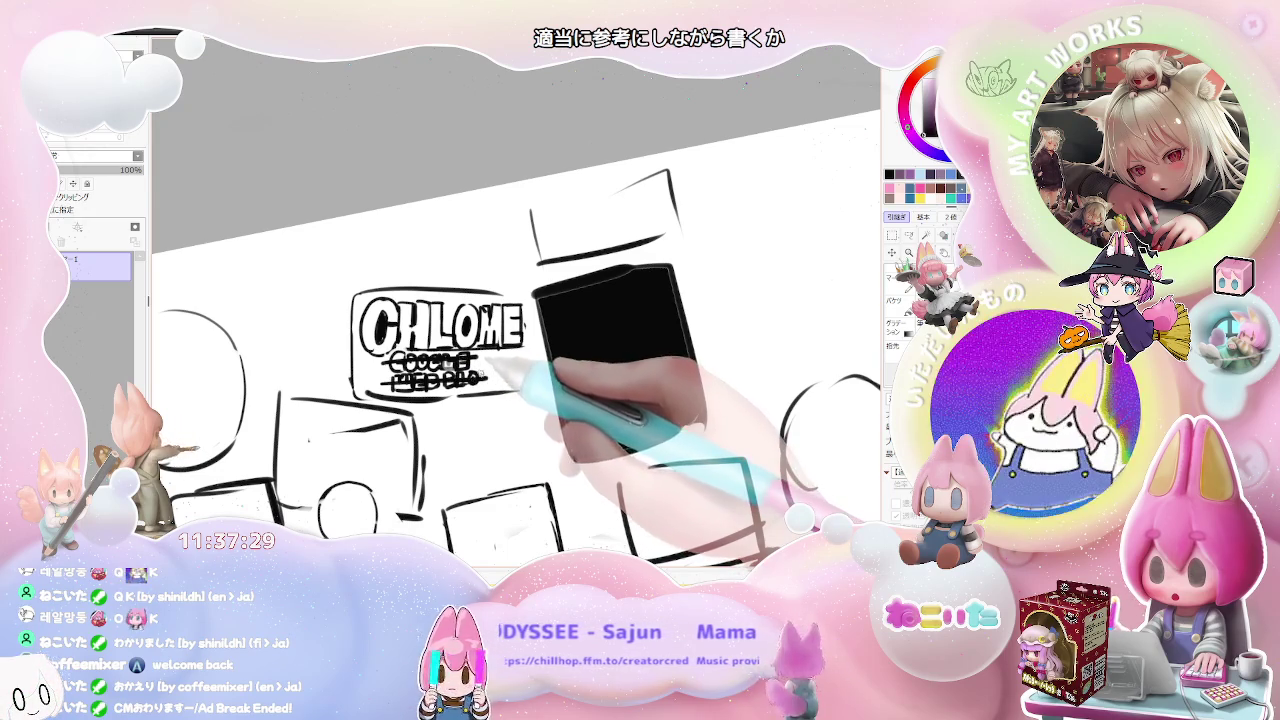
{"action": "left_click_drag", "start_coordinate": [496, 370], "coordinate": [492, 384]}
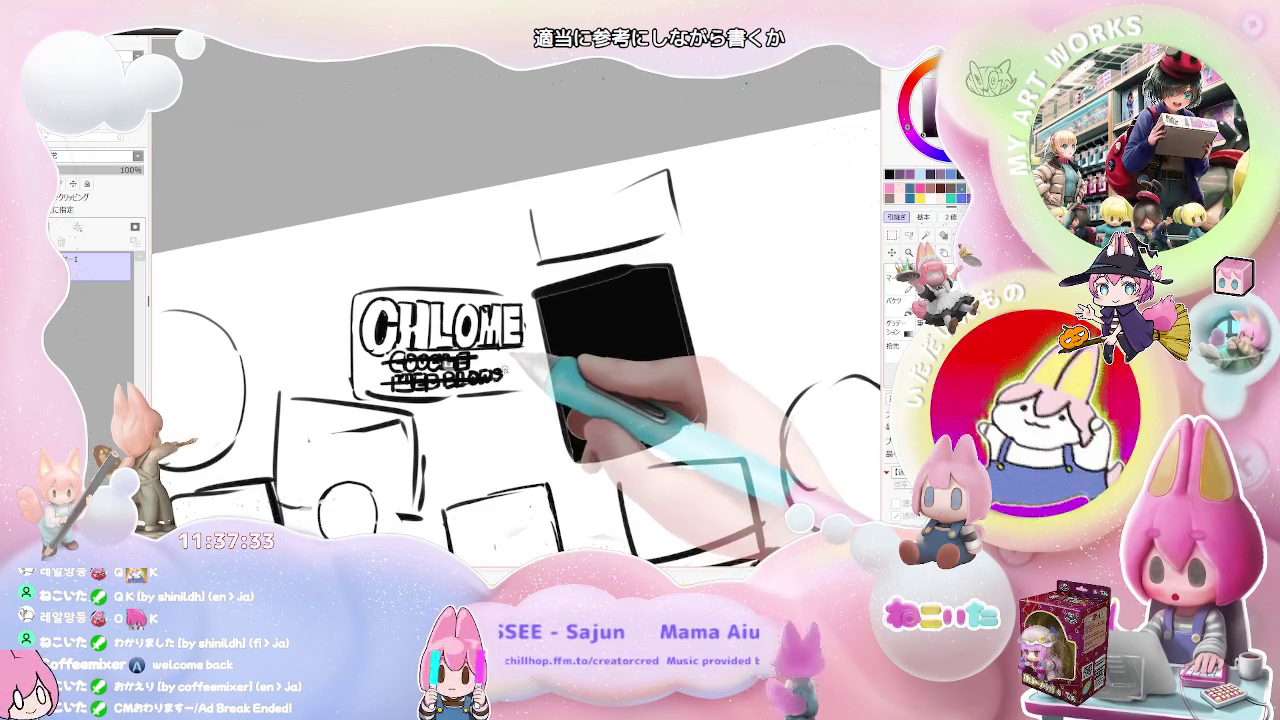
{"action": "left_click_drag", "start_coordinate": [504, 369], "coordinate": [515, 378]}
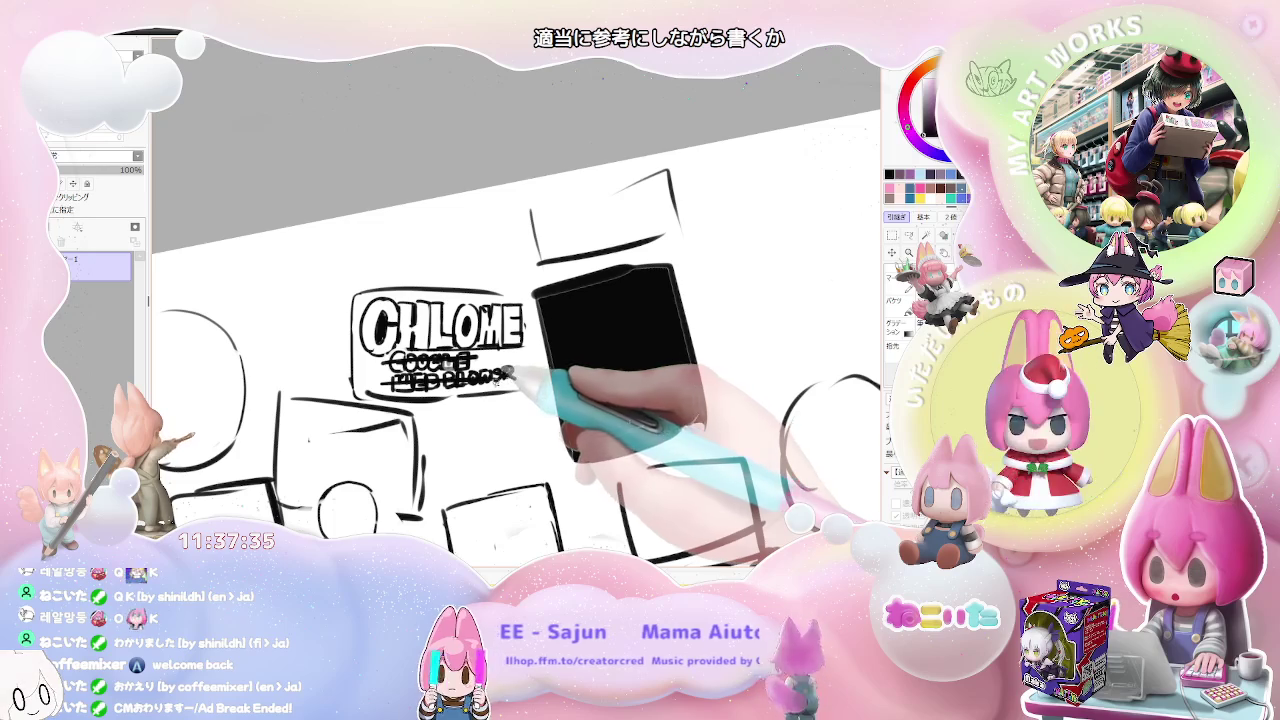
{"action": "scroll", "coordinate": [535, 370], "scroll_direction": "down", "scroll_amount": 2}
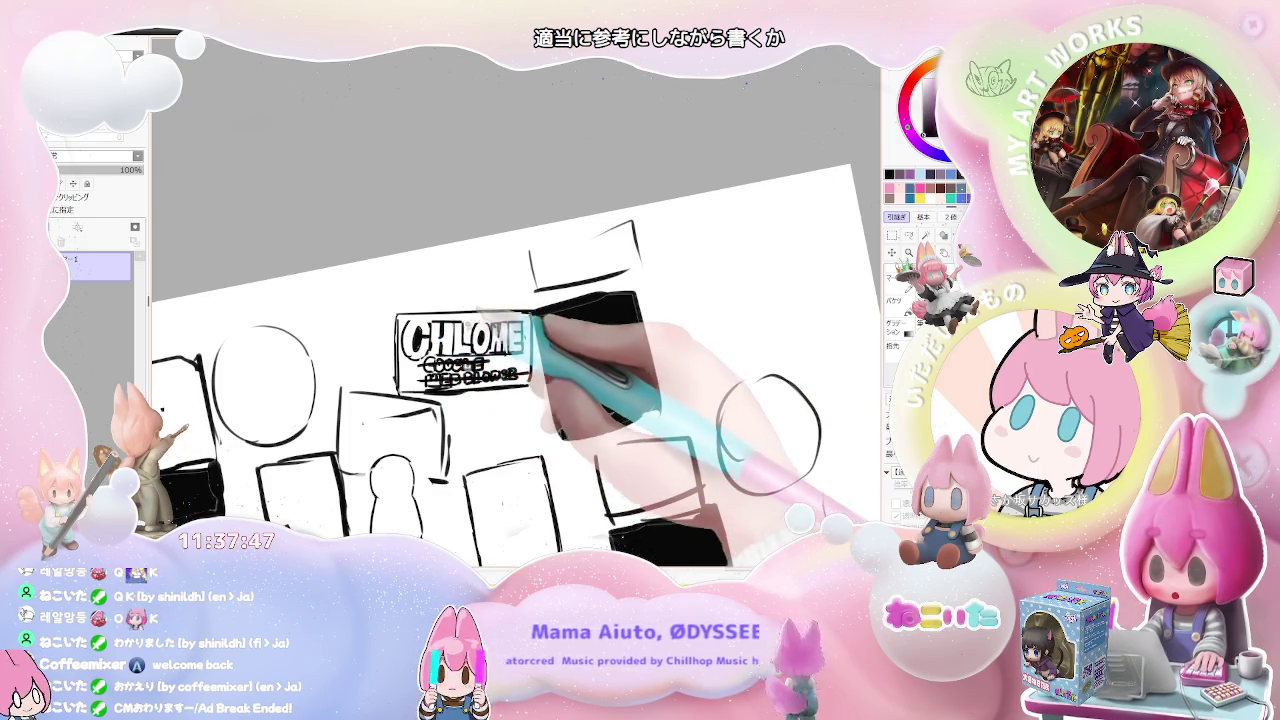
{"action": "key", "text": "ctrl+minus"}
Step: Close the box below-left of CHLOME, fill it black and letter a white DI inside
{"action": "key", "text": "ctrl+plus"}
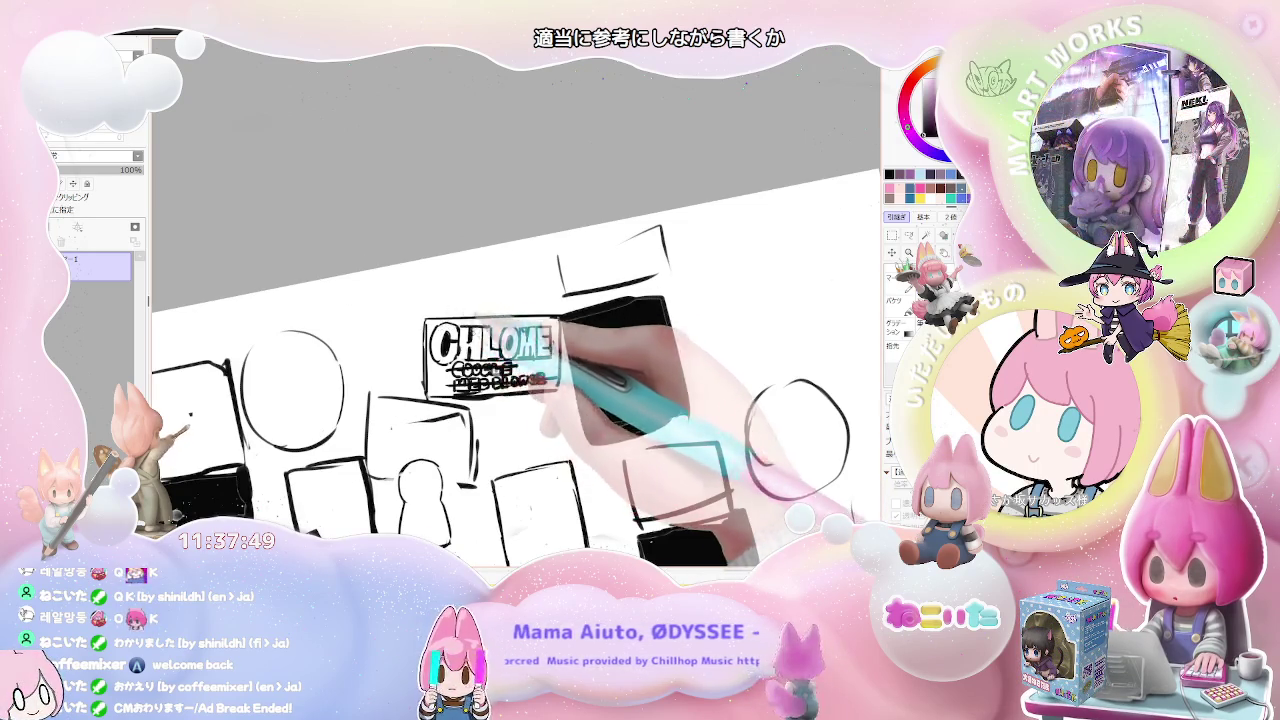
{"action": "key", "text": "ctrl+minus"}
{"action": "key", "text": "Home"}
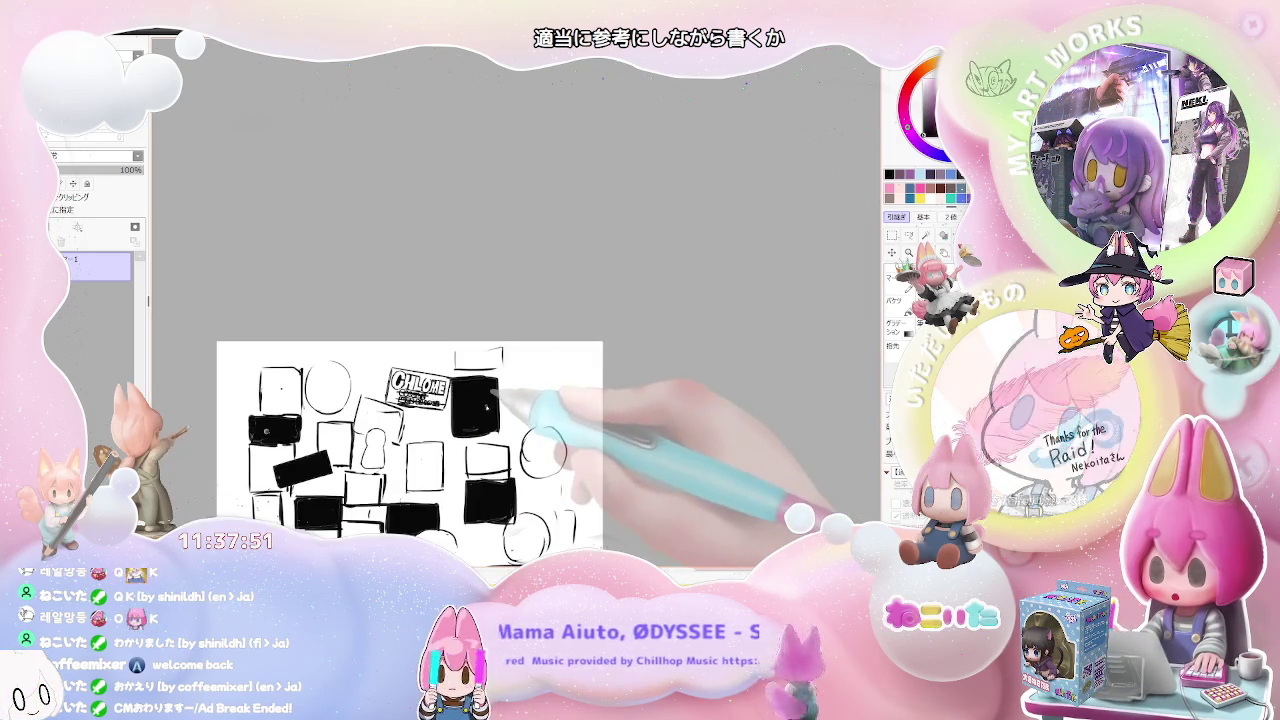
{"action": "key", "text": "ctrl+plus"}
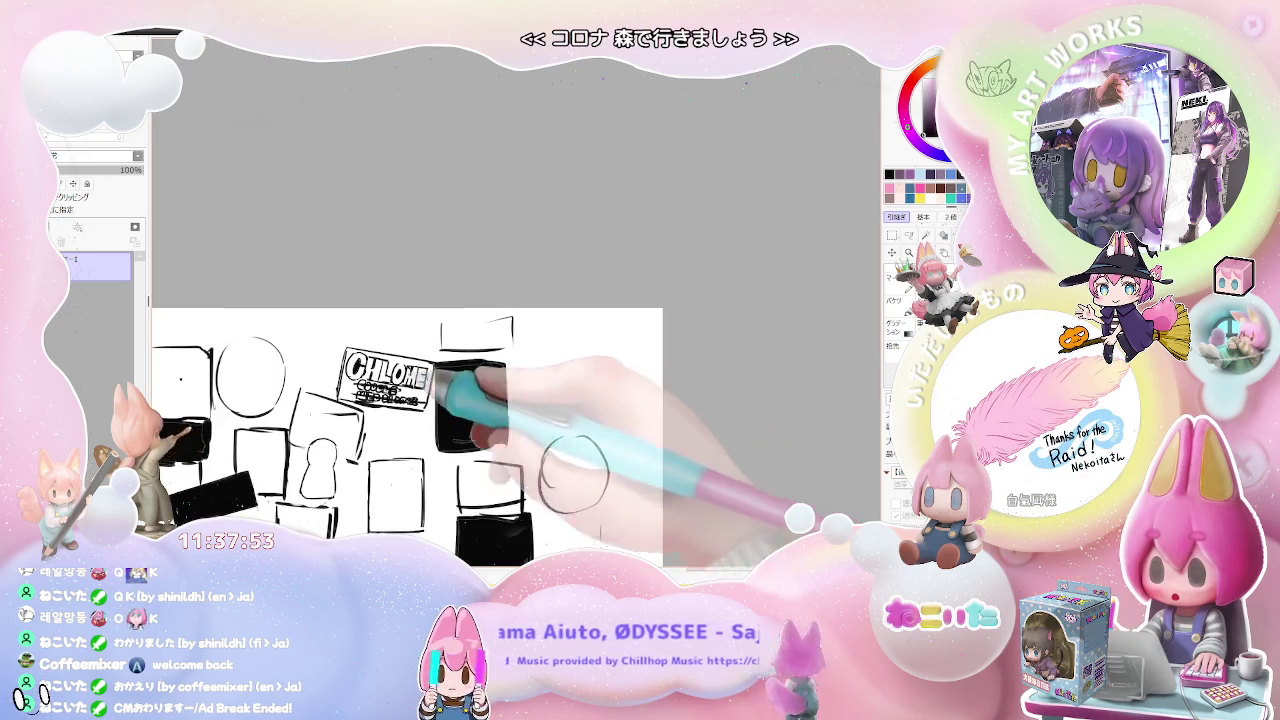
{"action": "key", "text": "ctrl+plus"}
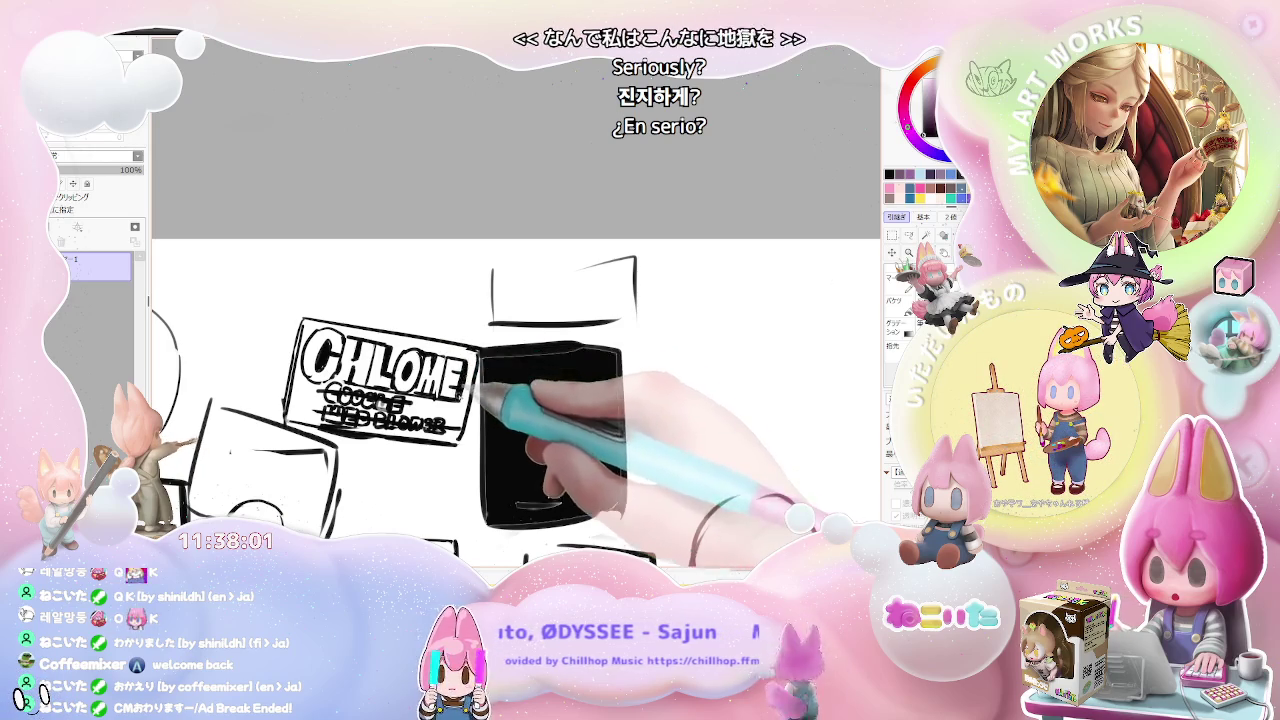
{"action": "key", "text": "minus"}
{"action": "key", "text": "minus"}
{"action": "key", "text": "minus"}
{"action": "key", "text": "minus"}
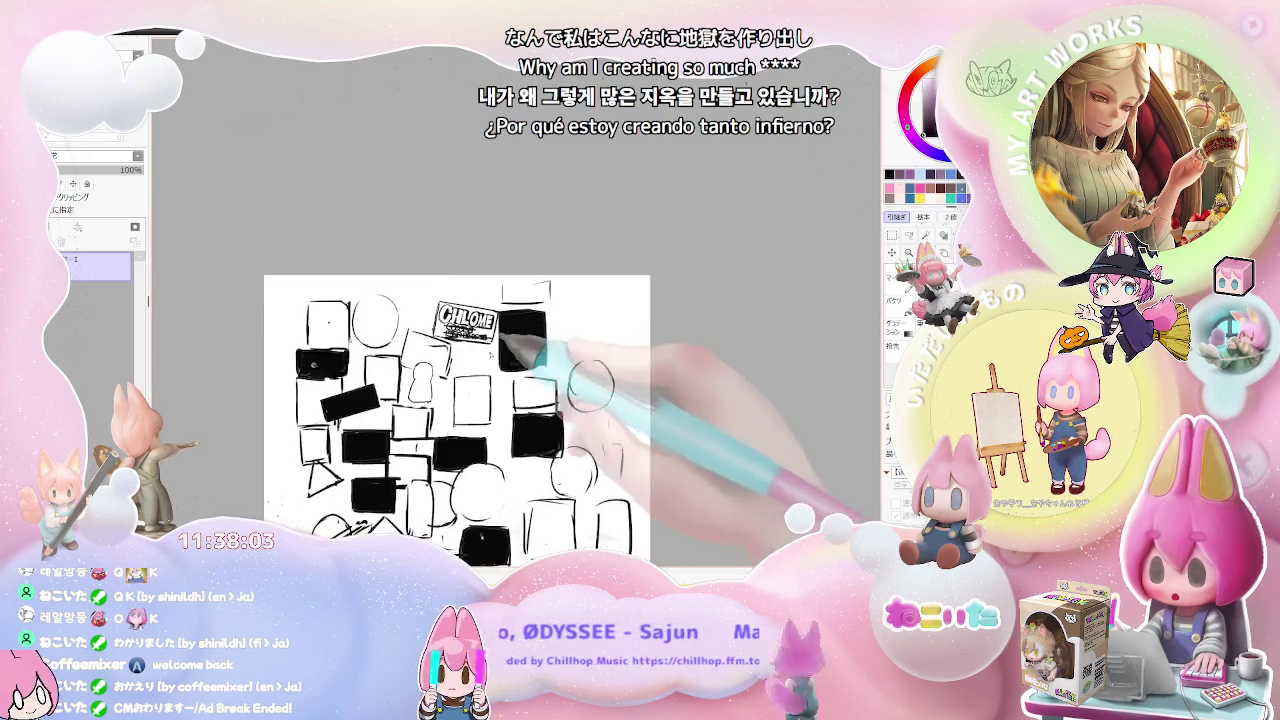
{"action": "key", "text": "plus"}
{"action": "key", "text": "plus"}
{"action": "key", "text": "Delete"}
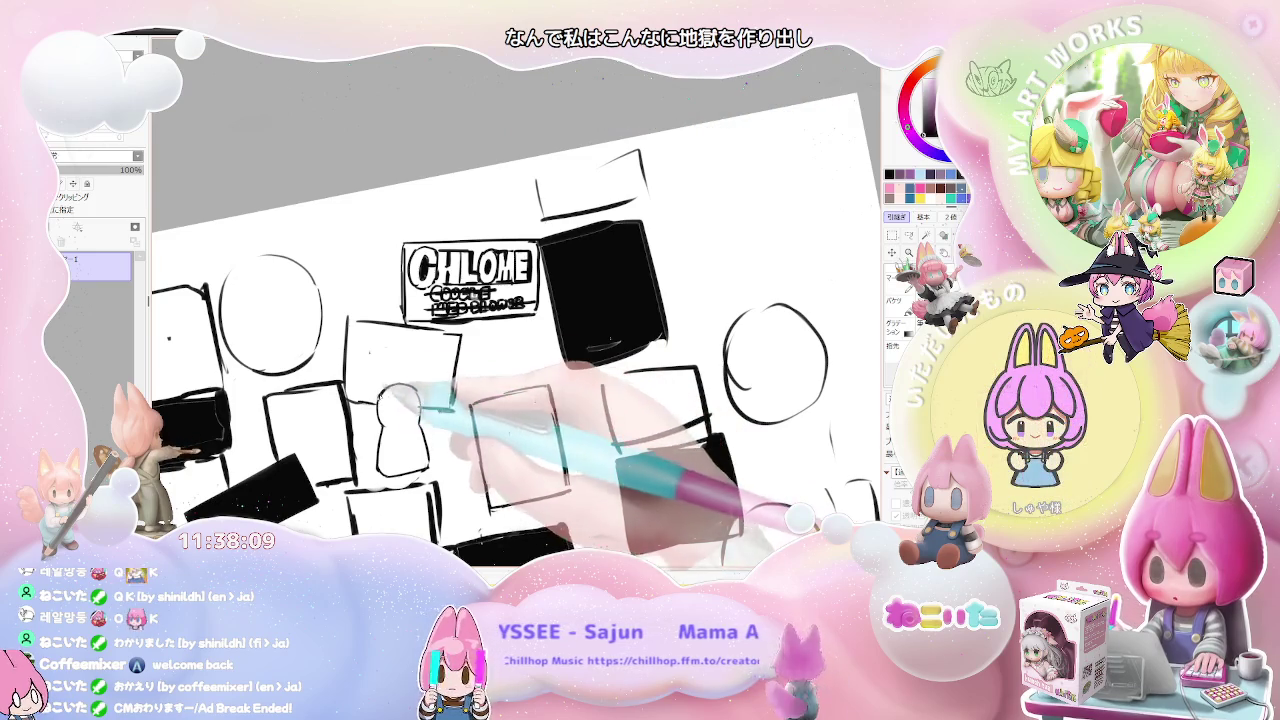
{"action": "mouse_move", "coordinate": [345, 320]}
{"action": "left_mouse_down"}
{"action": "mouse_move", "coordinate": [460, 335]}
{"action": "mouse_move", "coordinate": [380, 360]}
{"action": "mouse_move", "coordinate": [350, 420]}
{"action": "mouse_move", "coordinate": [436, 392]}
{"action": "left_mouse_up"}
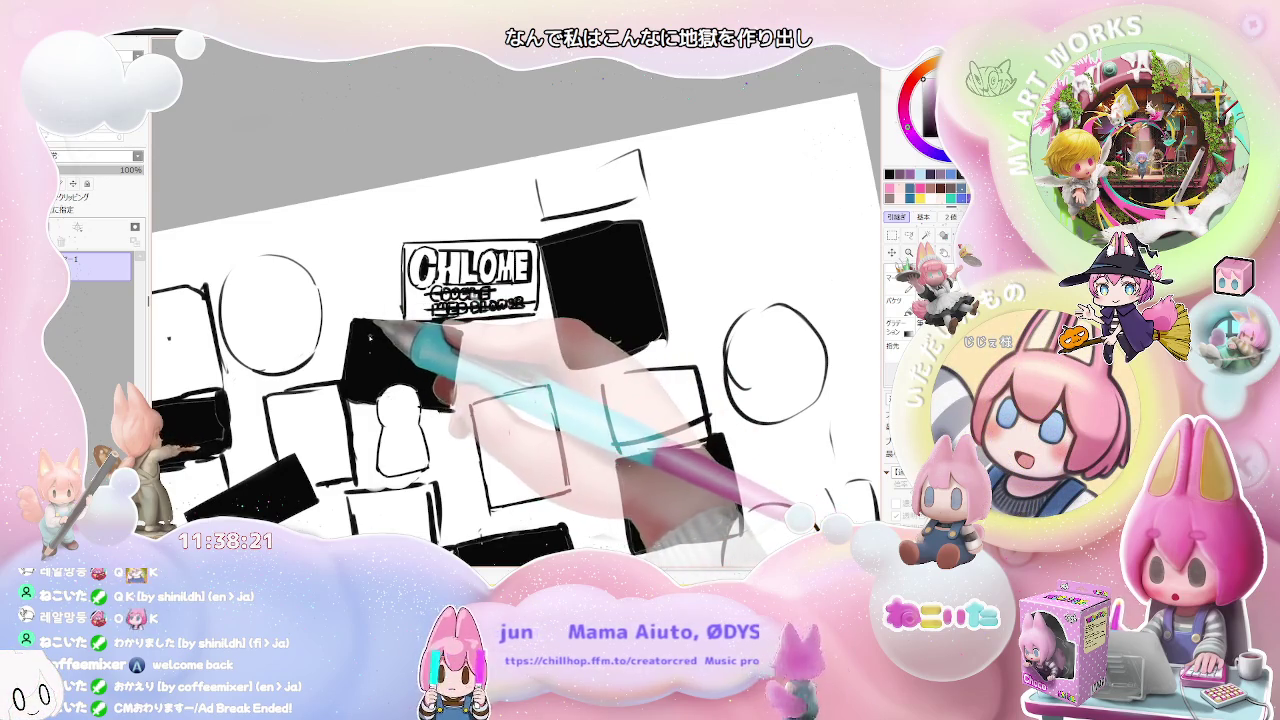
{"action": "left_click_drag", "start_coordinate": [364, 333], "coordinate": [378, 358]}
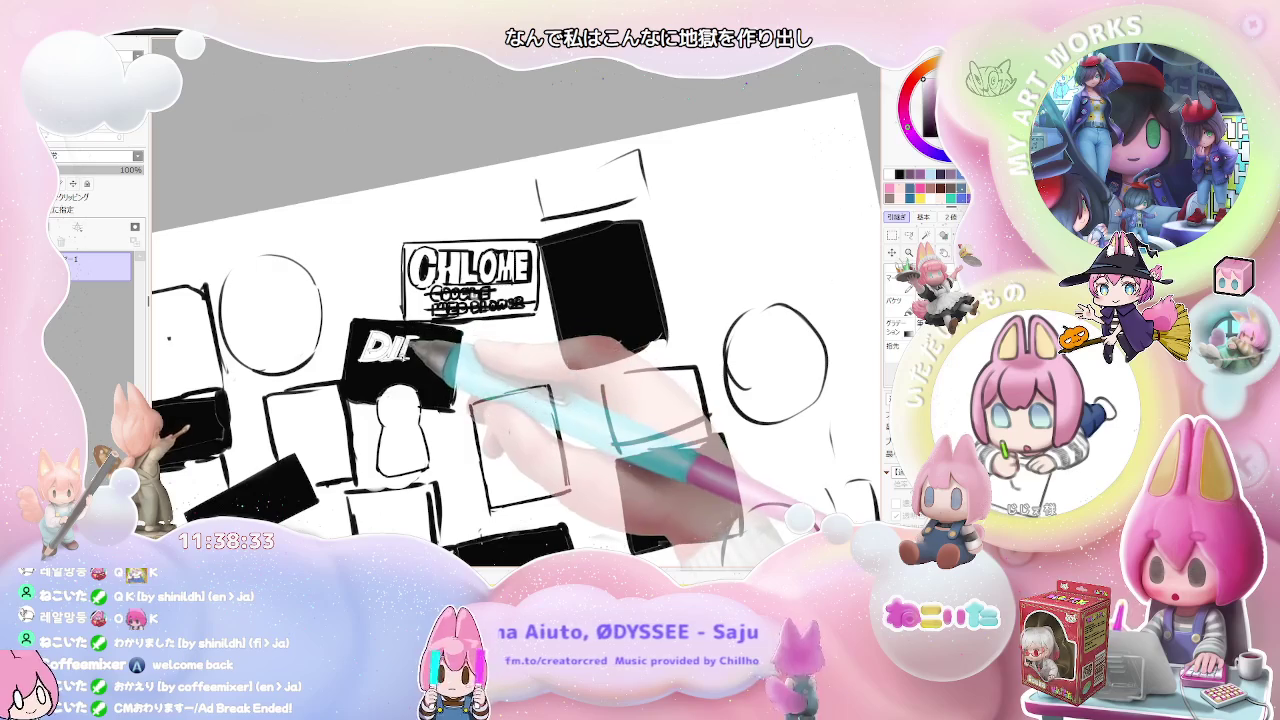
{"action": "left_click_drag", "start_coordinate": [408, 338], "coordinate": [418, 358]}
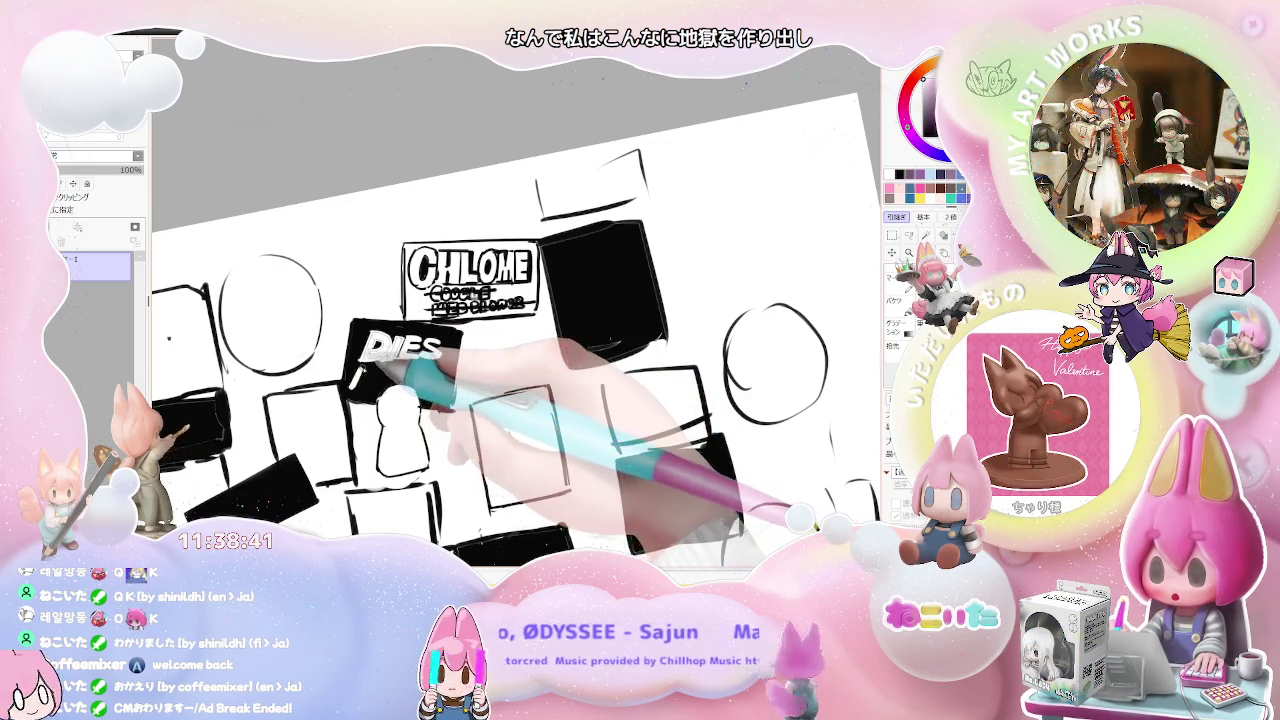
Step: Add the white IRAE lettering under DIES in the black box
{"action": "mouse_move", "coordinate": [369, 369]}
{"action": "left_mouse_down"}
{"action": "mouse_move", "coordinate": [363, 388]}
{"action": "mouse_move", "coordinate": [413, 381]}
{"action": "left_mouse_up"}
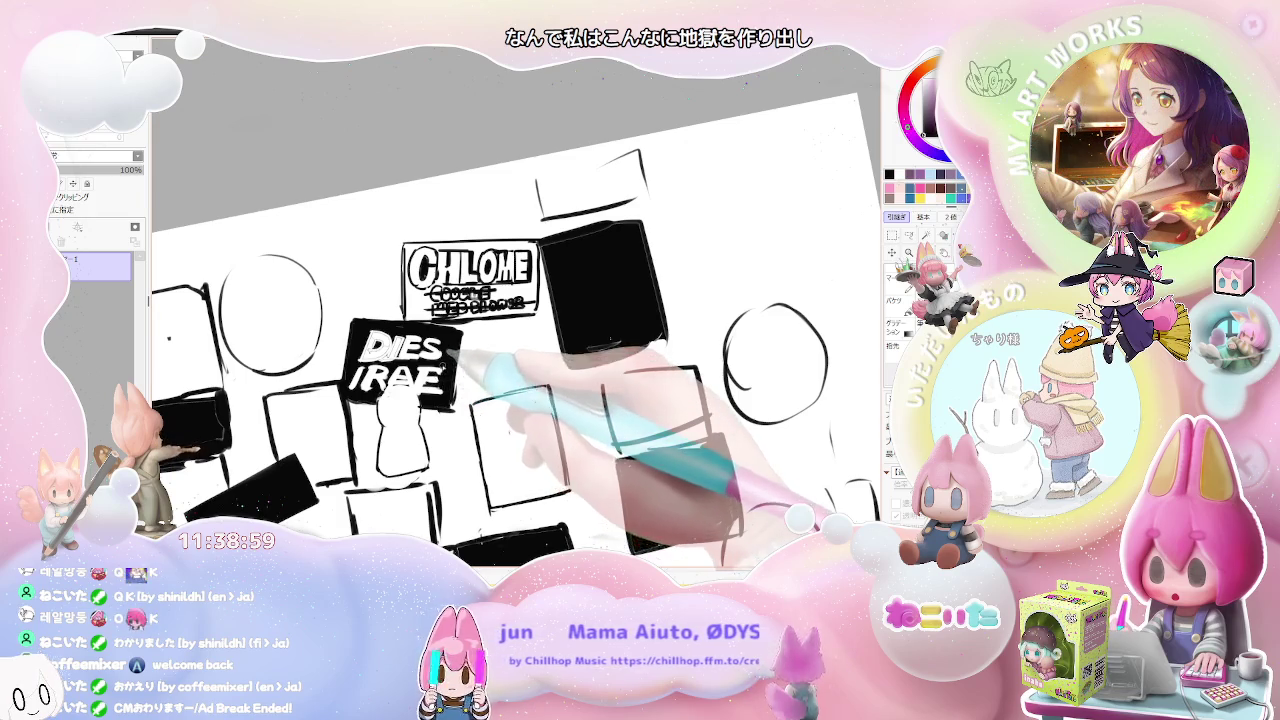
{"action": "key", "text": "ctrl+minus"}
{"action": "key", "text": "ctrl+minus"}
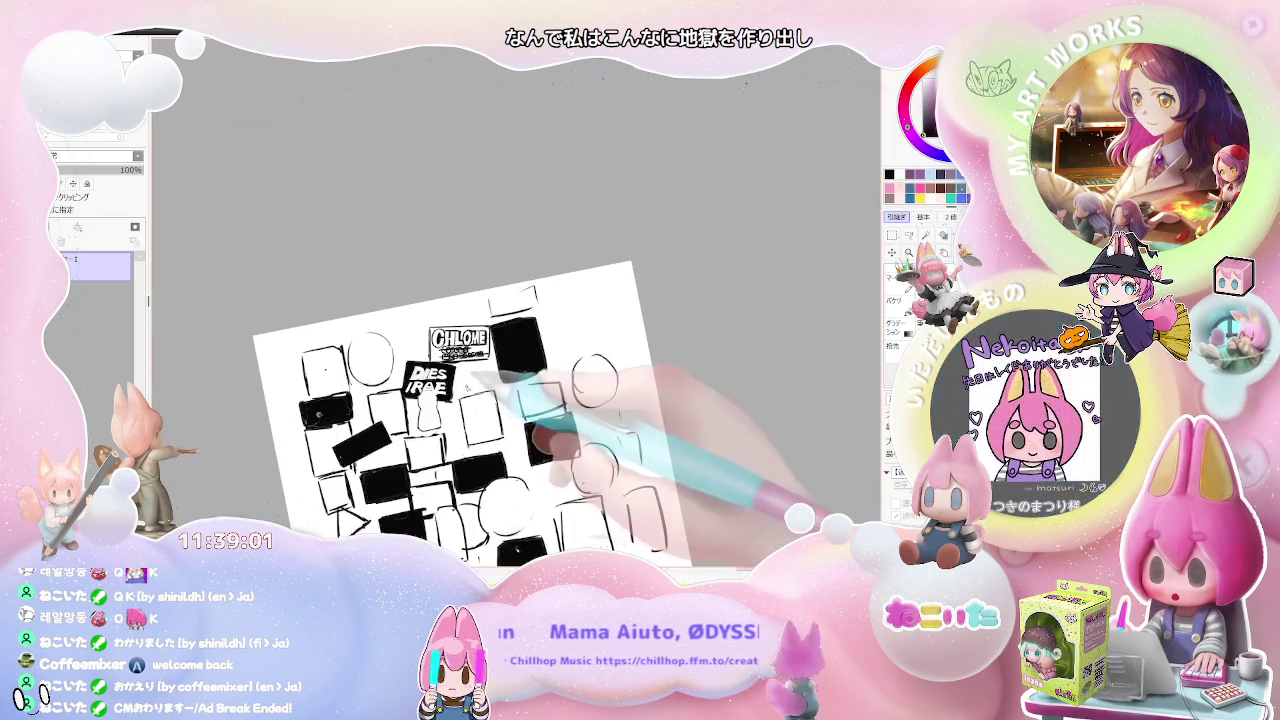
{"action": "key", "text": "ctrl+plus"}
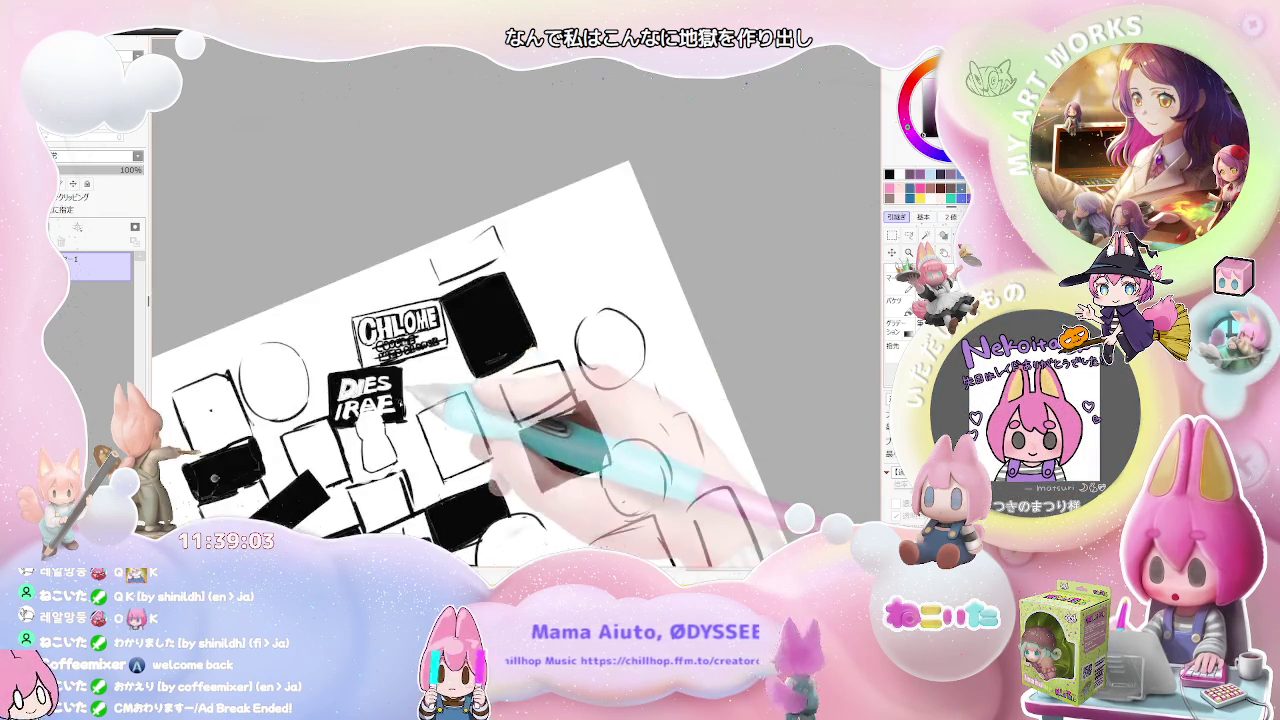
{"action": "key", "text": "ctrl+plus"}
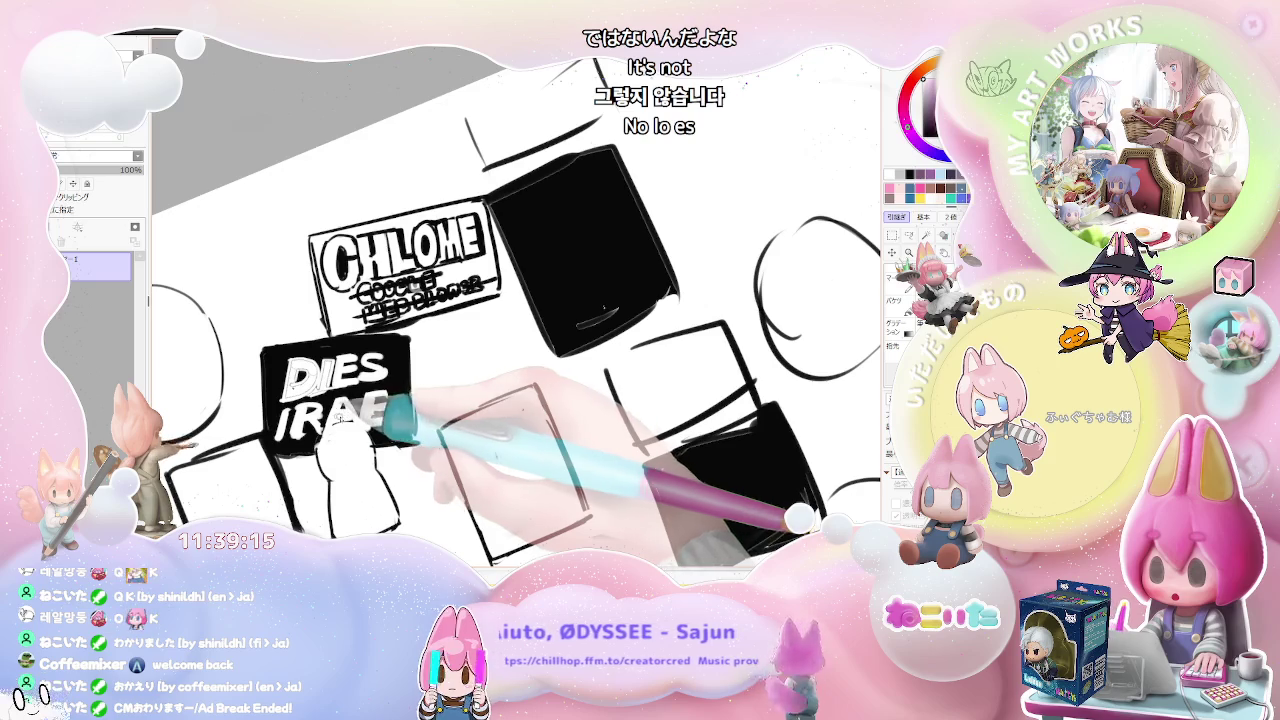
Step: Paint a white rounded head shape cutting into the DIES IRAE box's bottom edge
{"action": "left_click_drag", "start_coordinate": [325, 450], "coordinate": [370, 440]}
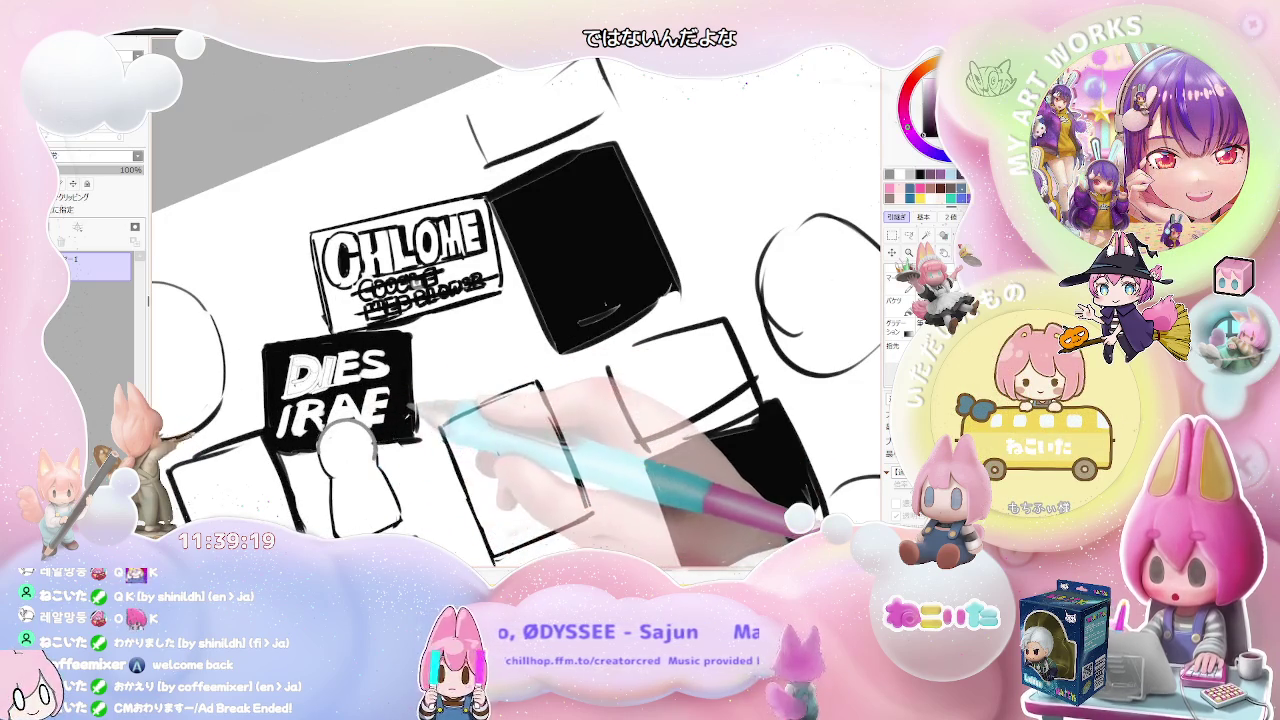
{"action": "key", "text": "Delete"}
{"action": "key", "text": "ctrl+plus"}
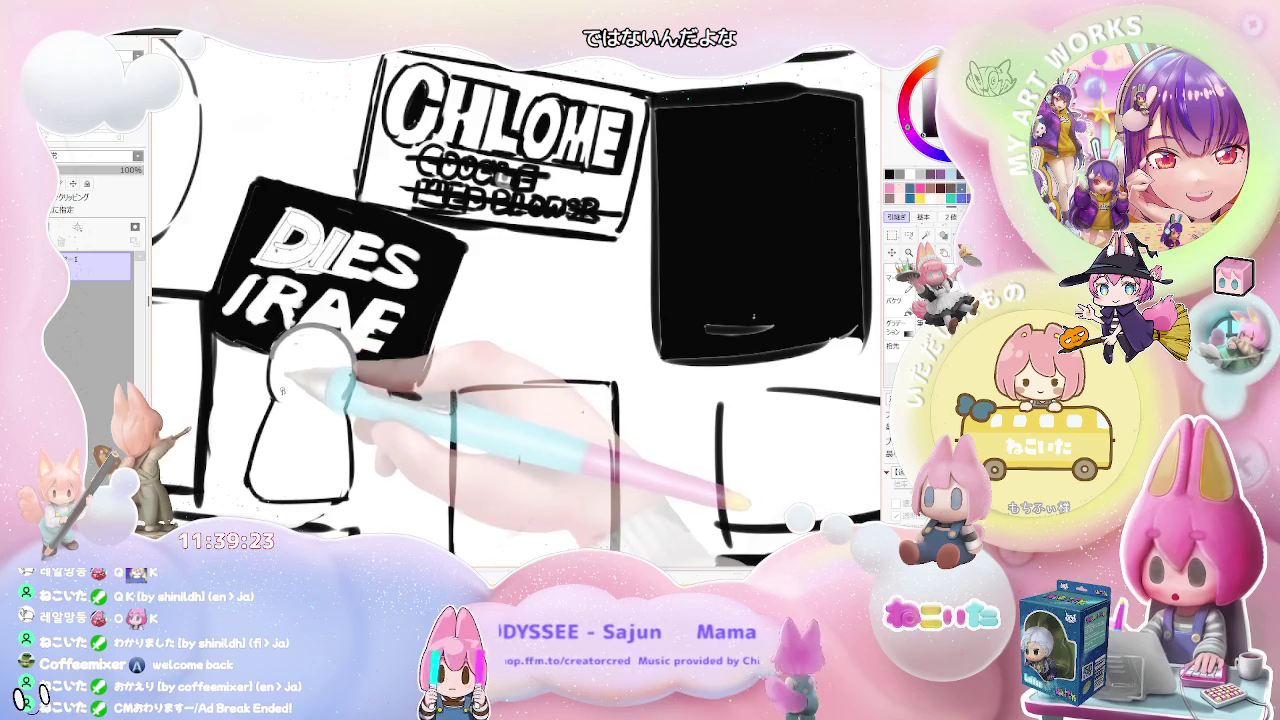
Step: Sketch a bunny-eared chibi's head, body and face under DIES IRAE, undoing one stray stroke
{"action": "left_click_drag", "start_coordinate": [276, 398], "coordinate": [300, 335]}
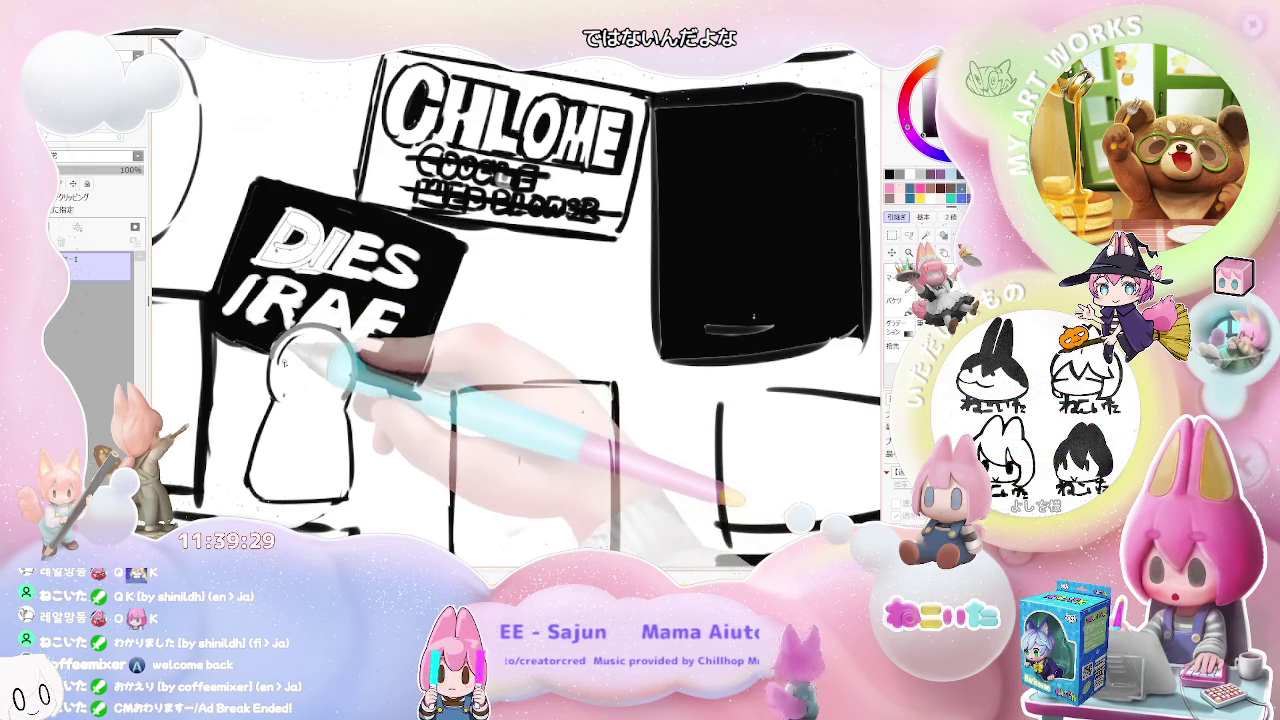
{"action": "key", "text": "ctrl+z"}
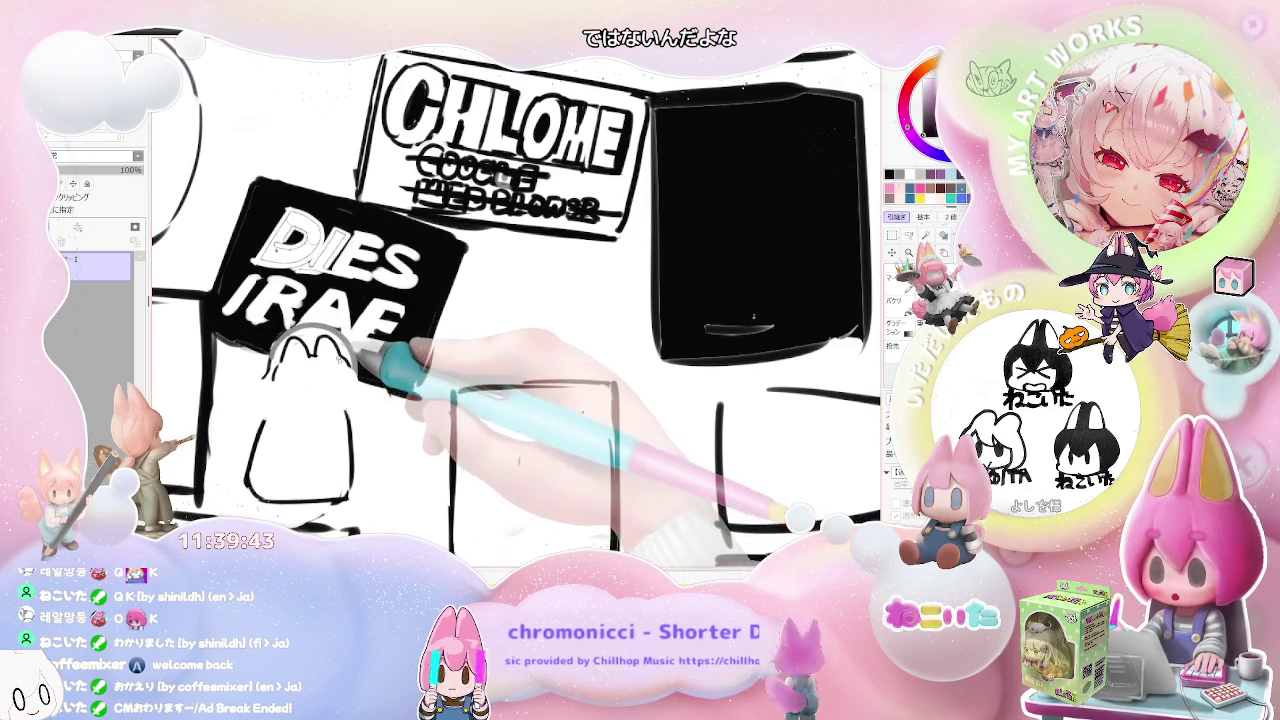
{"action": "left_click_drag", "start_coordinate": [268, 372], "coordinate": [266, 418]}
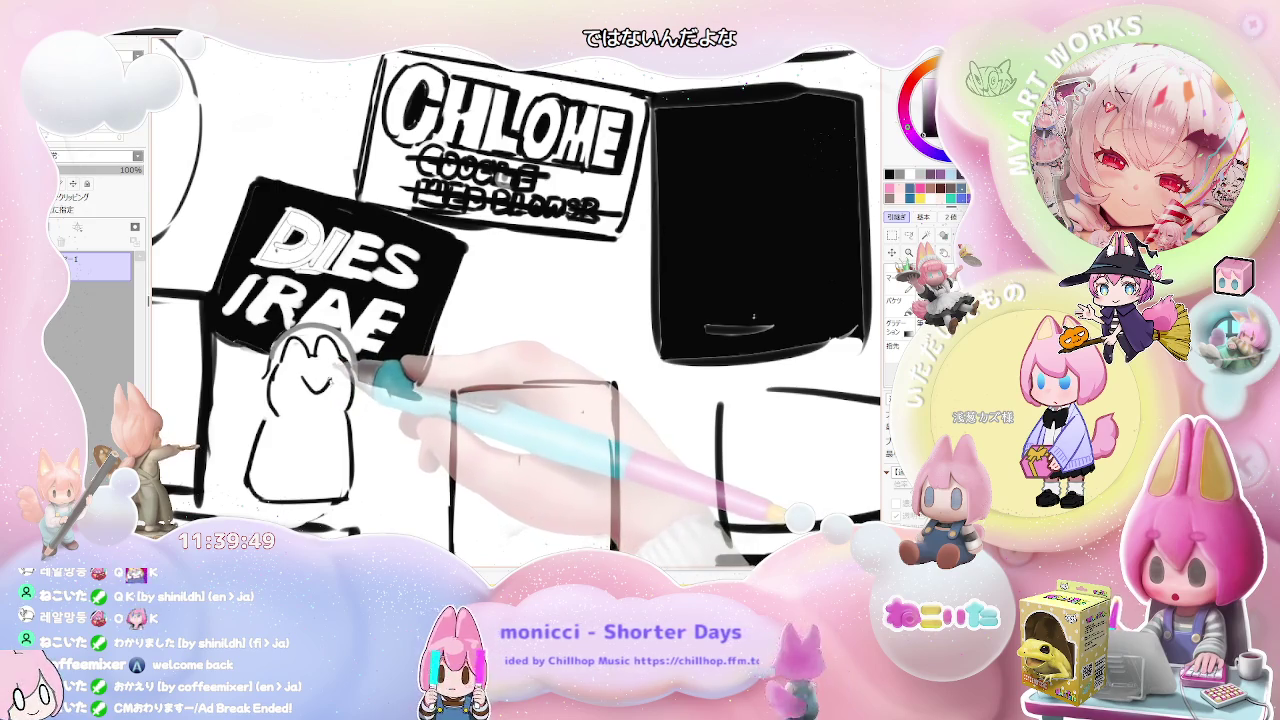
{"action": "left_click_drag", "start_coordinate": [300, 364], "coordinate": [318, 382]}
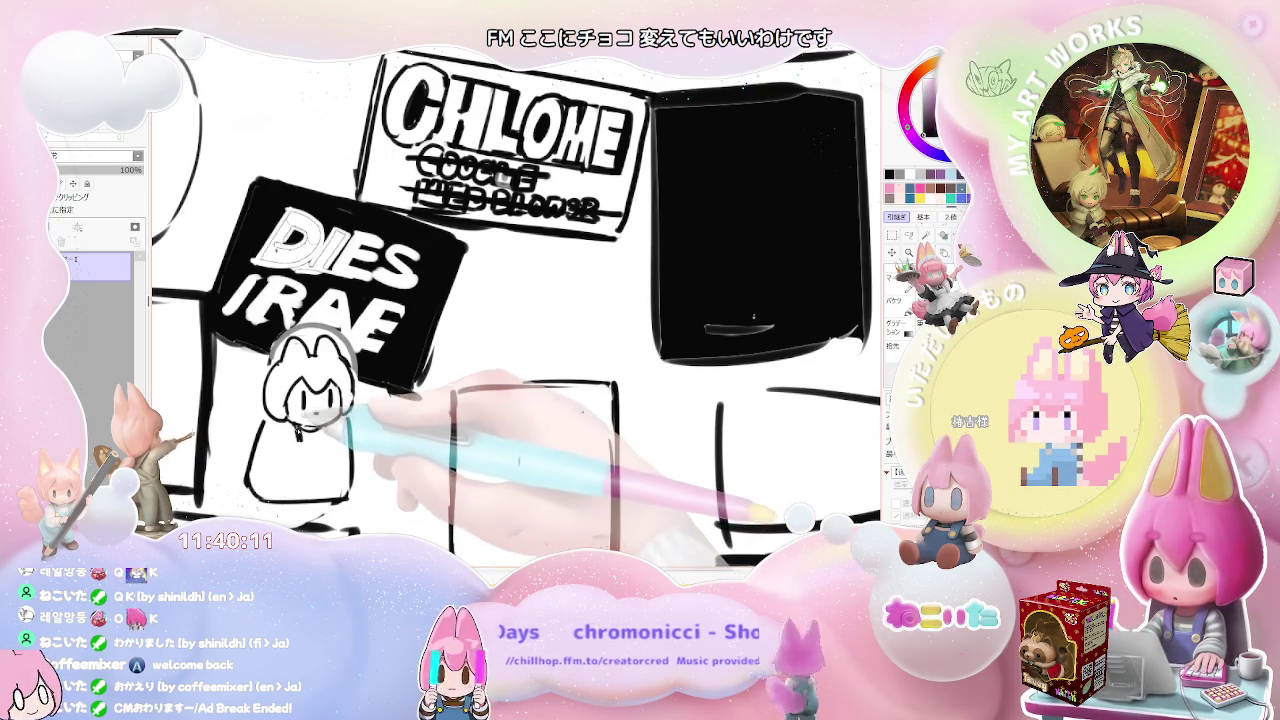
Step: Add chest details and a cap mark to the chibi beneath DIES IRAE
{"action": "left_click_drag", "start_coordinate": [306, 446], "coordinate": [314, 450]}
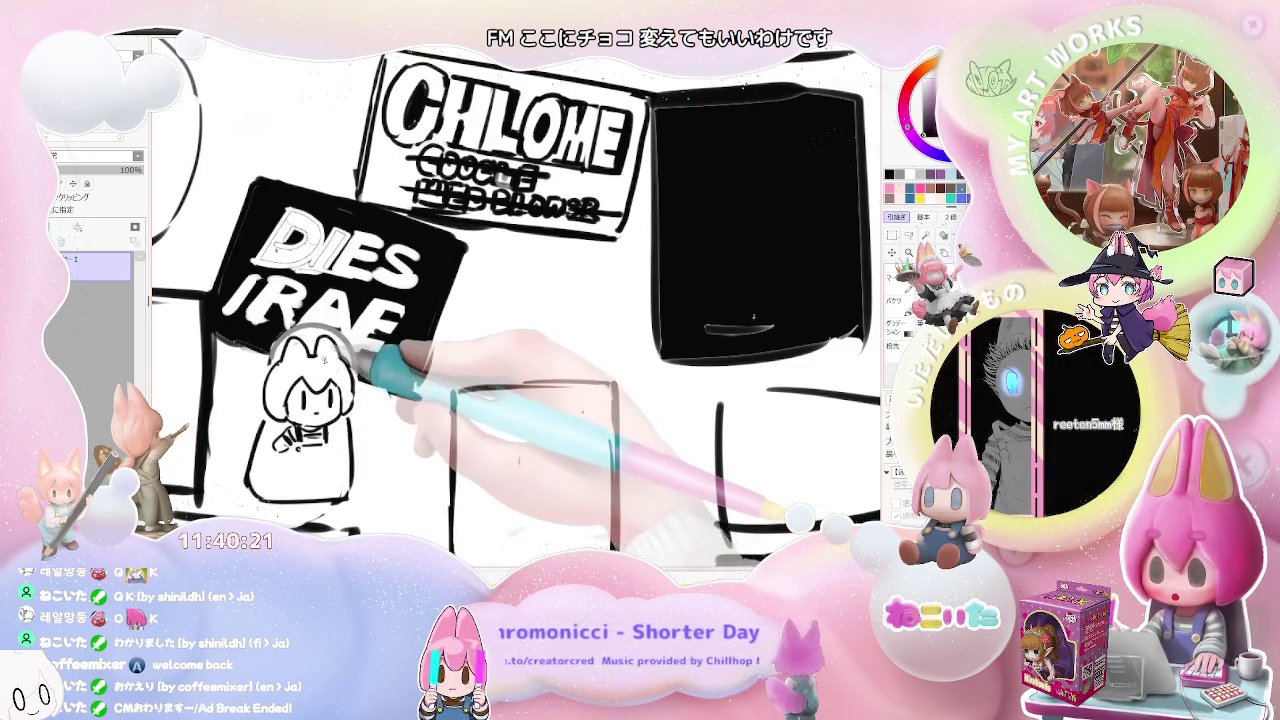
{"action": "left_click_drag", "start_coordinate": [300, 350], "coordinate": [312, 348]}
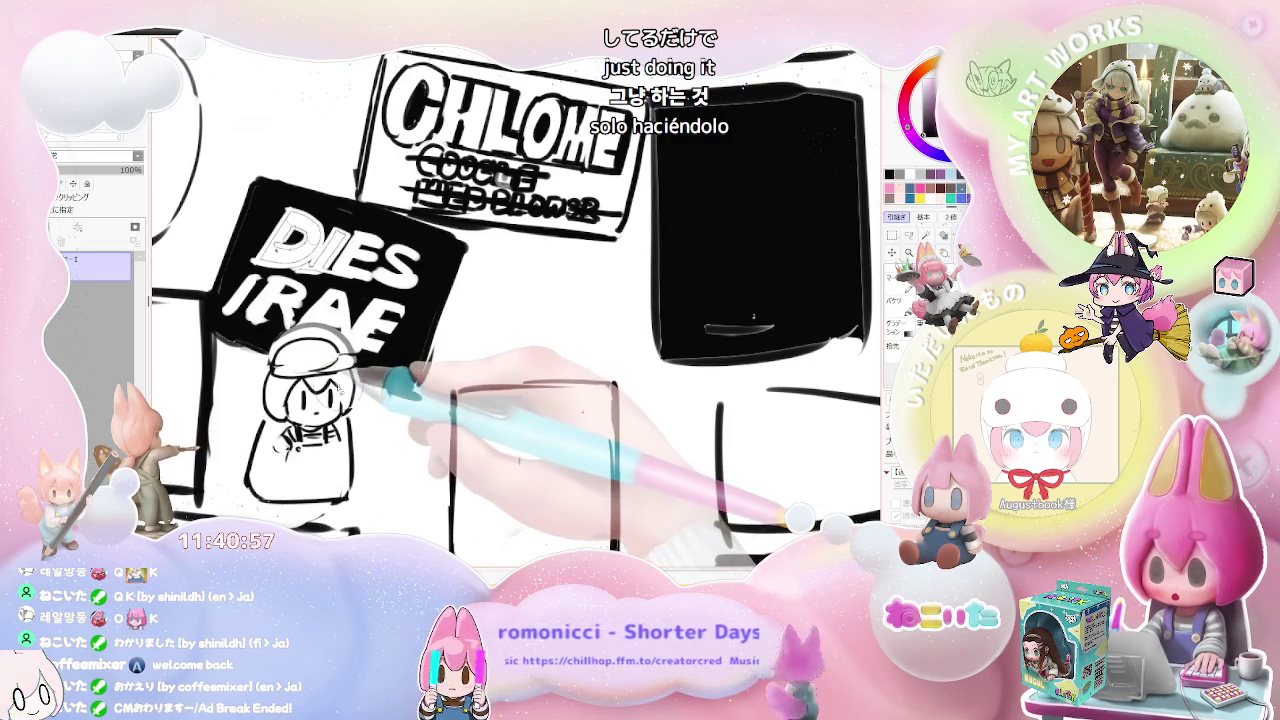
{"action": "key", "text": "ctrl+minus"}
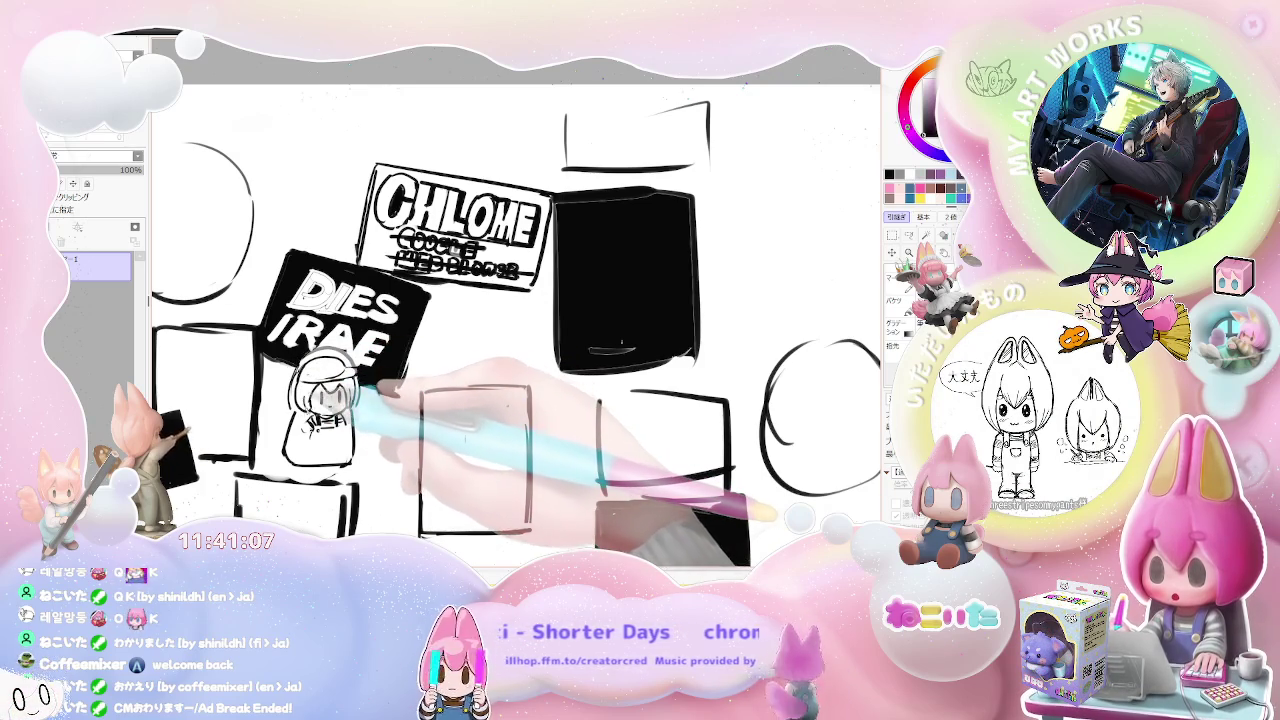
Step: Draw the chibi's eyes, chin, hands on its chest and striped shirt
{"action": "scroll", "coordinate": [500, 330], "scroll_direction": "down", "scroll_amount": 1}
{"action": "scroll", "coordinate": [500, 330], "scroll_direction": "down", "scroll_amount": 2}
{"action": "scroll", "coordinate": [500, 330], "scroll_direction": "down", "scroll_amount": 2}
{"action": "scroll", "coordinate": [500, 330], "scroll_direction": "up", "scroll_amount": 3}
{"action": "scroll", "coordinate": [500, 330], "scroll_direction": "up", "scroll_amount": 1}
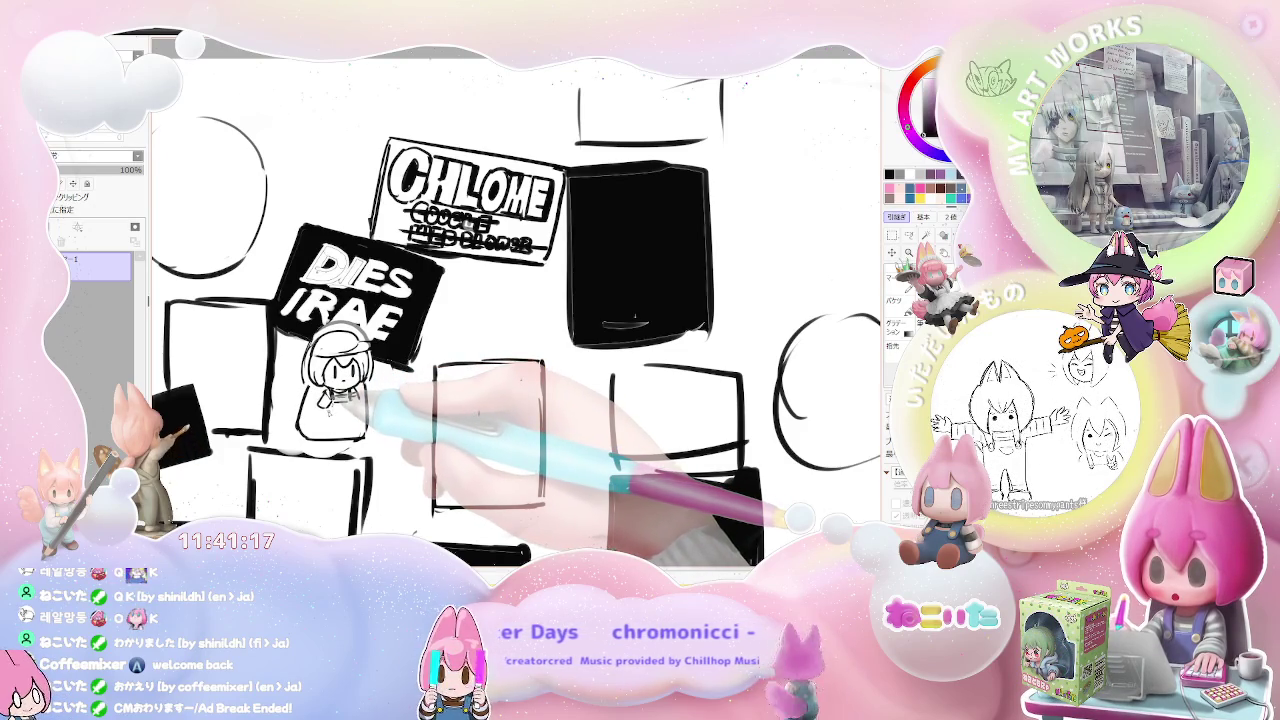
{"action": "left_click_drag", "start_coordinate": [352, 401], "coordinate": [340, 396]}
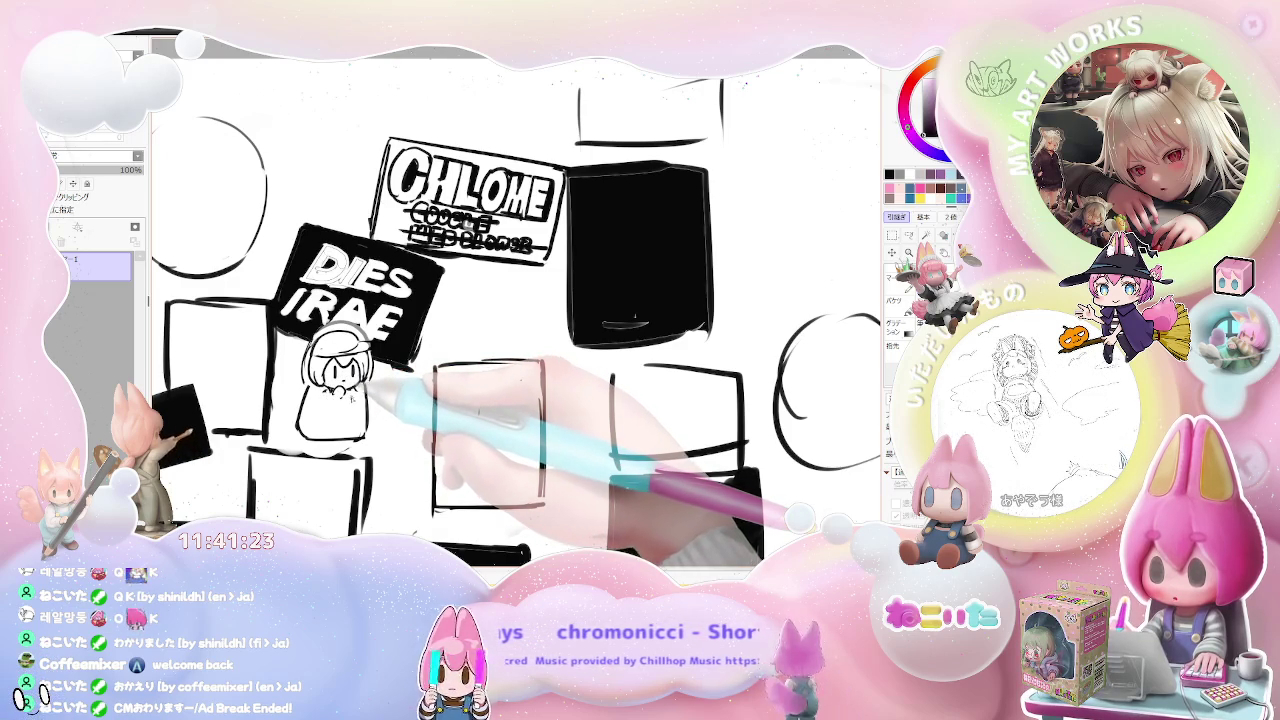
{"action": "left_click_drag", "start_coordinate": [334, 392], "coordinate": [341, 396]}
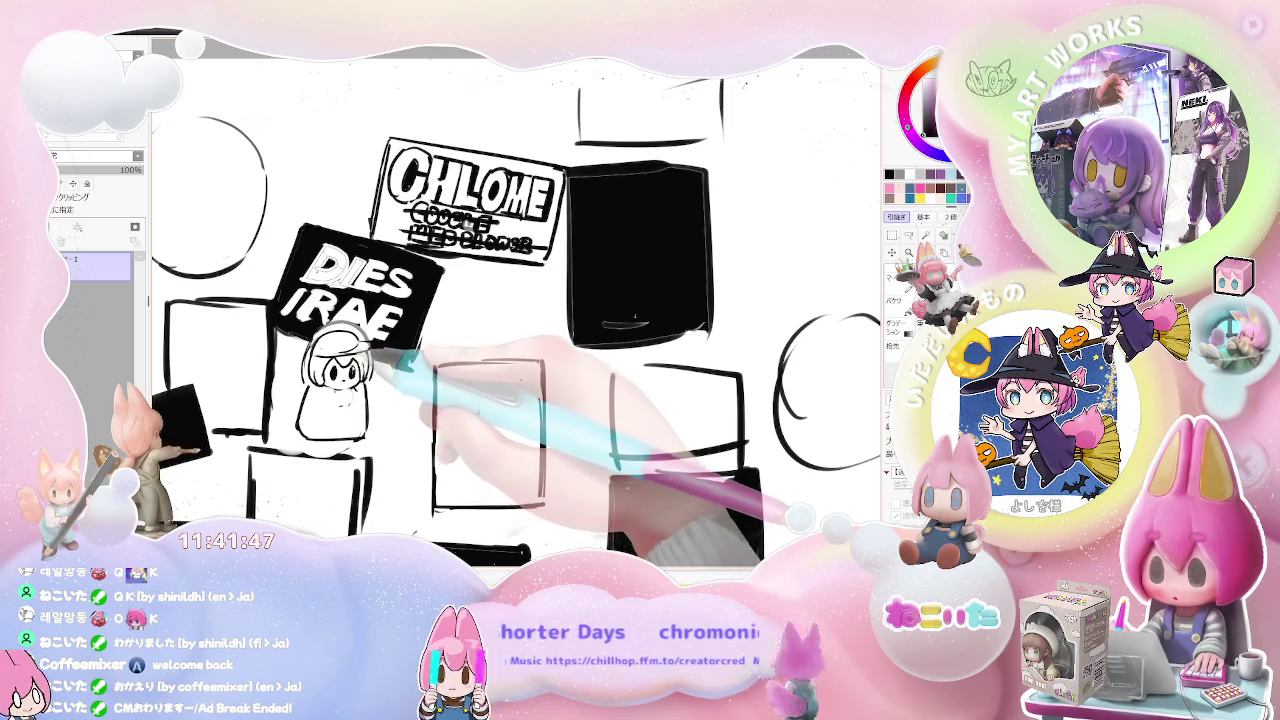
{"action": "left_click_drag", "start_coordinate": [338, 392], "coordinate": [348, 406]}
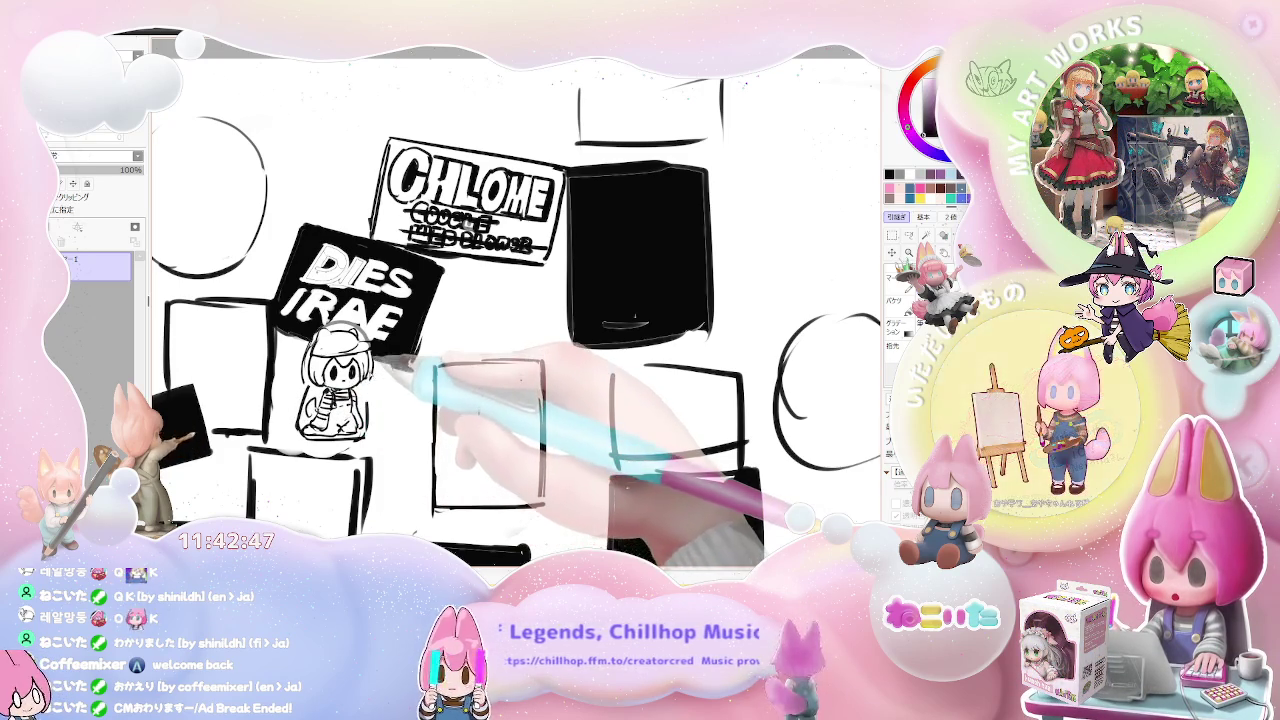
{"action": "key", "text": "ctrl+minus"}
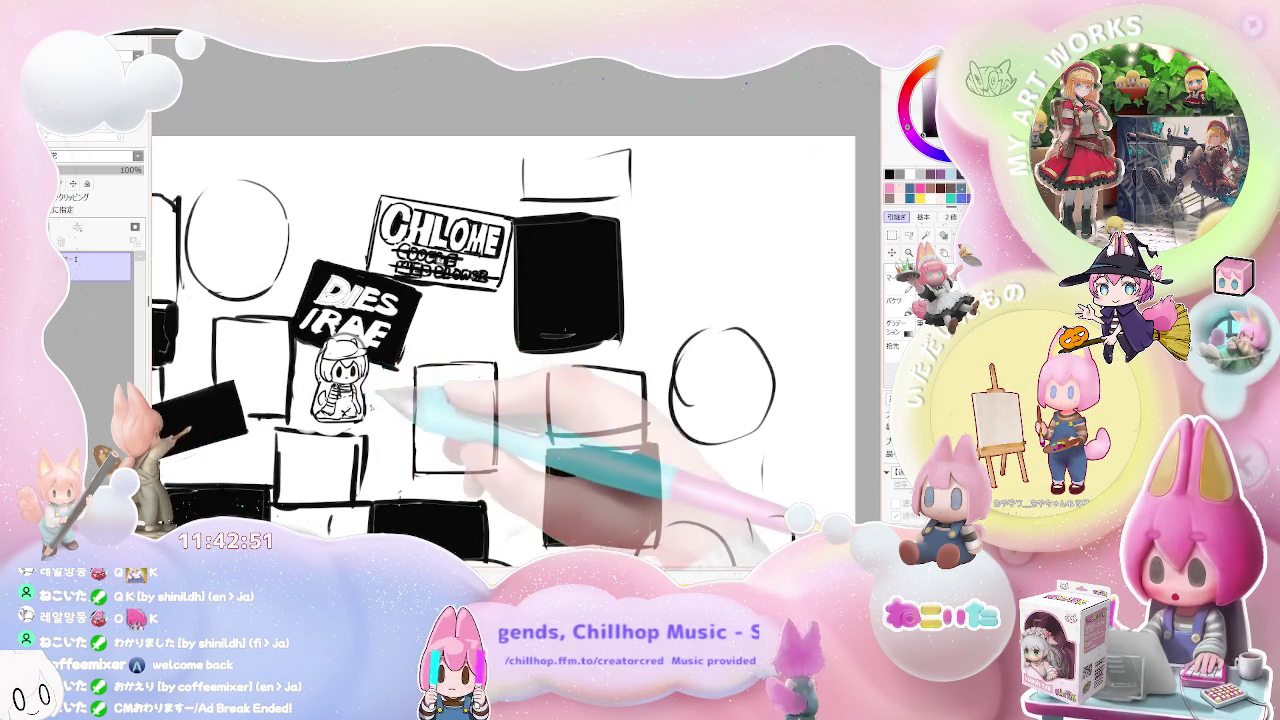
Step: Recentre the view on the empty box beside the chibi and start lettering DR inside
{"action": "key", "text": "ctrl+minus"}
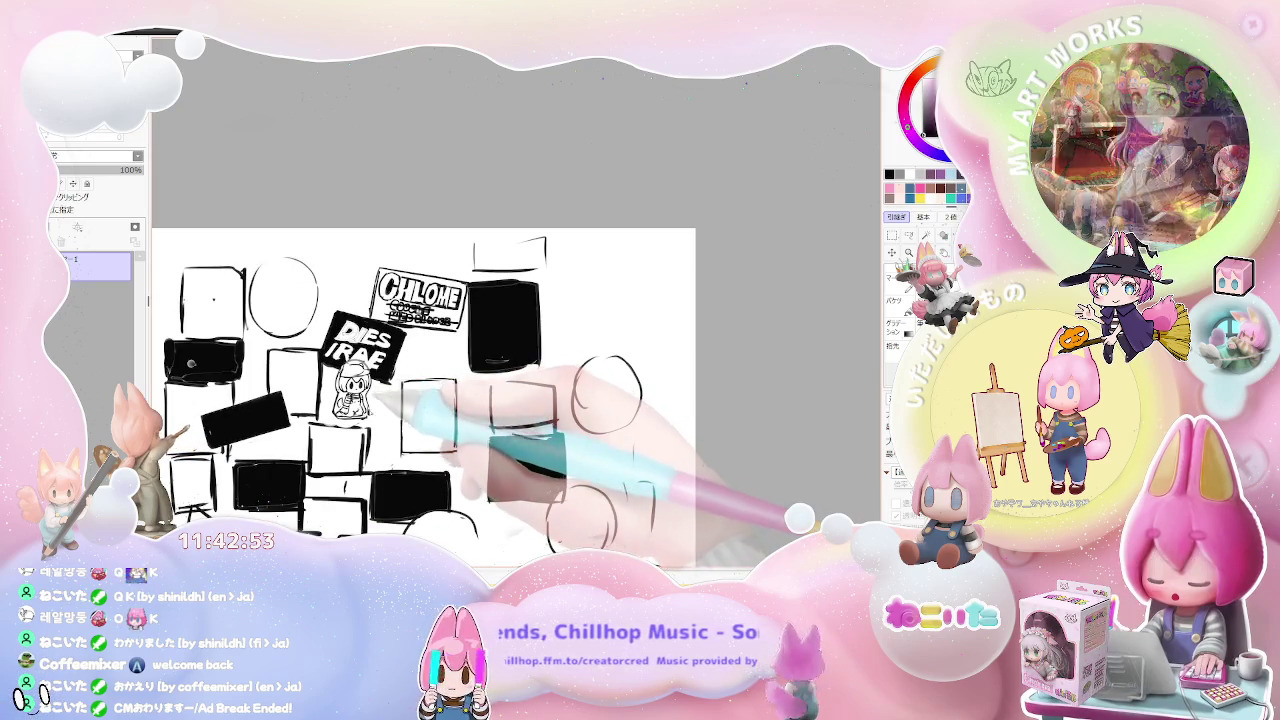
{"action": "key", "text": "ctrl+minus"}
{"action": "key", "text": "ctrl+minus"}
{"action": "key", "text": "ctrl+plus"}
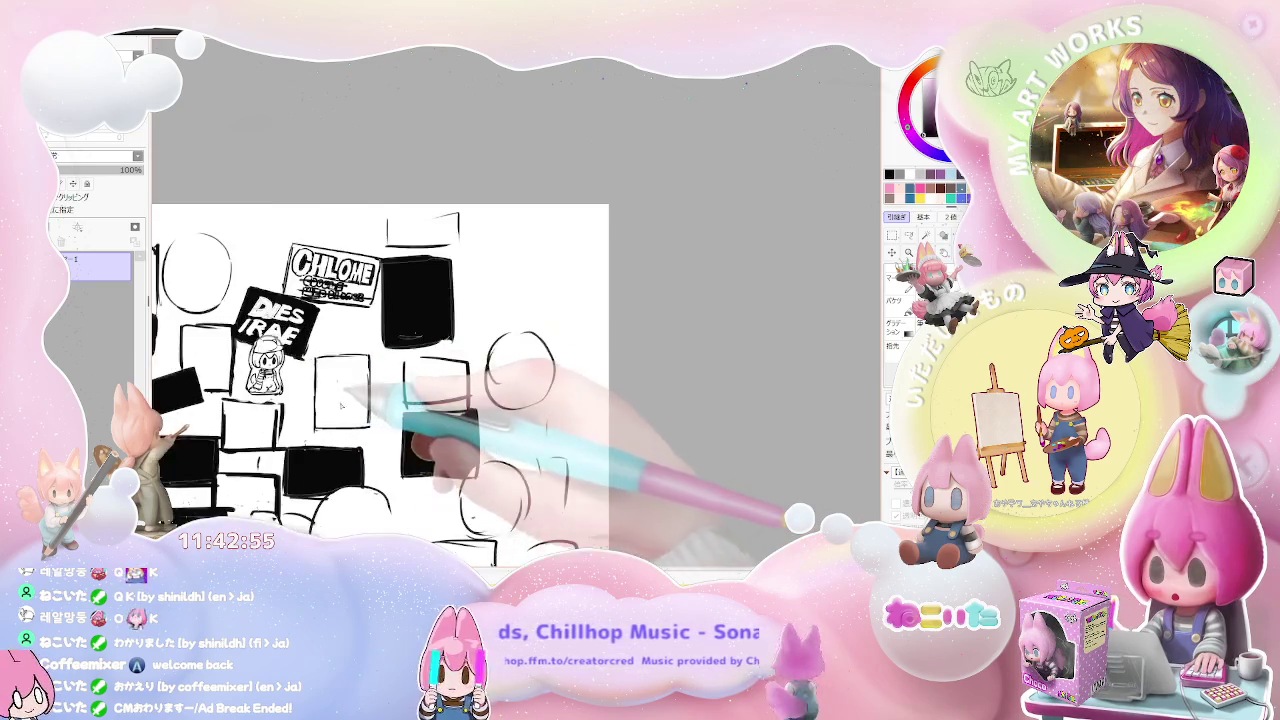
{"action": "key", "text": "ctrl+plus"}
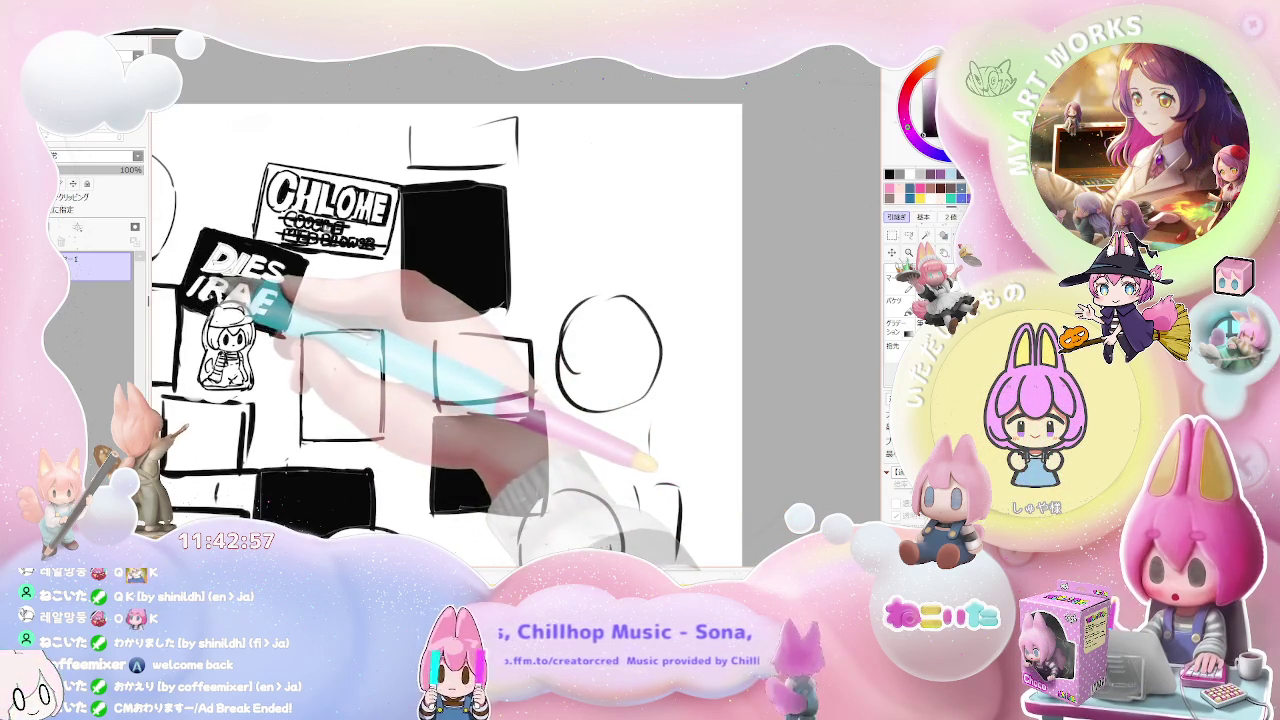
{"action": "key", "text": "ctrl+minus"}
{"action": "left_click_drag", "start_coordinate": [385, 298], "coordinate": [370, 315]}
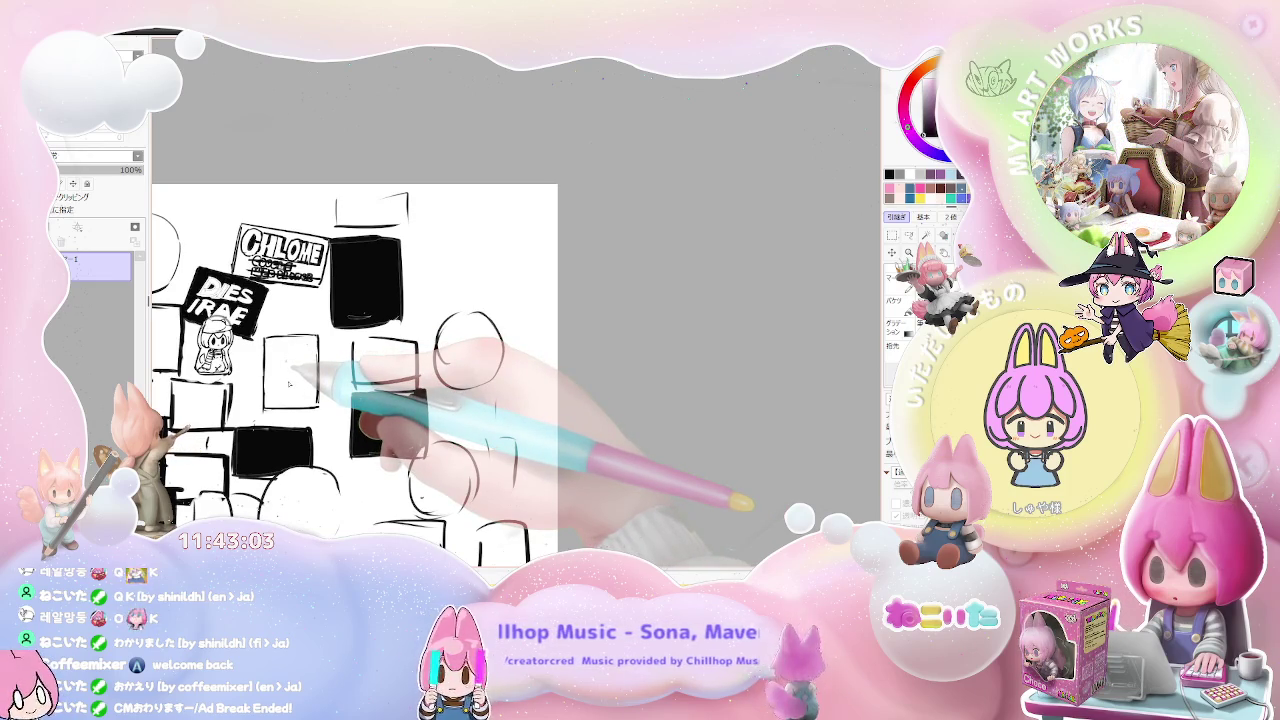
{"action": "scroll", "coordinate": [280, 365], "scroll_direction": "up", "scroll_amount": 1}
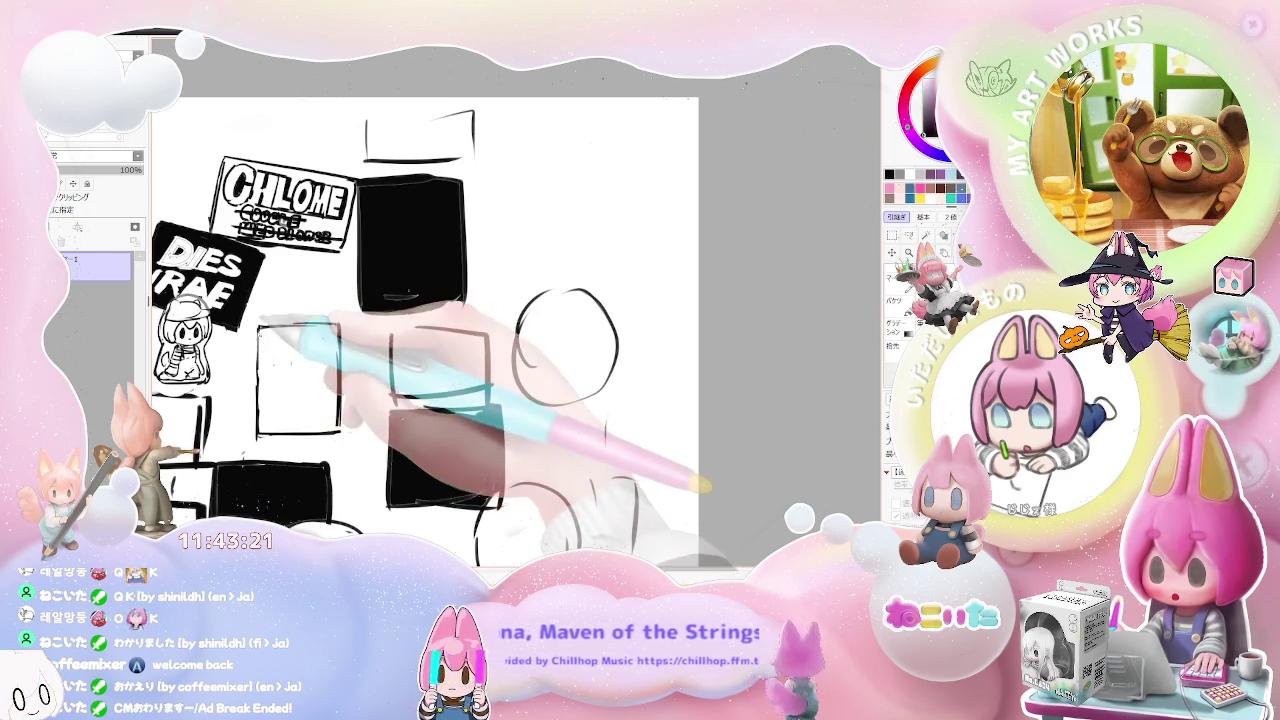
{"action": "mouse_move", "coordinate": [268, 341]}
{"action": "left_mouse_down"}
{"action": "mouse_move", "coordinate": [269, 355]}
{"action": "mouse_move", "coordinate": [290, 354]}
{"action": "left_mouse_up"}
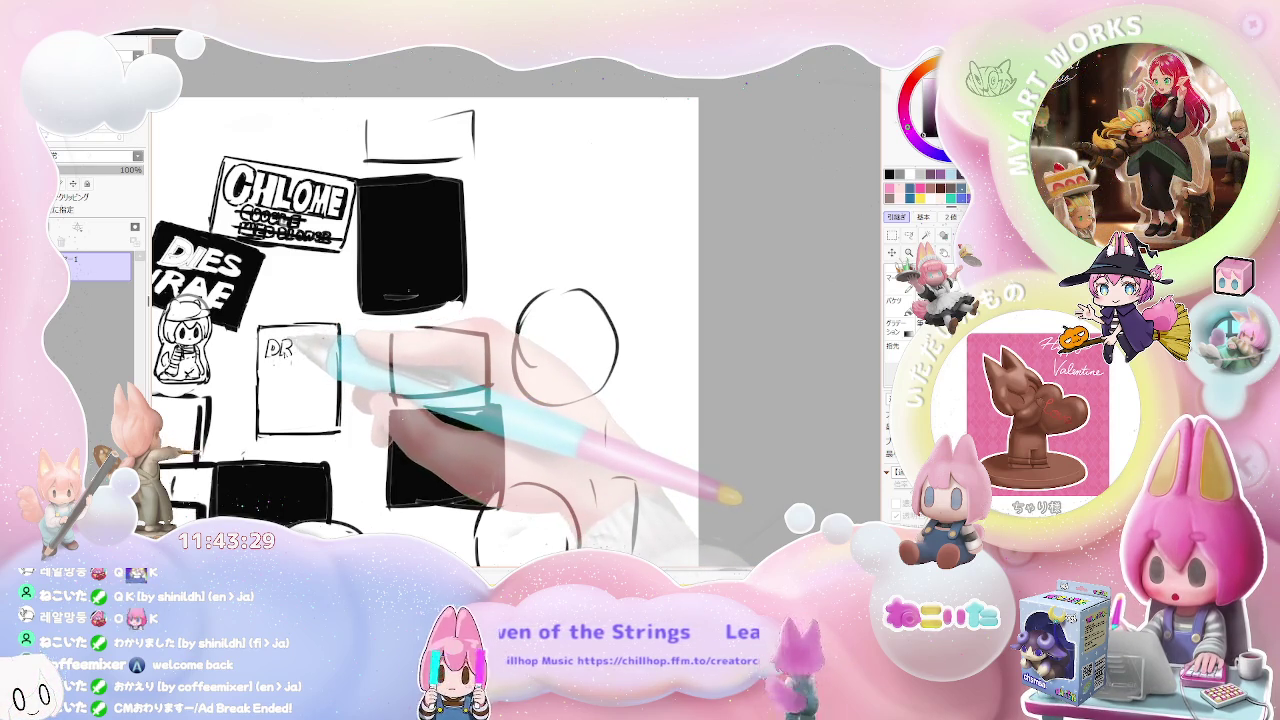
Step: Finish lettering DREAM and letter WELL beneath it in the box
{"action": "left_click_drag", "start_coordinate": [299, 343], "coordinate": [307, 343]}
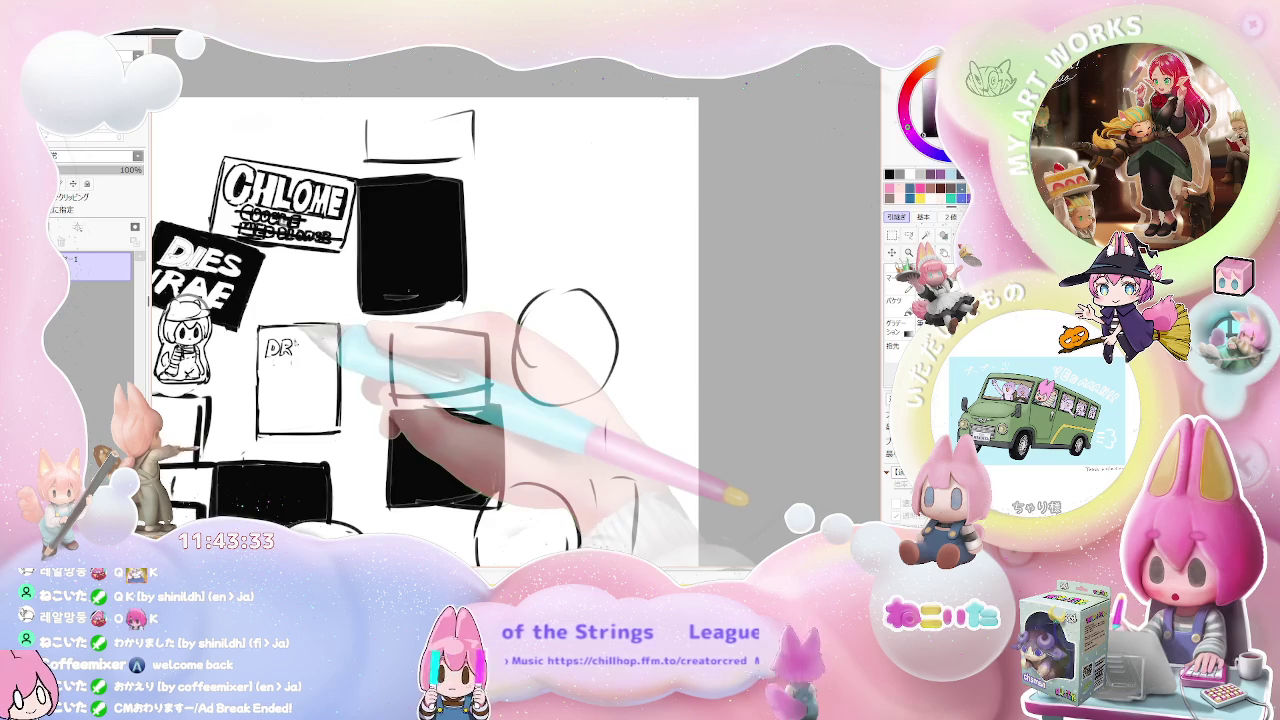
{"action": "left_click_drag", "start_coordinate": [295, 355], "coordinate": [303, 354]}
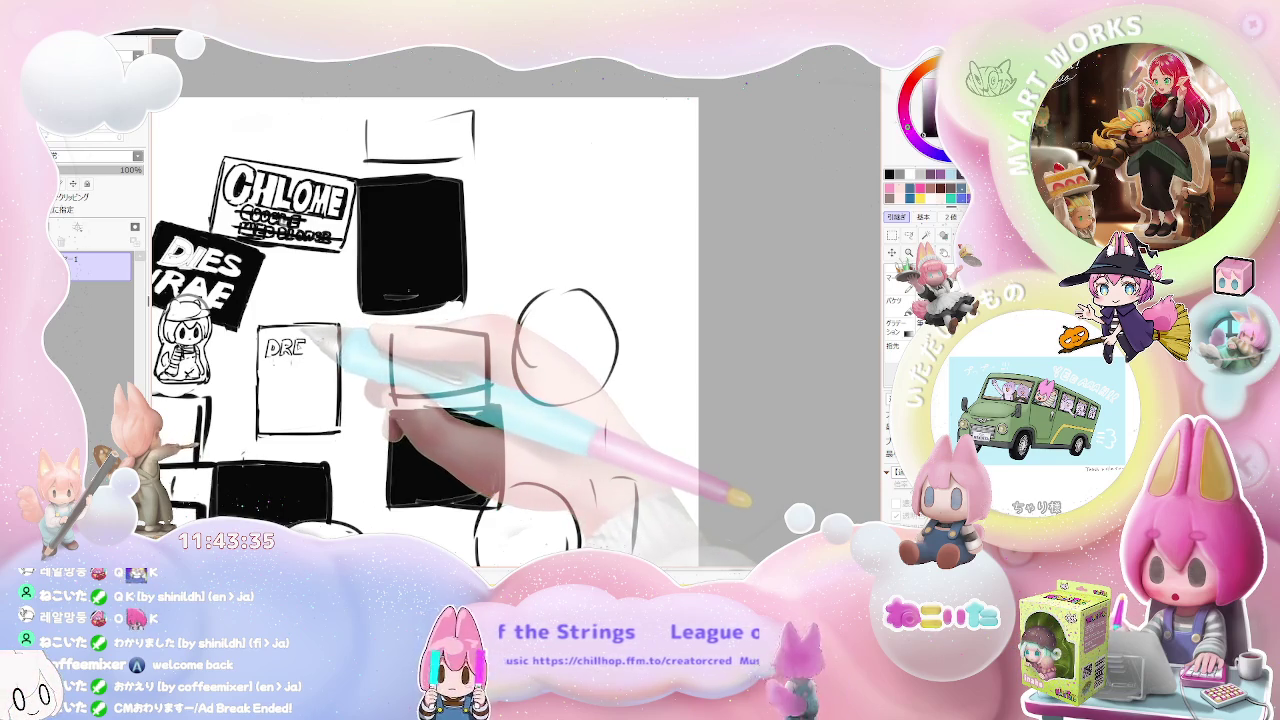
{"action": "left_click_drag", "start_coordinate": [310, 347], "coordinate": [322, 350]}
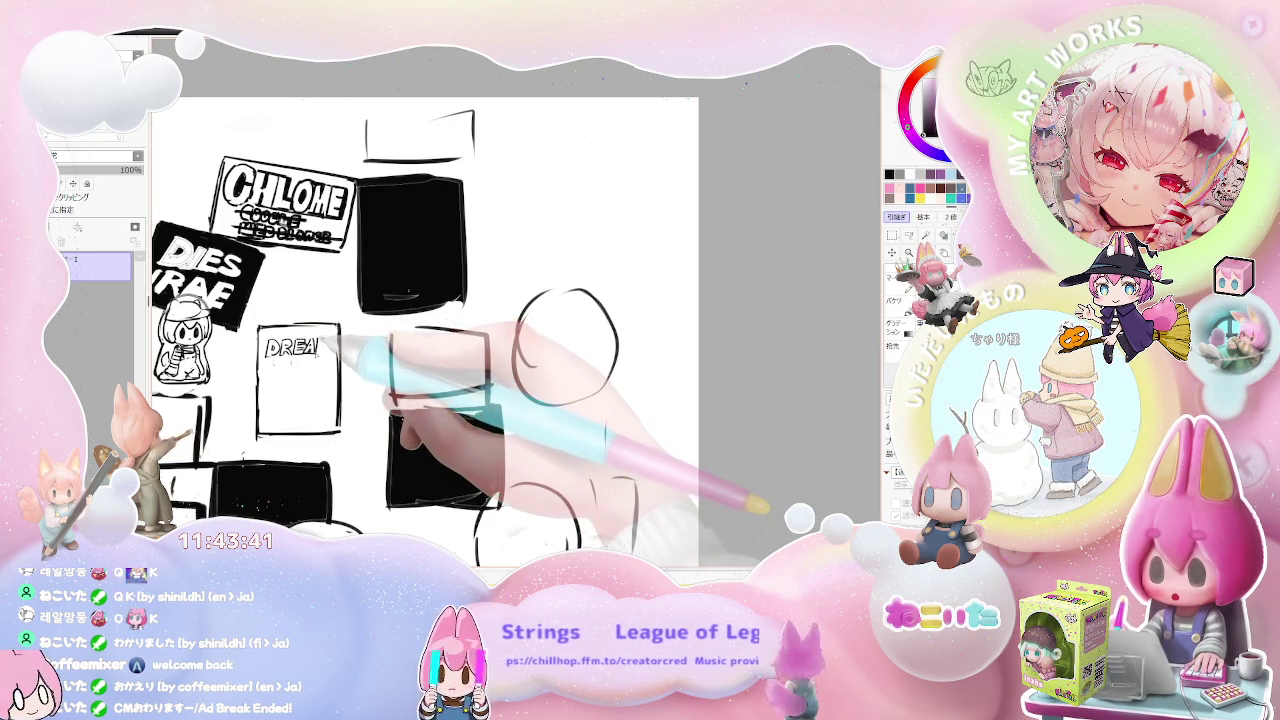
{"action": "mouse_move", "coordinate": [318, 355]}
{"action": "left_mouse_down"}
{"action": "mouse_move", "coordinate": [330, 355]}
{"action": "mouse_move", "coordinate": [275, 376]}
{"action": "left_mouse_up"}
{"action": "left_click_drag", "start_coordinate": [276, 362], "coordinate": [290, 362]}
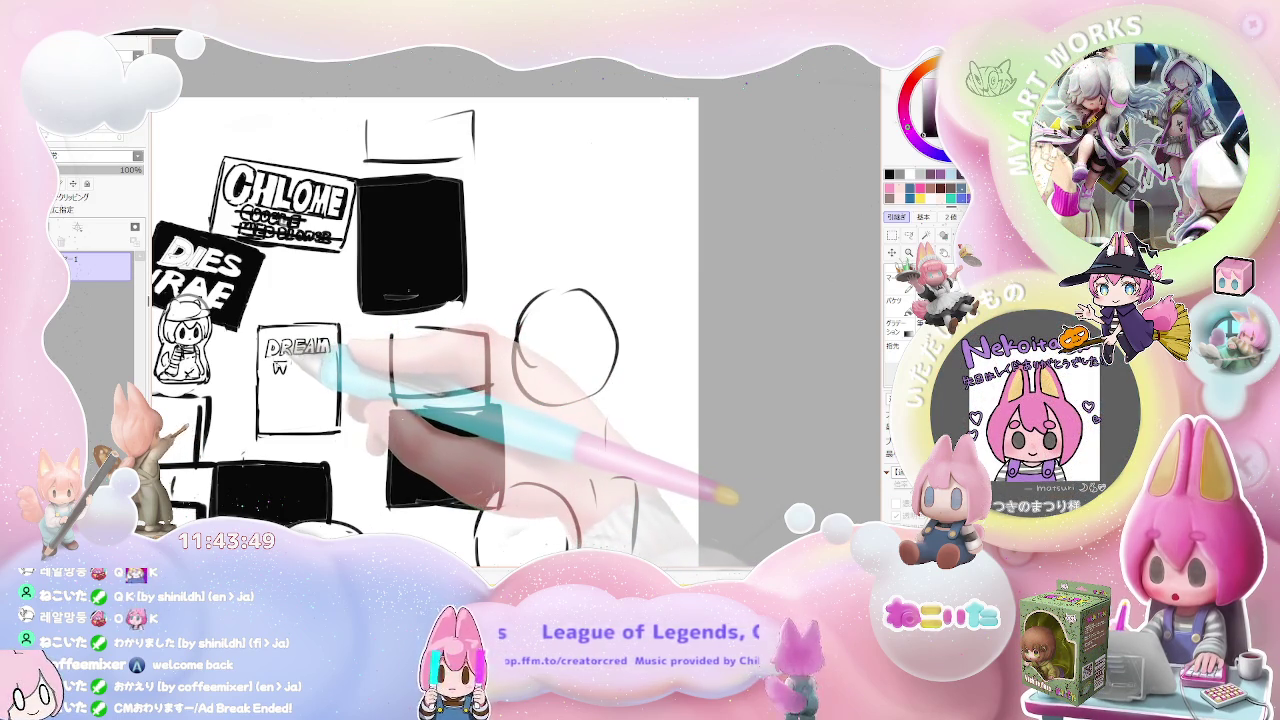
{"action": "left_click_drag", "start_coordinate": [288, 366], "coordinate": [298, 366]}
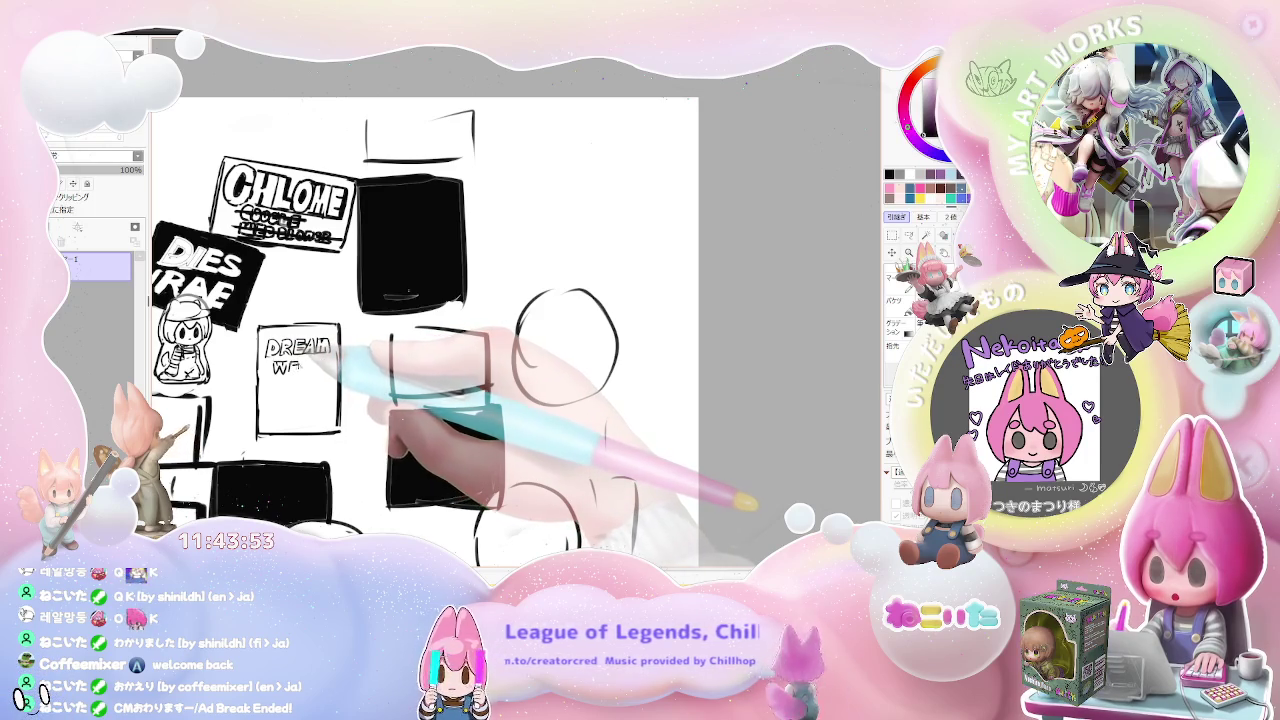
{"action": "left_click_drag", "start_coordinate": [287, 371], "coordinate": [299, 371]}
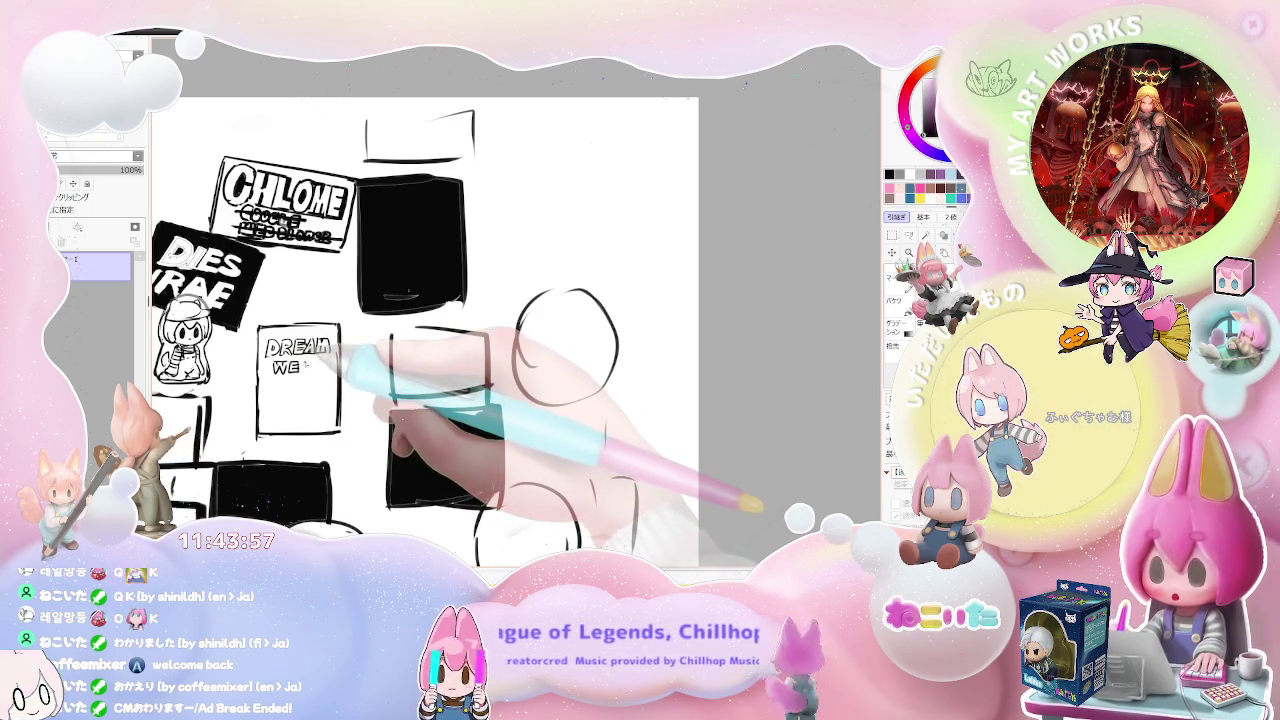
{"action": "mouse_move", "coordinate": [317, 359]}
{"action": "left_mouse_down"}
{"action": "mouse_move", "coordinate": [326, 372]}
{"action": "mouse_move", "coordinate": [268, 396]}
{"action": "mouse_move", "coordinate": [288, 398]}
{"action": "left_mouse_up"}
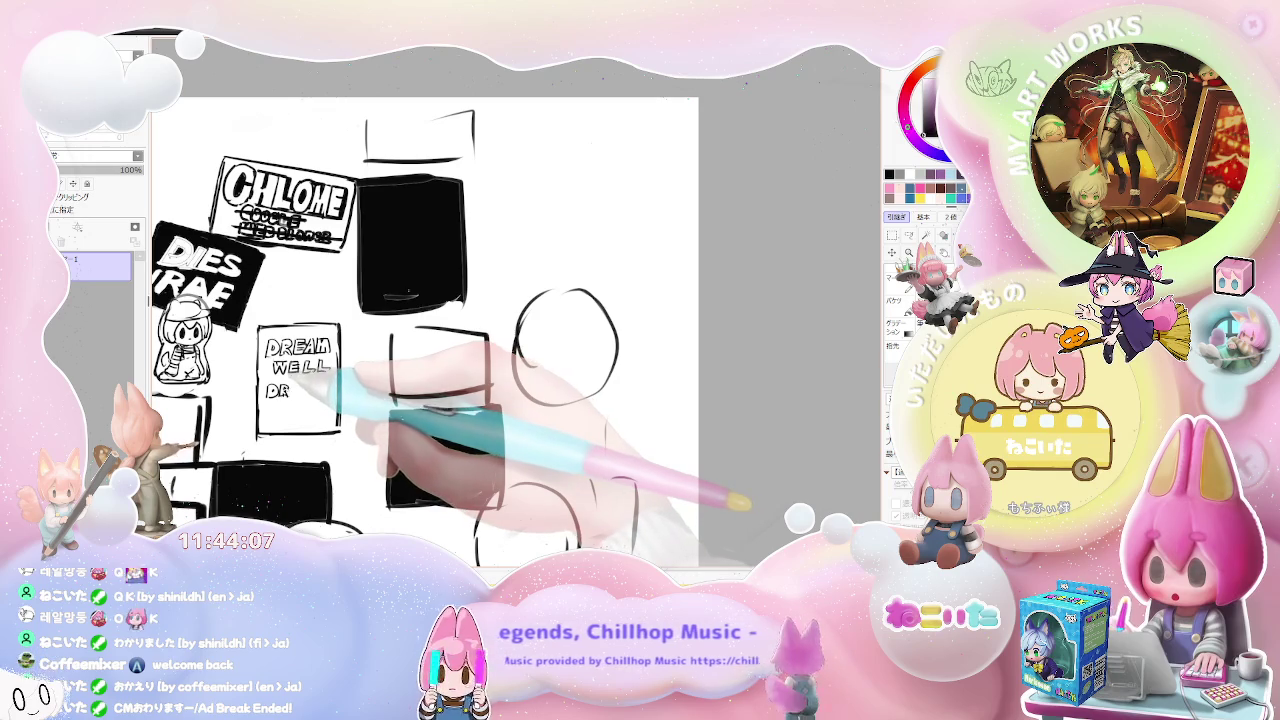
Step: Letter DREWELL on a third line, then erase and redraw the box's bottom edge
{"action": "left_click_drag", "start_coordinate": [293, 385], "coordinate": [293, 398]}
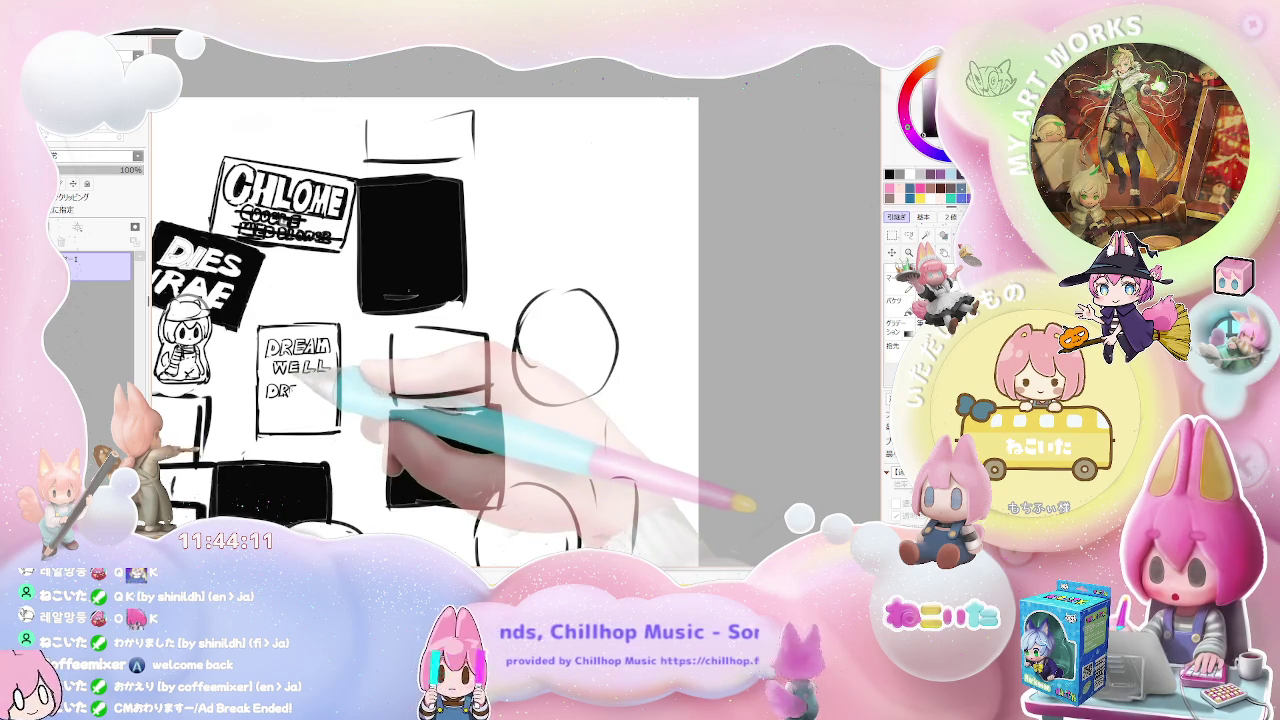
{"action": "left_click_drag", "start_coordinate": [301, 386], "coordinate": [300, 398]}
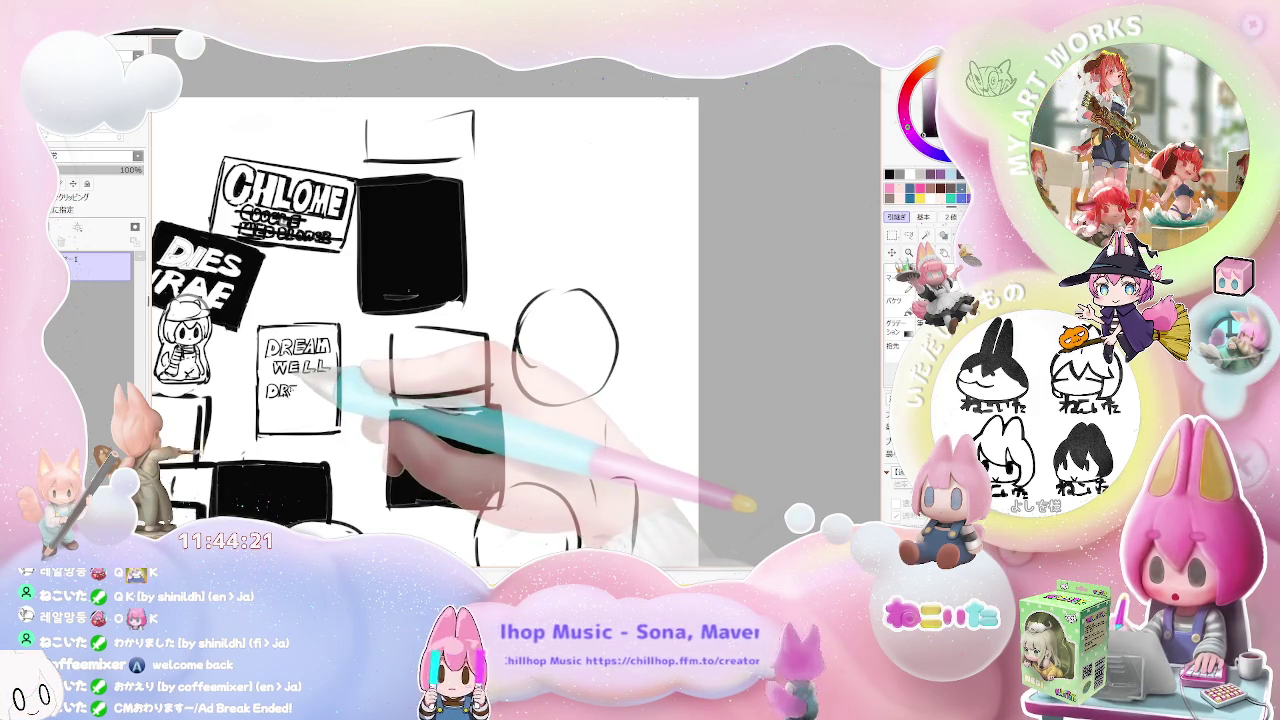
{"action": "left_click_drag", "start_coordinate": [289, 386], "coordinate": [299, 396]}
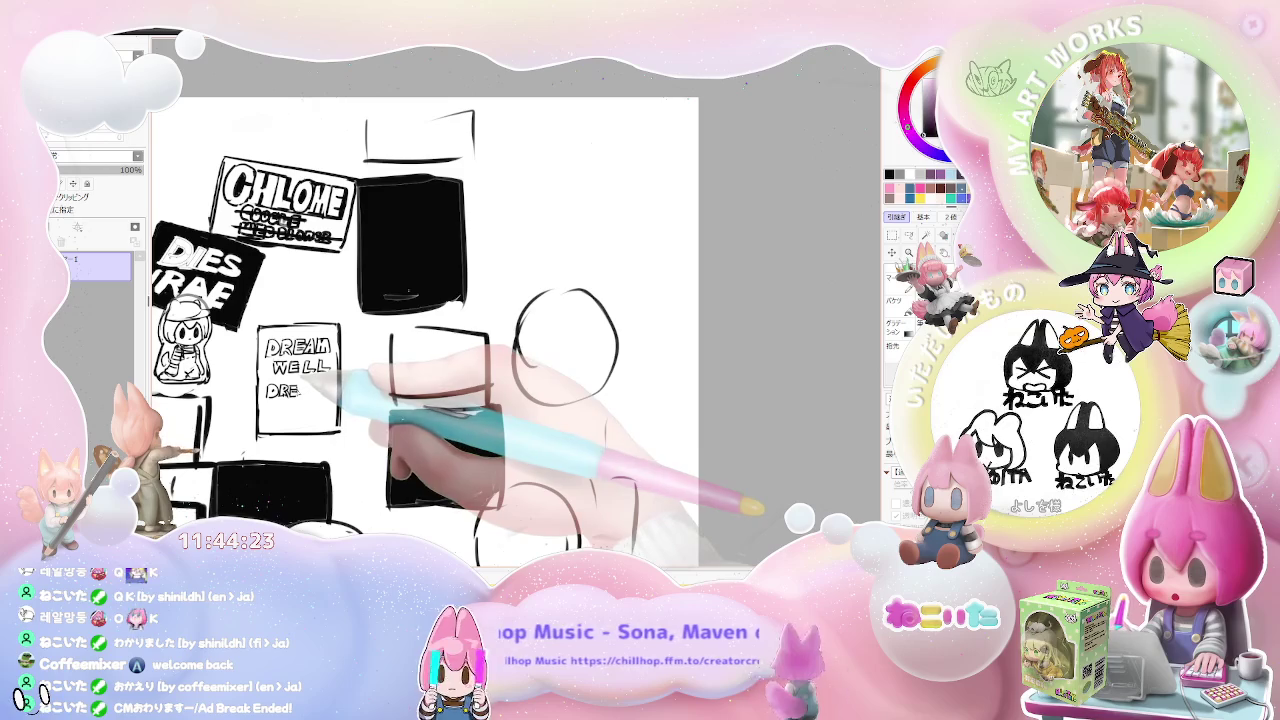
{"action": "left_click_drag", "start_coordinate": [301, 394], "coordinate": [309, 385]}
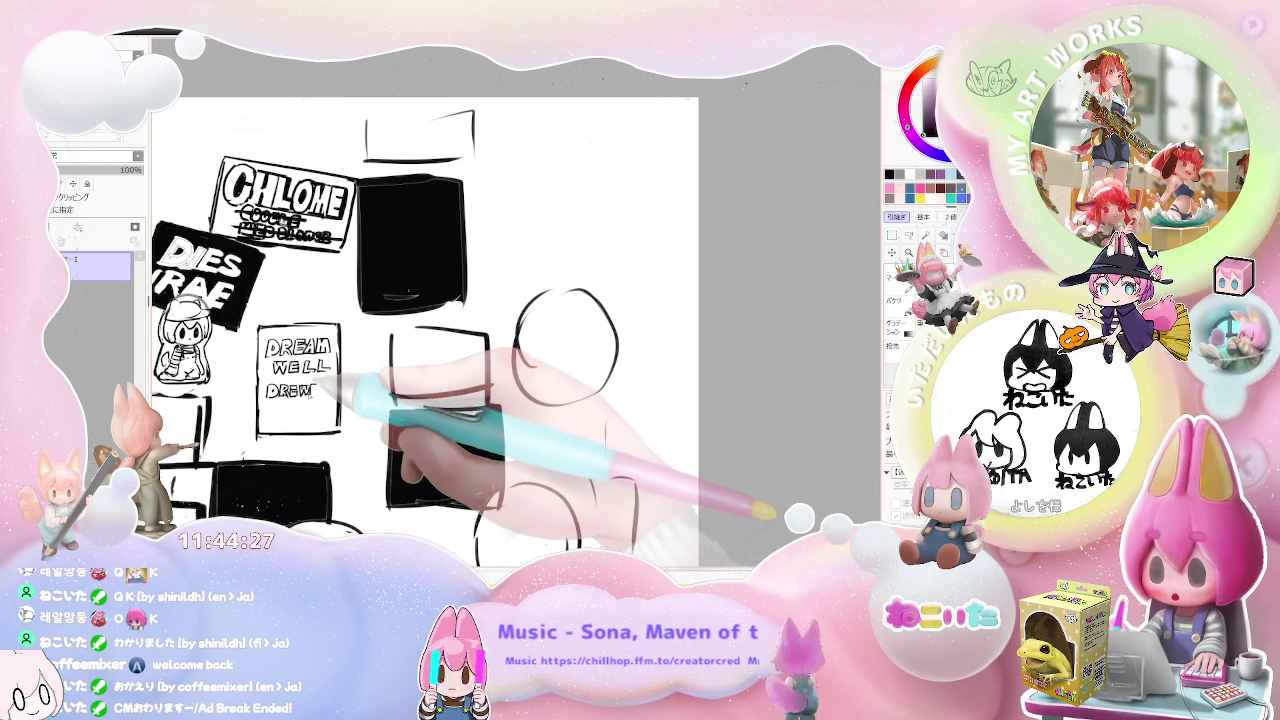
{"action": "left_click_drag", "start_coordinate": [319, 384], "coordinate": [333, 395]}
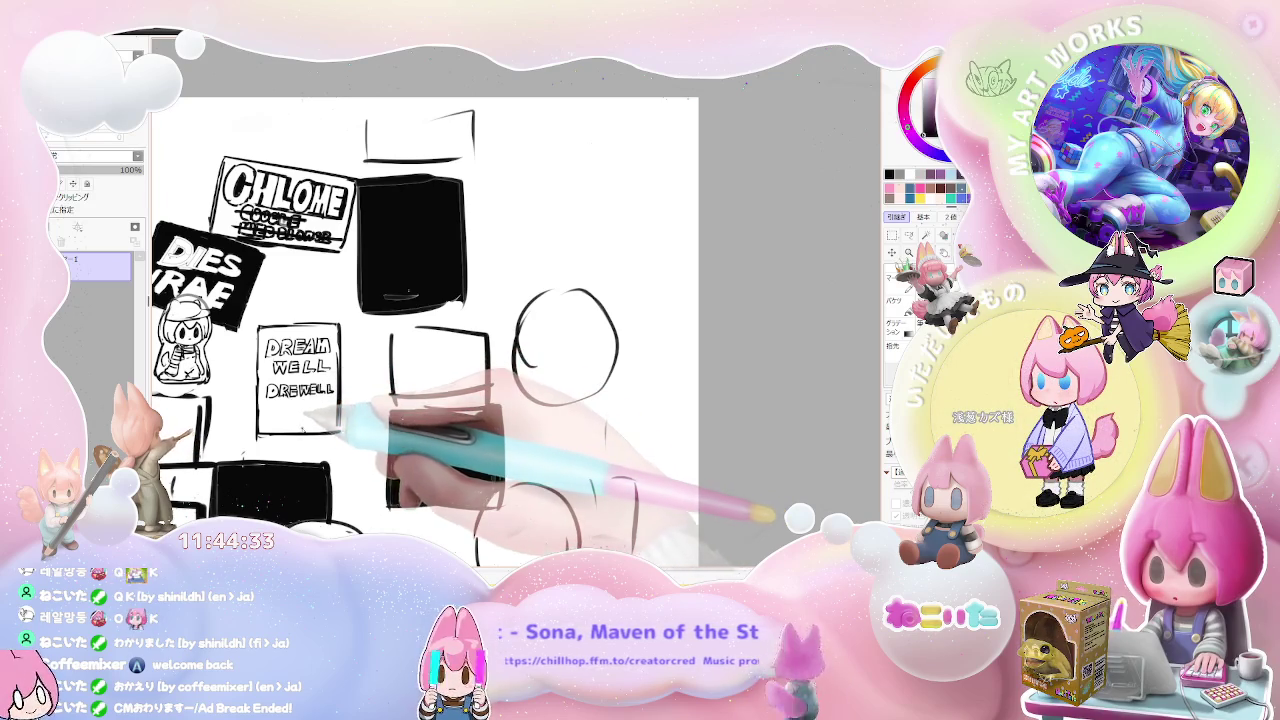
{"action": "left_click_drag", "start_coordinate": [258, 432], "coordinate": [335, 430]}
{"action": "left_click_drag", "start_coordinate": [258, 411], "coordinate": [340, 411]}
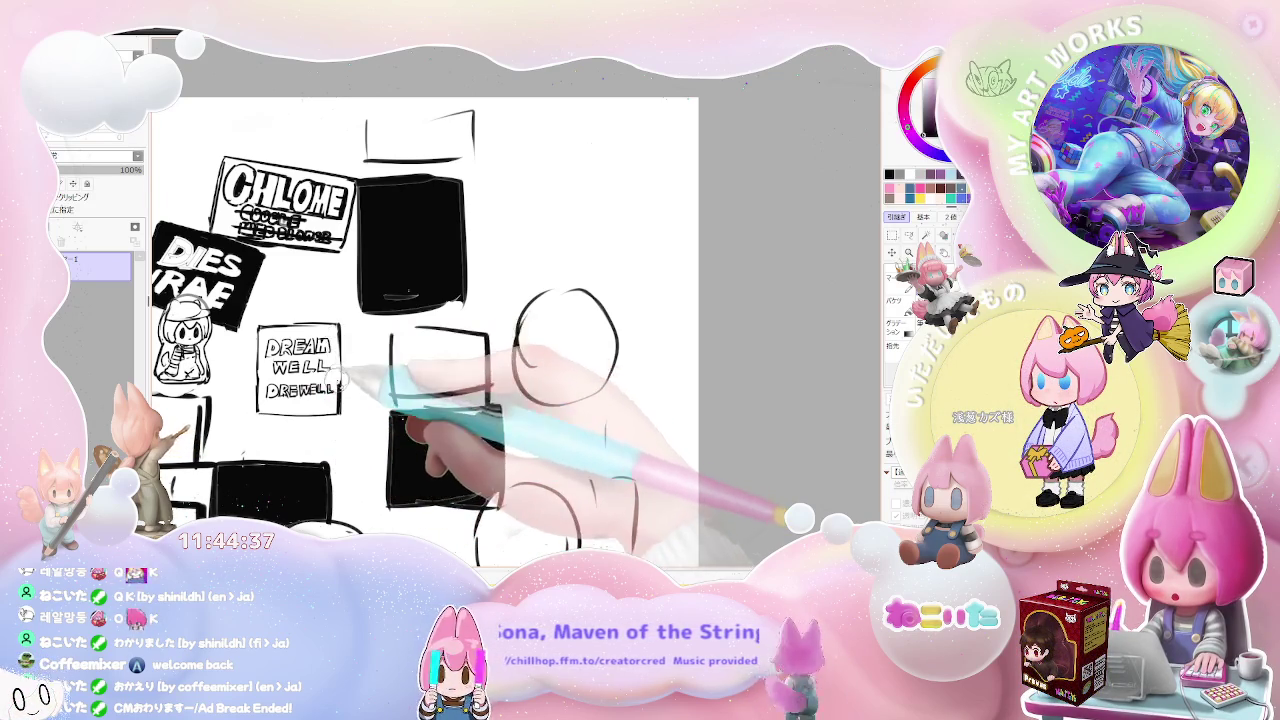
Step: Scale the DREAM WELL sign up slightly with a Ctrl+T transform
{"action": "scroll", "coordinate": [341, 385], "scroll_direction": "down", "scroll_amount": 2}
{"action": "scroll", "coordinate": [375, 384], "scroll_direction": "down", "scroll_amount": 2}
{"action": "scroll", "coordinate": [405, 400], "scroll_direction": "down", "scroll_amount": 2}
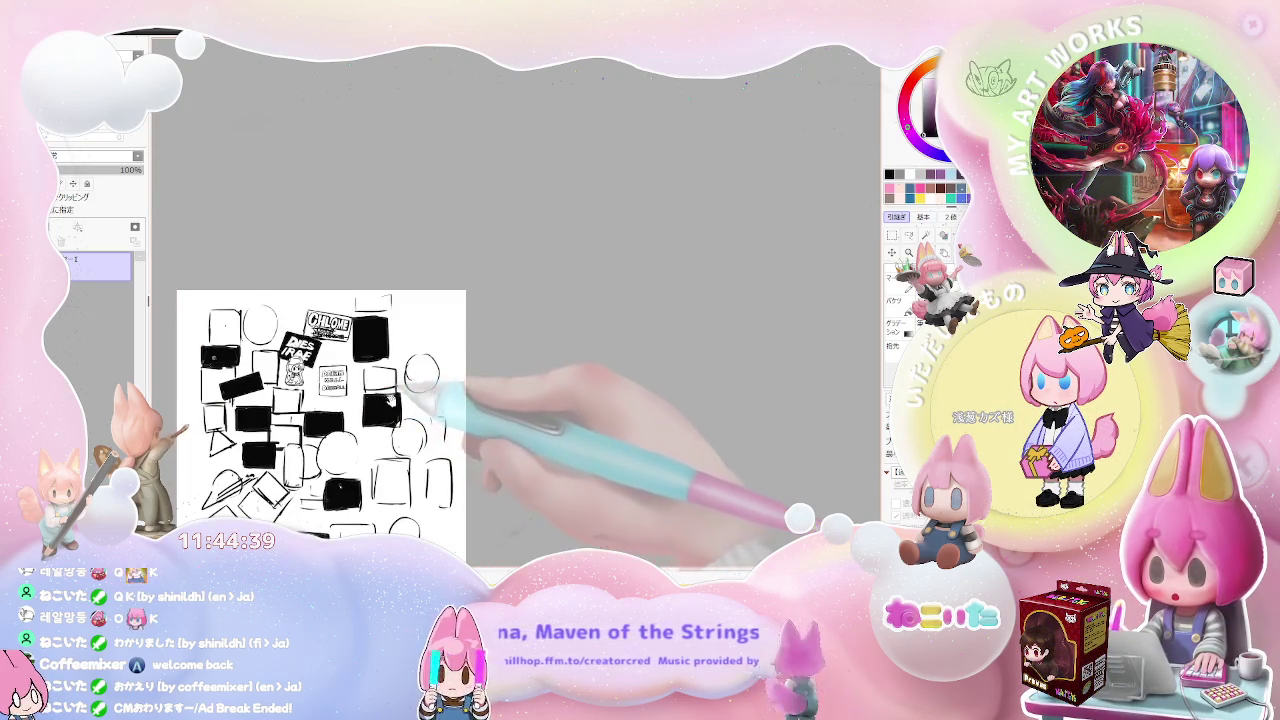
{"action": "scroll", "coordinate": [600, 360], "scroll_direction": "up", "scroll_amount": 2}
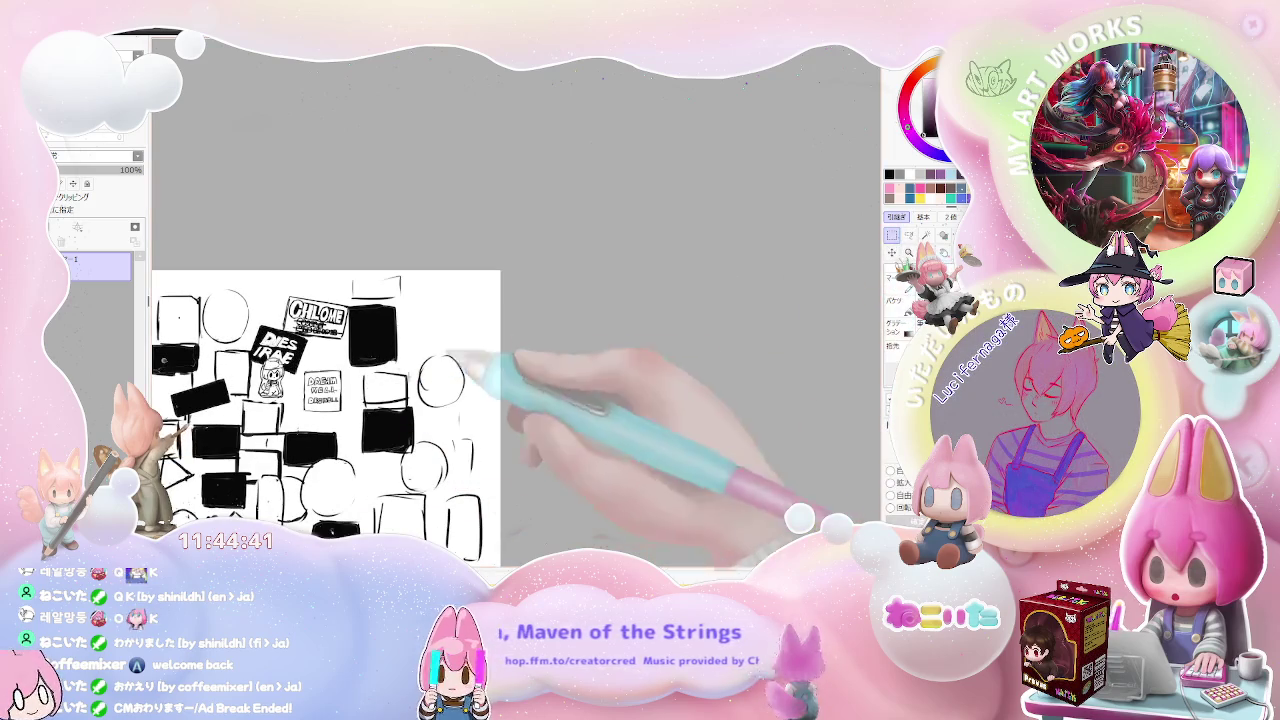
{"action": "scroll", "coordinate": [320, 400], "scroll_direction": "up", "scroll_amount": 2}
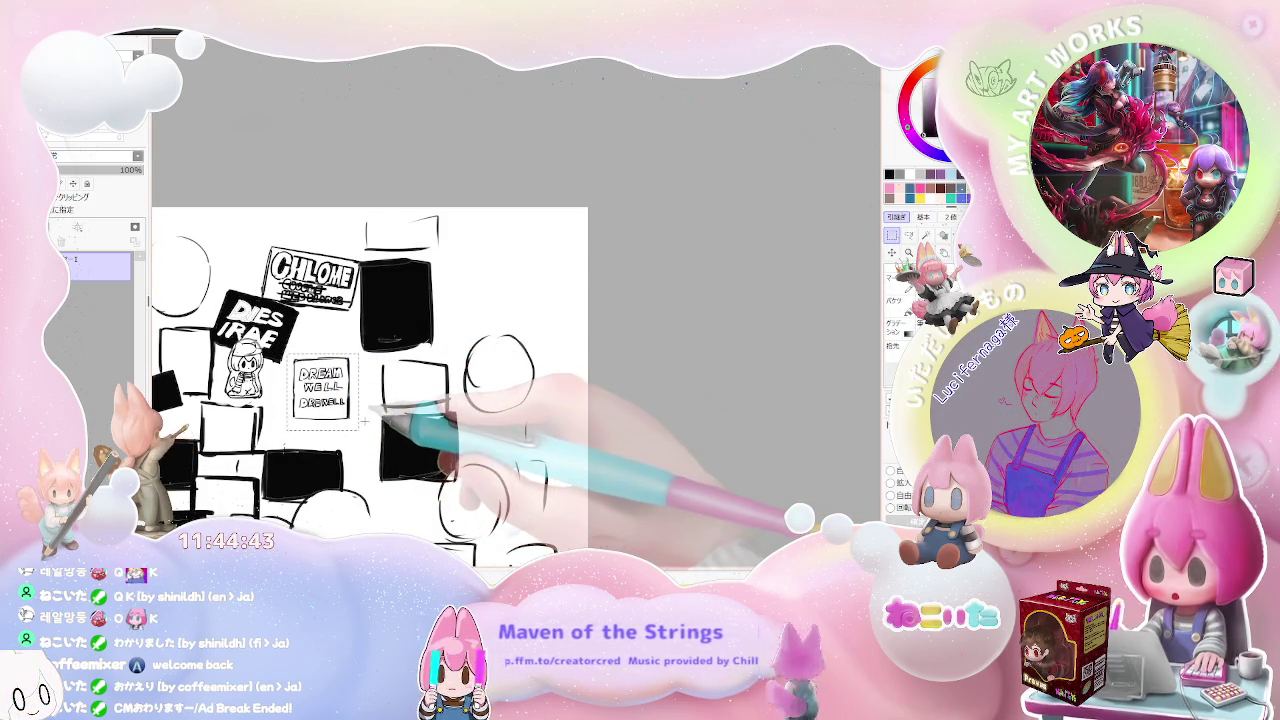
{"action": "key", "text": "ctrl+t"}
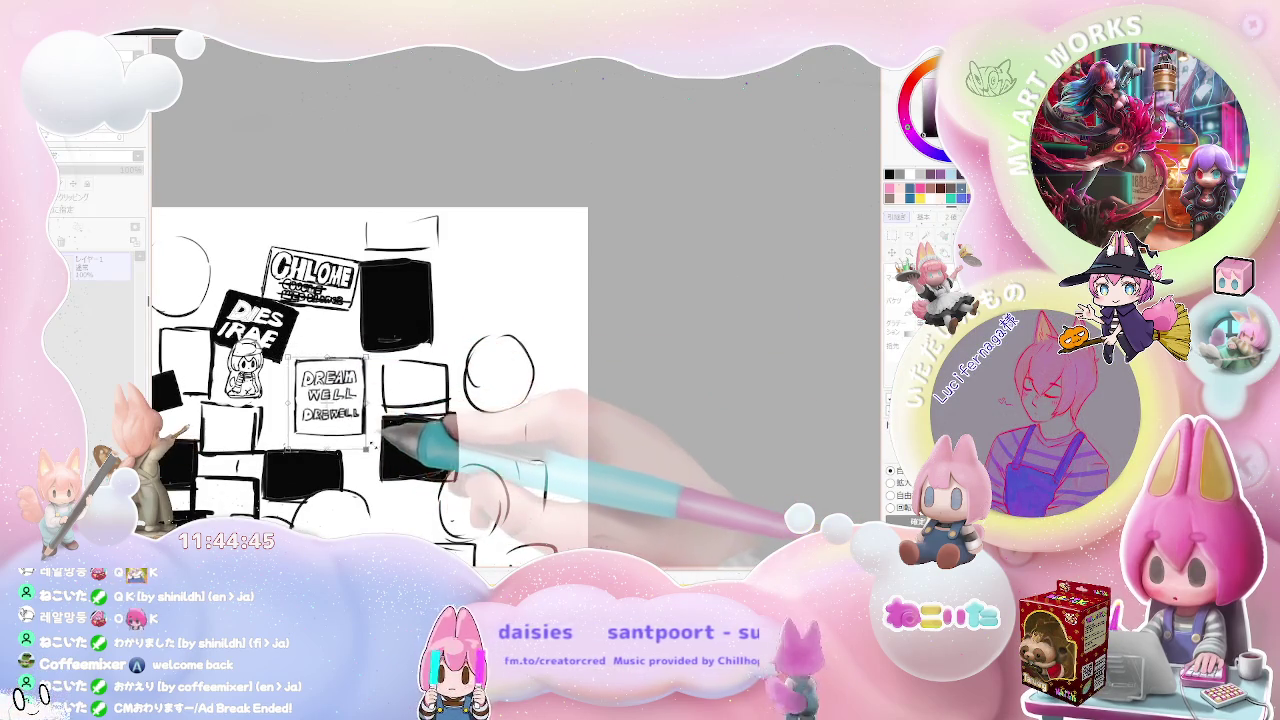
{"action": "left_click_drag", "start_coordinate": [352, 430], "coordinate": [358, 442]}
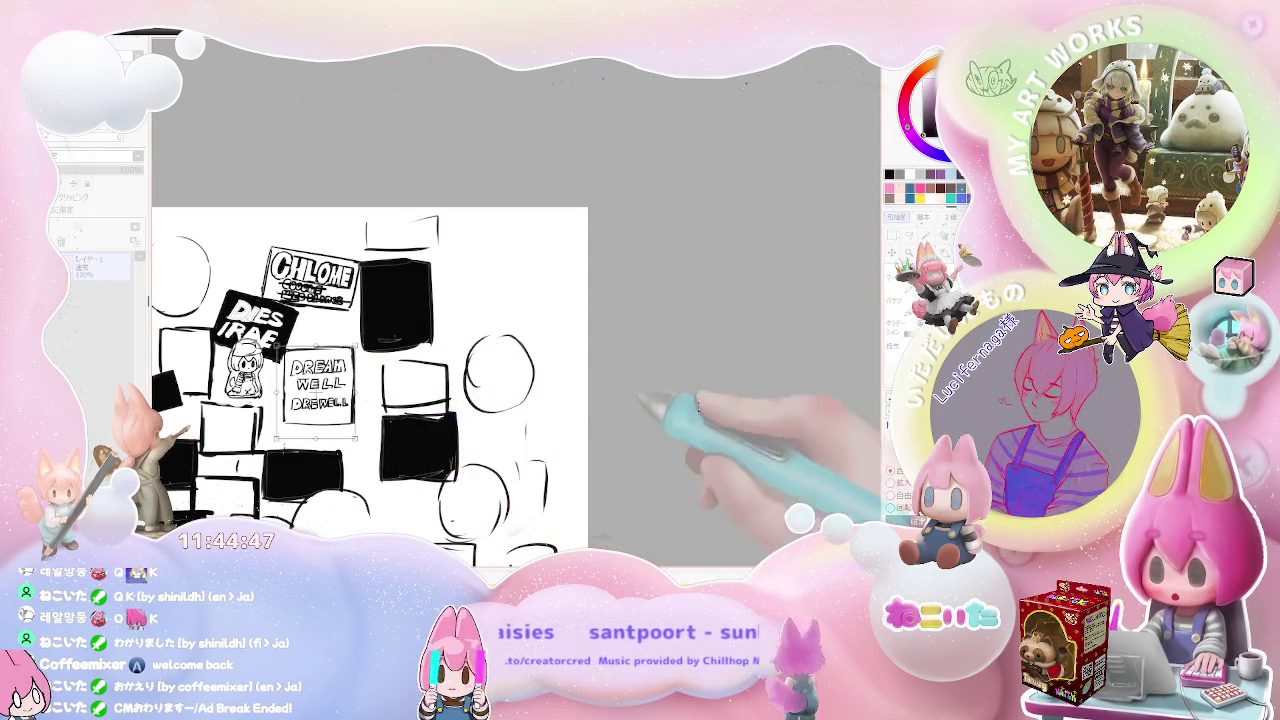
{"action": "left_click", "coordinate": [905, 521]}
Step: Zoom out, pan the page left, zoom back in and tilt the canvas for lettering
{"action": "key", "text": "ctrl+minus"}
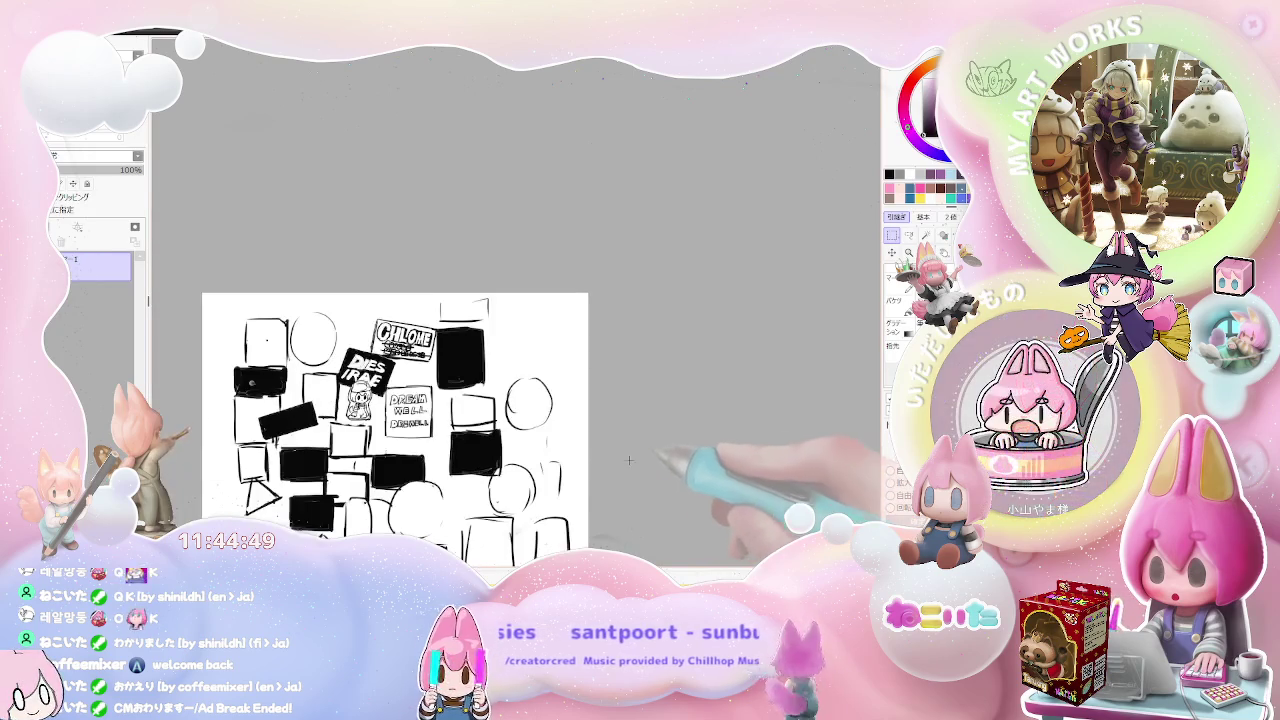
{"action": "left_click_drag", "start_coordinate": [477, 473], "coordinate": [407, 456]}
{"action": "key", "text": "ctrl+plus"}
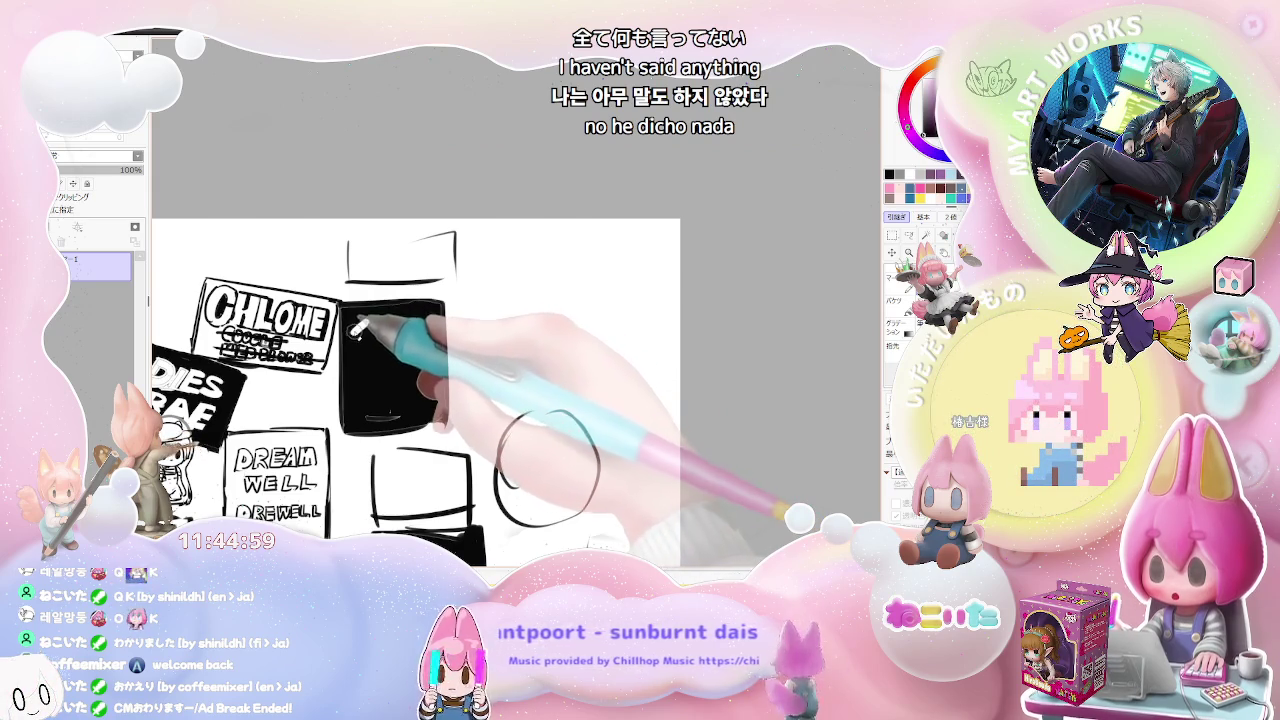
{"action": "mouse_move", "coordinate": [365, 332]}
{"action": "left_mouse_down"}
{"action": "mouse_move", "coordinate": [464, 385]}
{"action": "mouse_move", "coordinate": [447, 437]}
{"action": "left_mouse_up"}
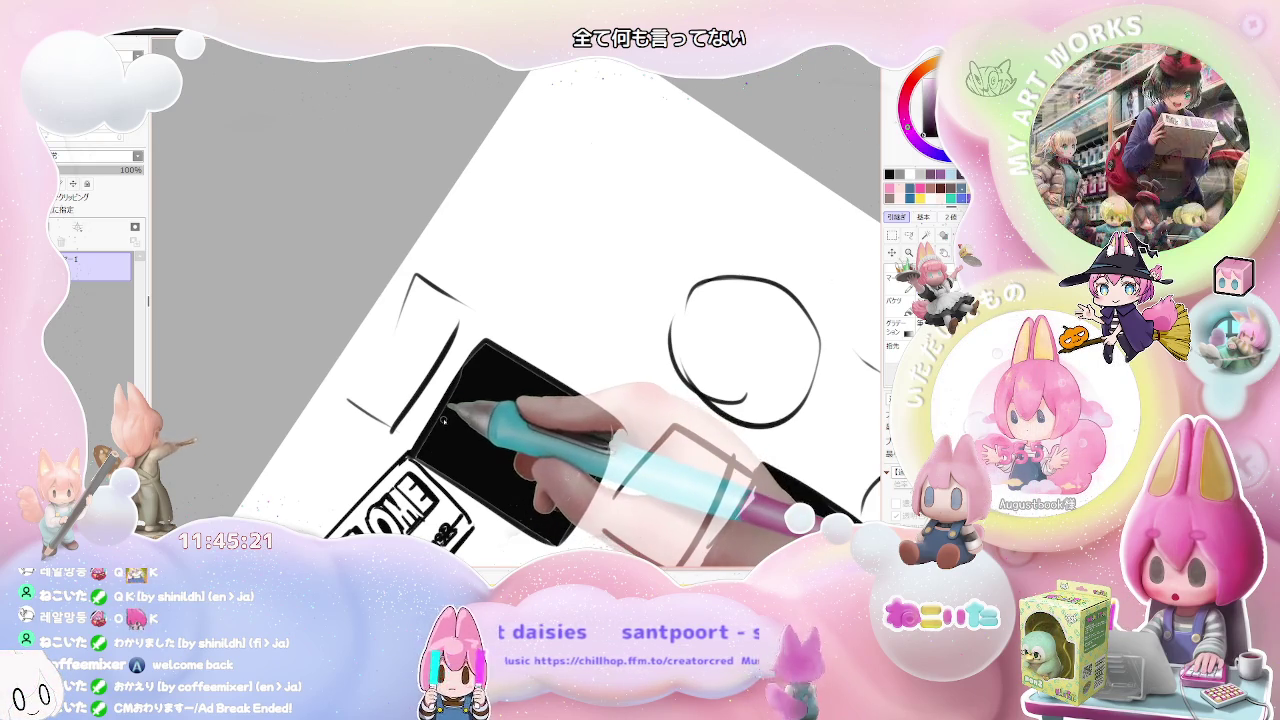
{"action": "left_click_drag", "start_coordinate": [440, 422], "coordinate": [450, 450]}
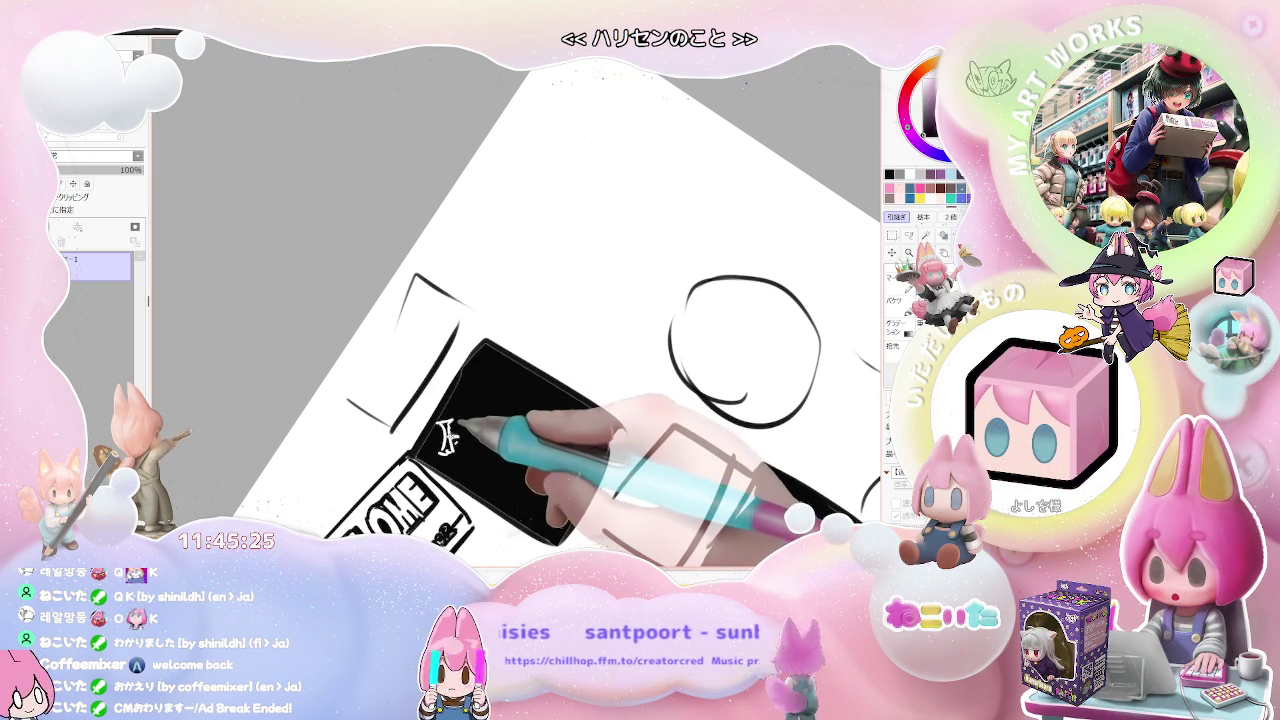
{"action": "left_click_drag", "start_coordinate": [464, 420], "coordinate": [472, 460]}
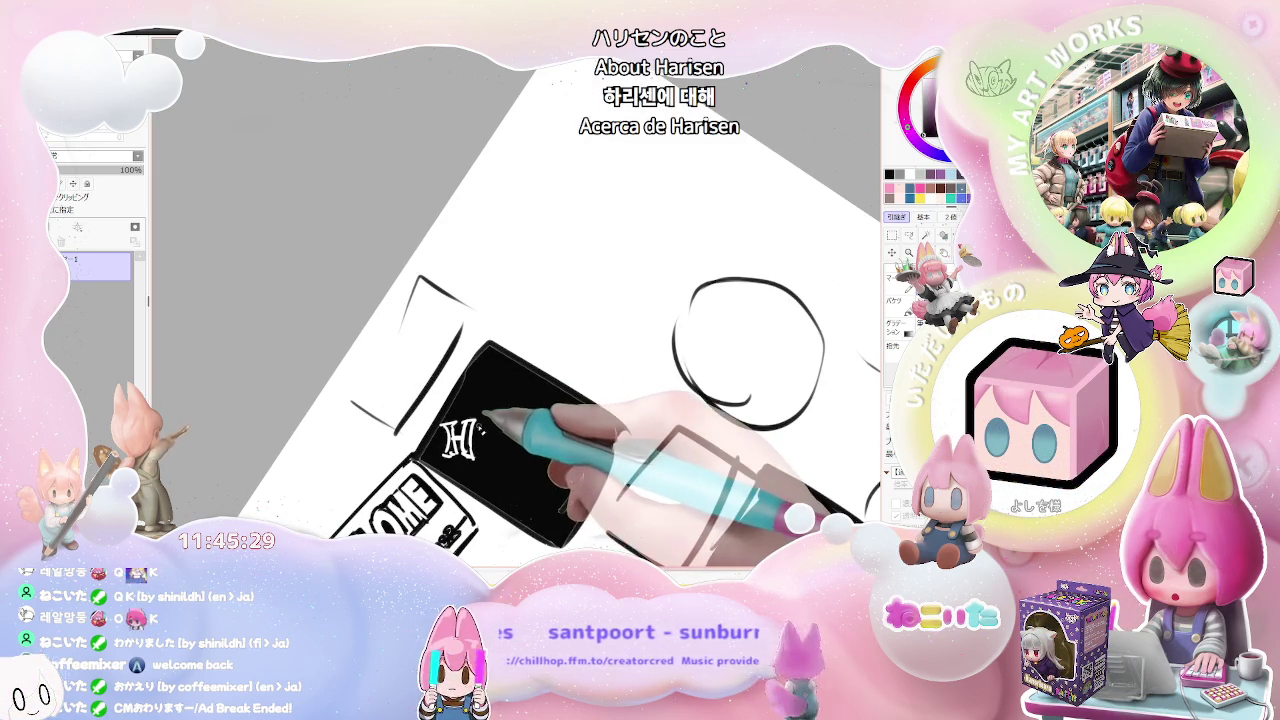
{"action": "left_click_drag", "start_coordinate": [482, 420], "coordinate": [477, 445]}
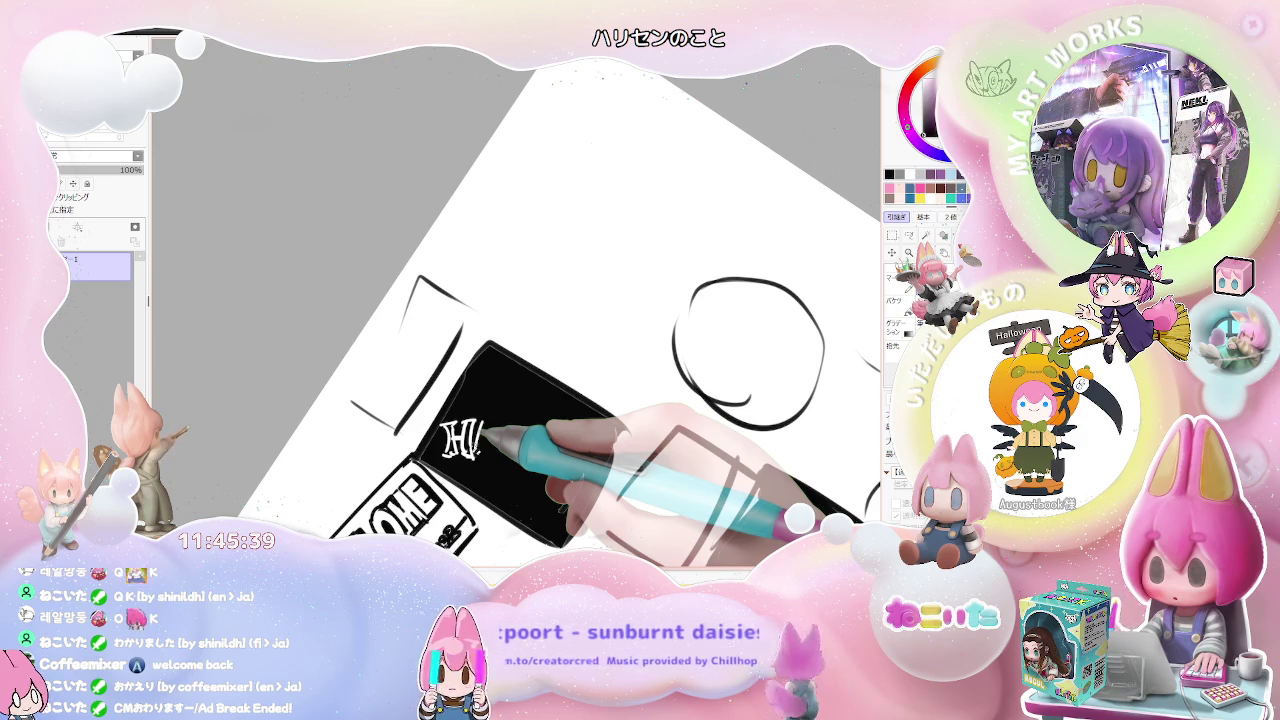
{"action": "key", "text": "Home"}
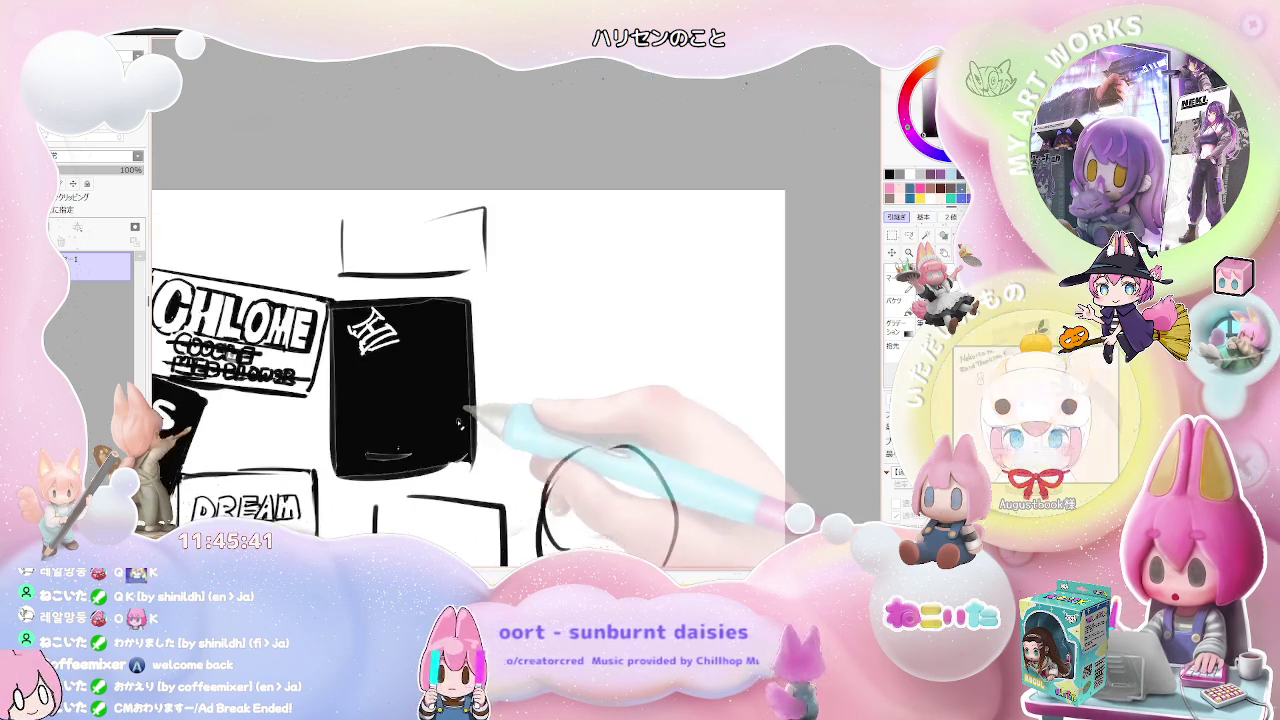
{"action": "key", "text": "ctrl+z"}
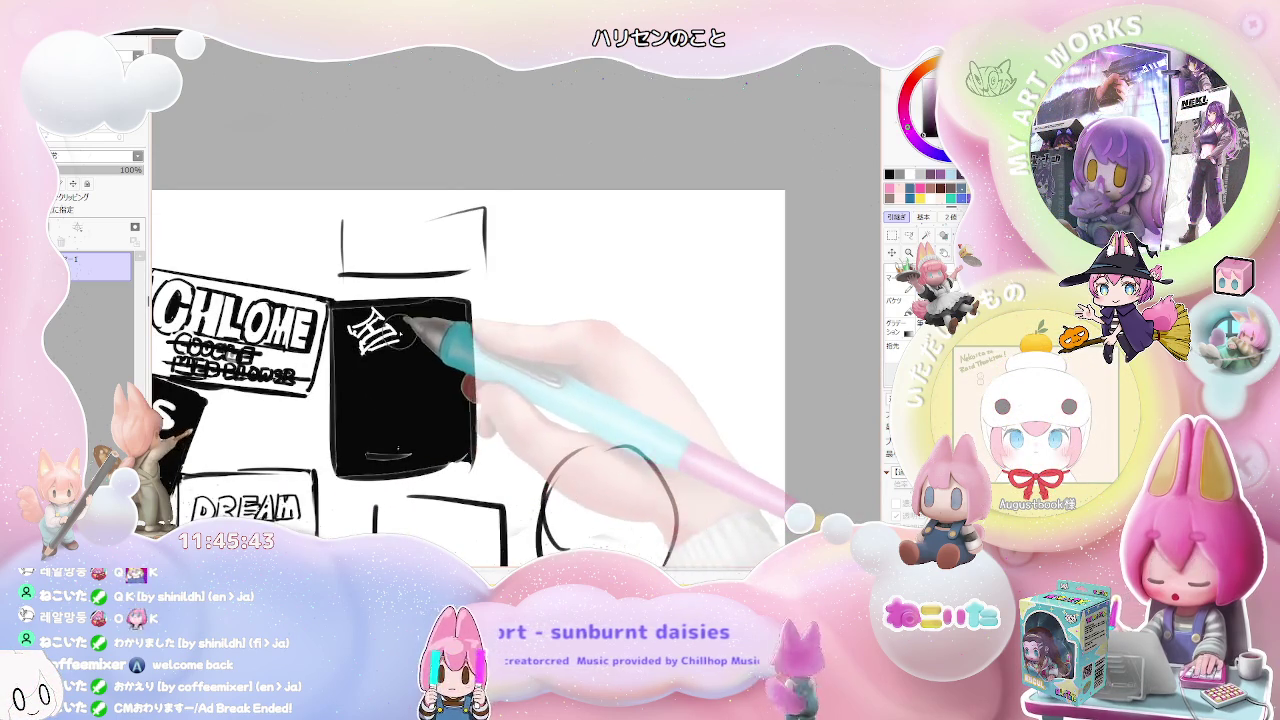
{"action": "left_click_drag", "start_coordinate": [350, 330], "coordinate": [380, 316]}
{"action": "key", "text": "ctrl+z"}
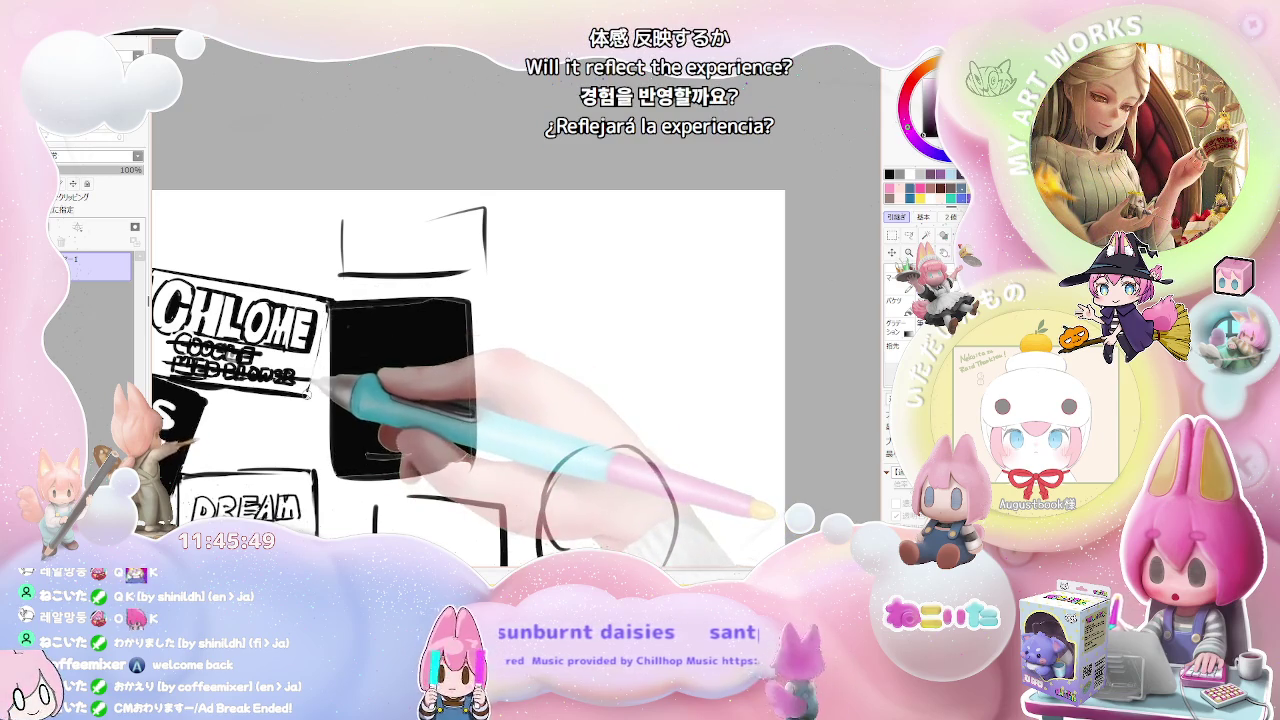
Step: Draw the missing top edge of the small rectangle above the black box beside CHLOME
{"action": "scroll", "coordinate": [400, 400], "scroll_direction": "down", "scroll_amount": 2}
{"action": "scroll", "coordinate": [400, 400], "scroll_direction": "down", "scroll_amount": 2}
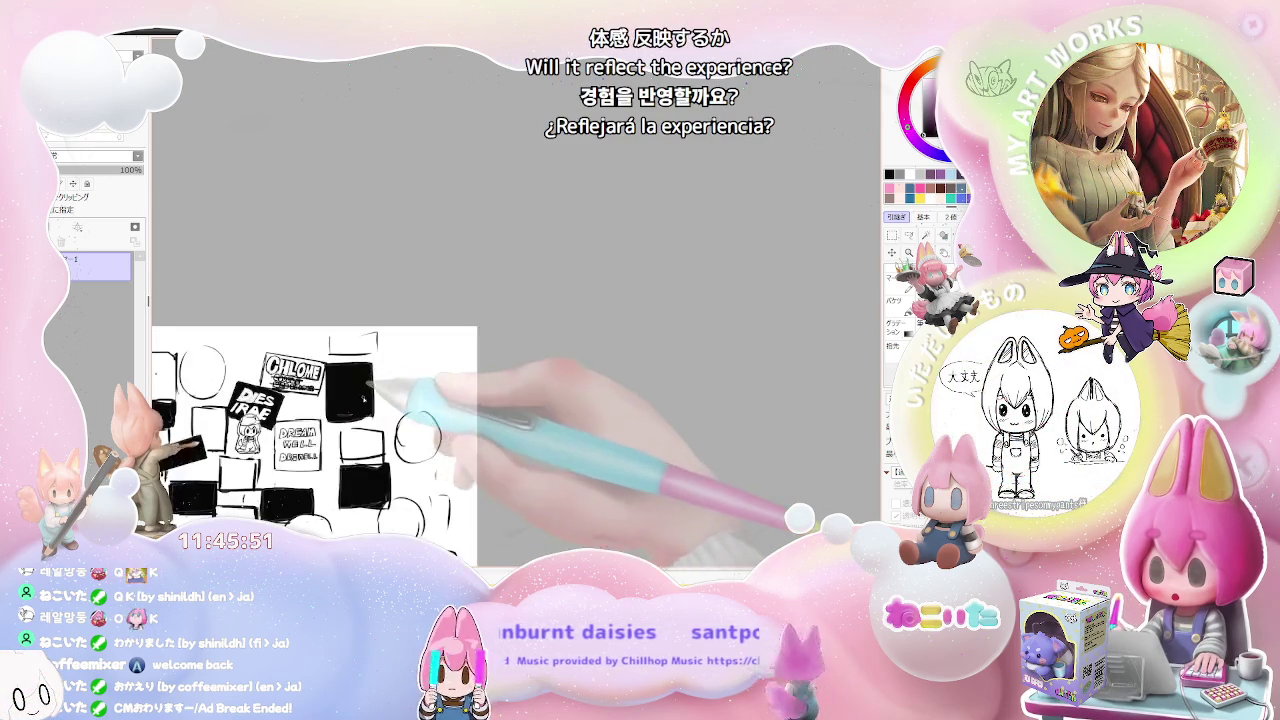
{"action": "scroll", "coordinate": [400, 400], "scroll_direction": "down", "scroll_amount": 1}
{"action": "scroll", "coordinate": [360, 378], "scroll_direction": "up", "scroll_amount": 1}
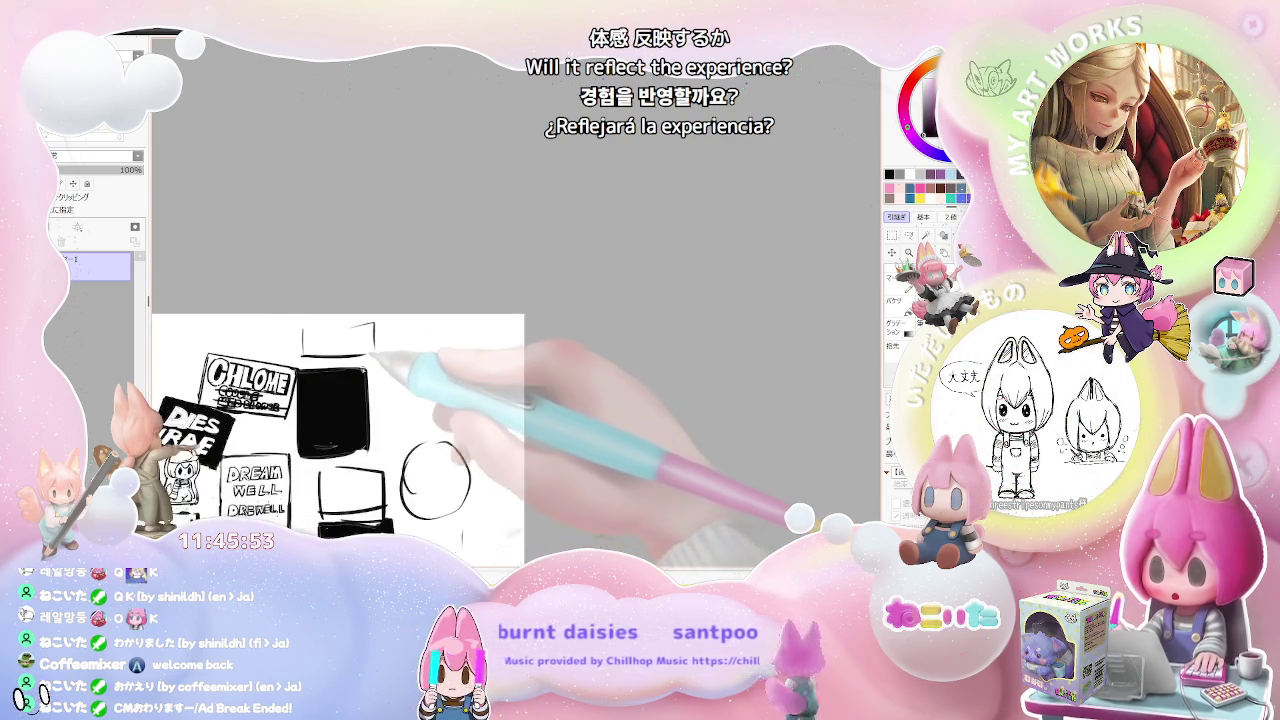
{"action": "scroll", "coordinate": [360, 378], "scroll_direction": "up", "scroll_amount": 1}
{"action": "scroll", "coordinate": [360, 378], "scroll_direction": "up", "scroll_amount": 2}
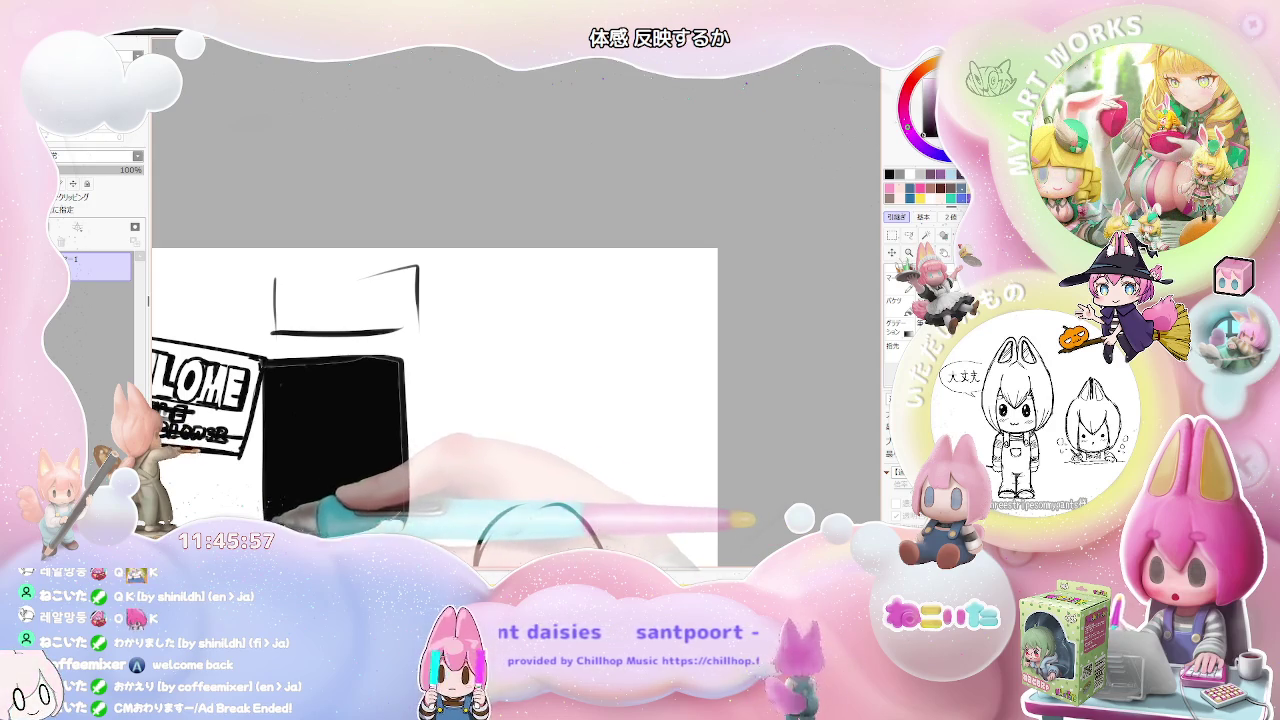
{"action": "scroll", "coordinate": [402, 500], "scroll_direction": "down", "scroll_amount": 1}
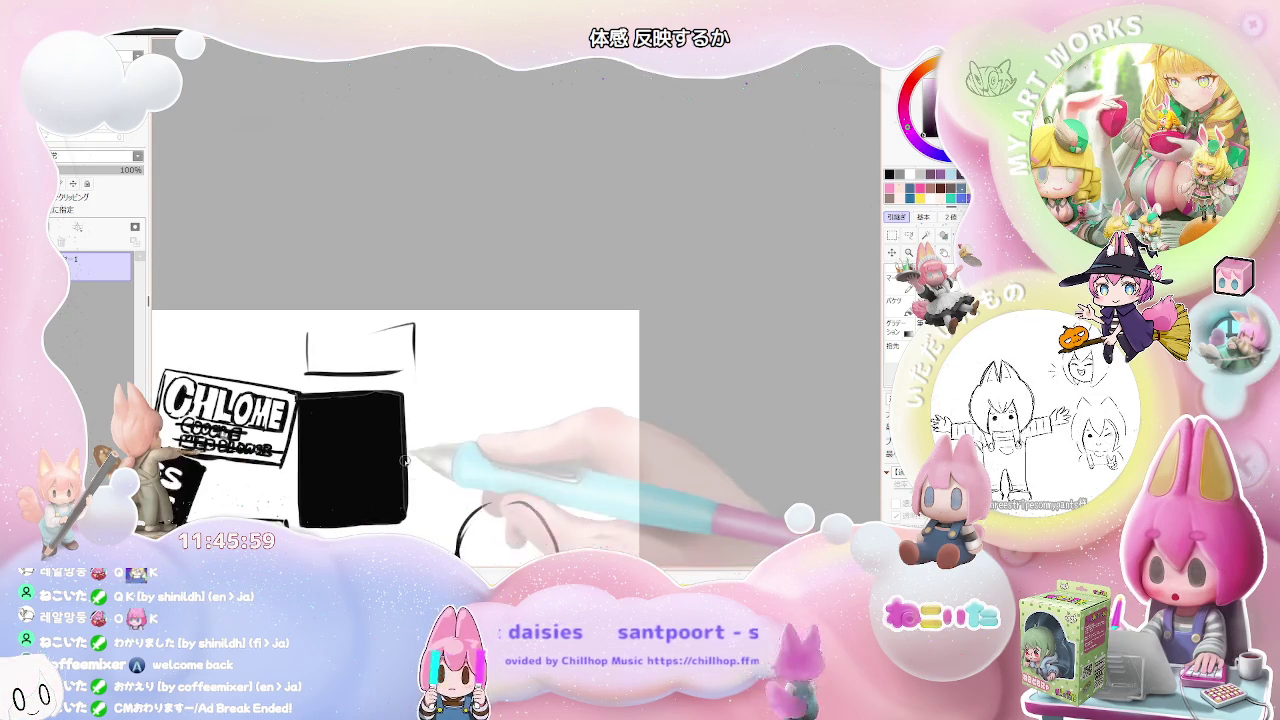
{"action": "scroll", "coordinate": [402, 500], "scroll_direction": "down", "scroll_amount": 1}
{"action": "scroll", "coordinate": [430, 460], "scroll_direction": "down", "scroll_amount": 2}
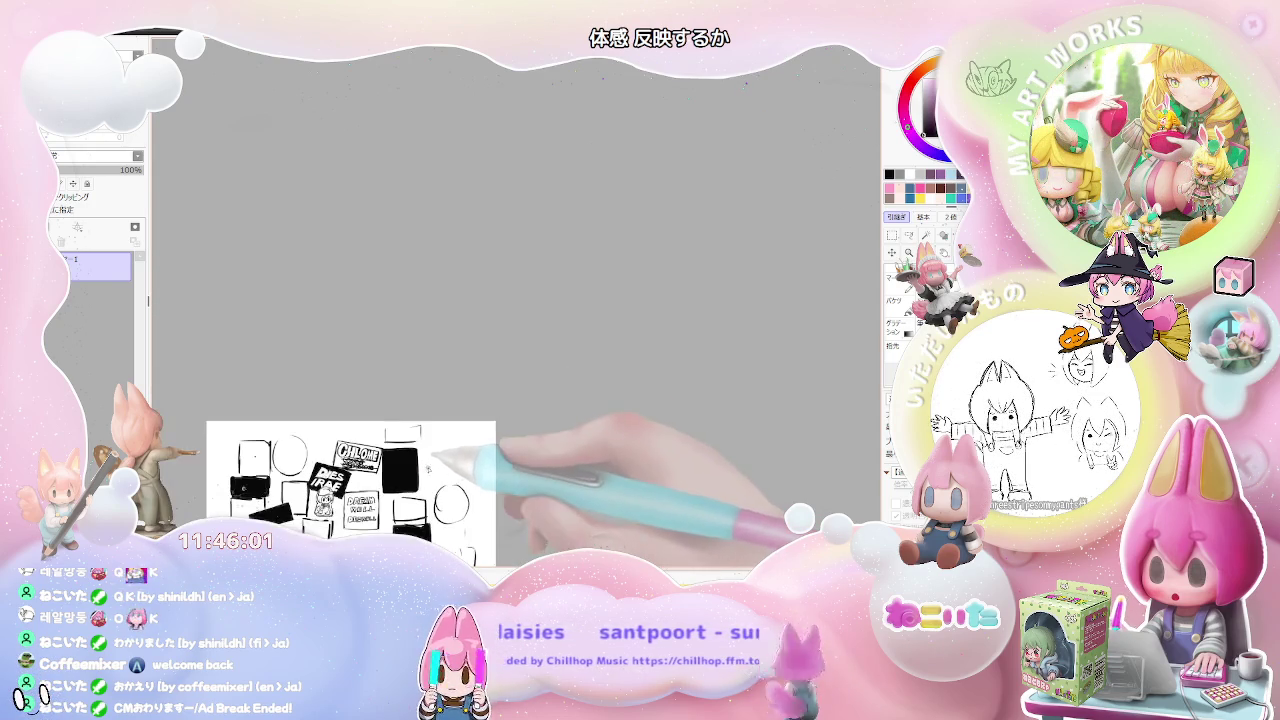
{"action": "scroll", "coordinate": [440, 440], "scroll_direction": "down", "scroll_amount": 1}
{"action": "scroll", "coordinate": [450, 420], "scroll_direction": "down", "scroll_amount": 1}
{"action": "scroll", "coordinate": [420, 370], "scroll_direction": "up", "scroll_amount": 1}
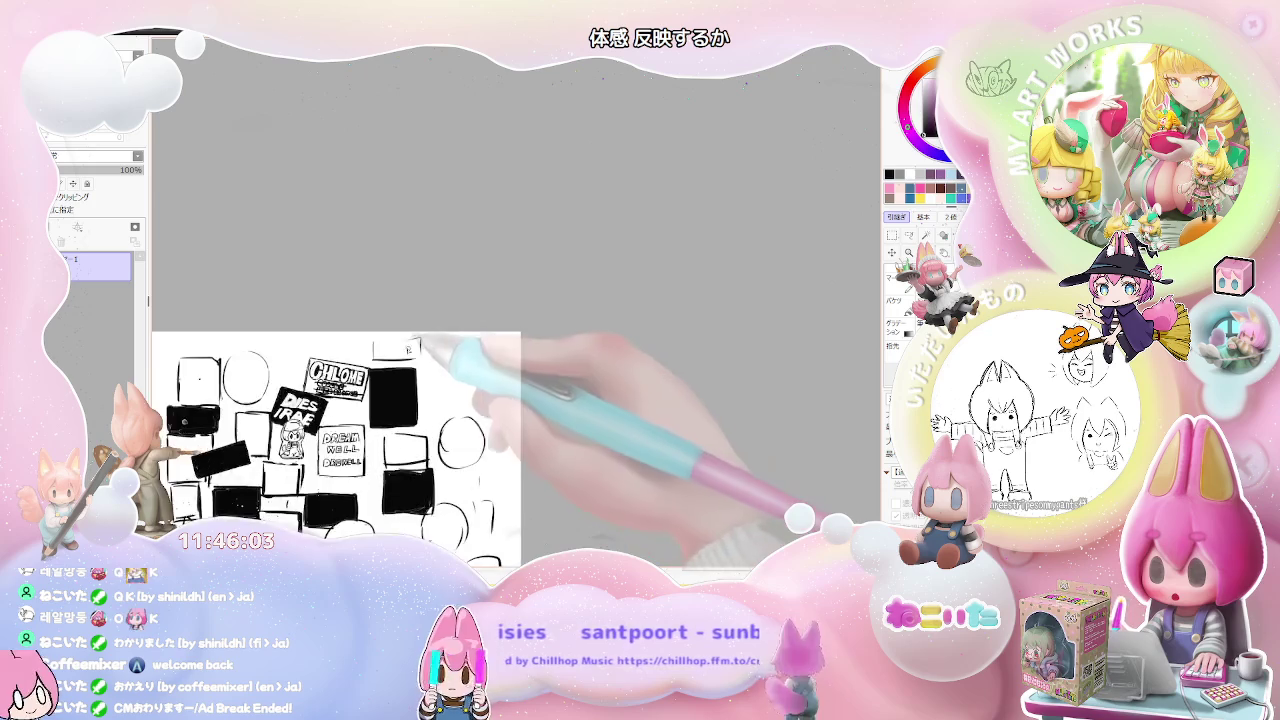
{"action": "scroll", "coordinate": [400, 350], "scroll_direction": "up", "scroll_amount": 1}
{"action": "scroll", "coordinate": [380, 350], "scroll_direction": "up", "scroll_amount": 1}
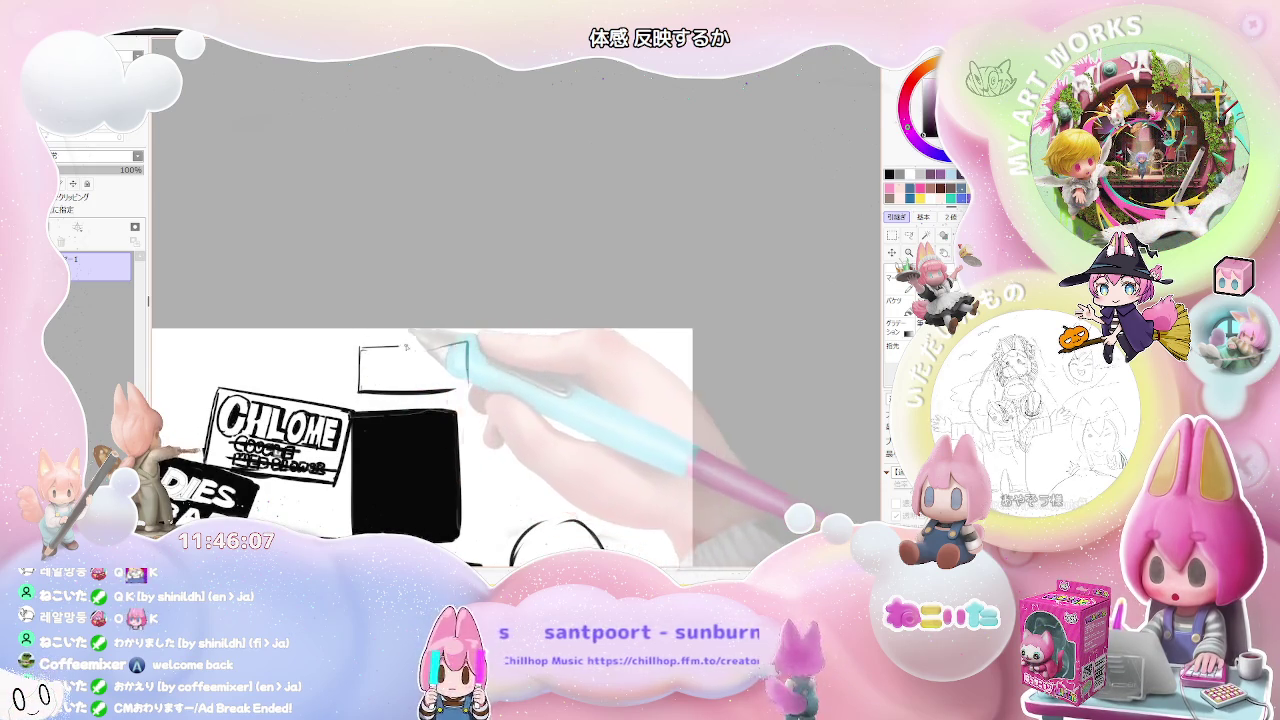
{"action": "mouse_move", "coordinate": [362, 348]}
{"action": "left_mouse_down"}
{"action": "mouse_move", "coordinate": [427, 348]}
{"action": "mouse_move", "coordinate": [467, 390]}
{"action": "left_mouse_up"}
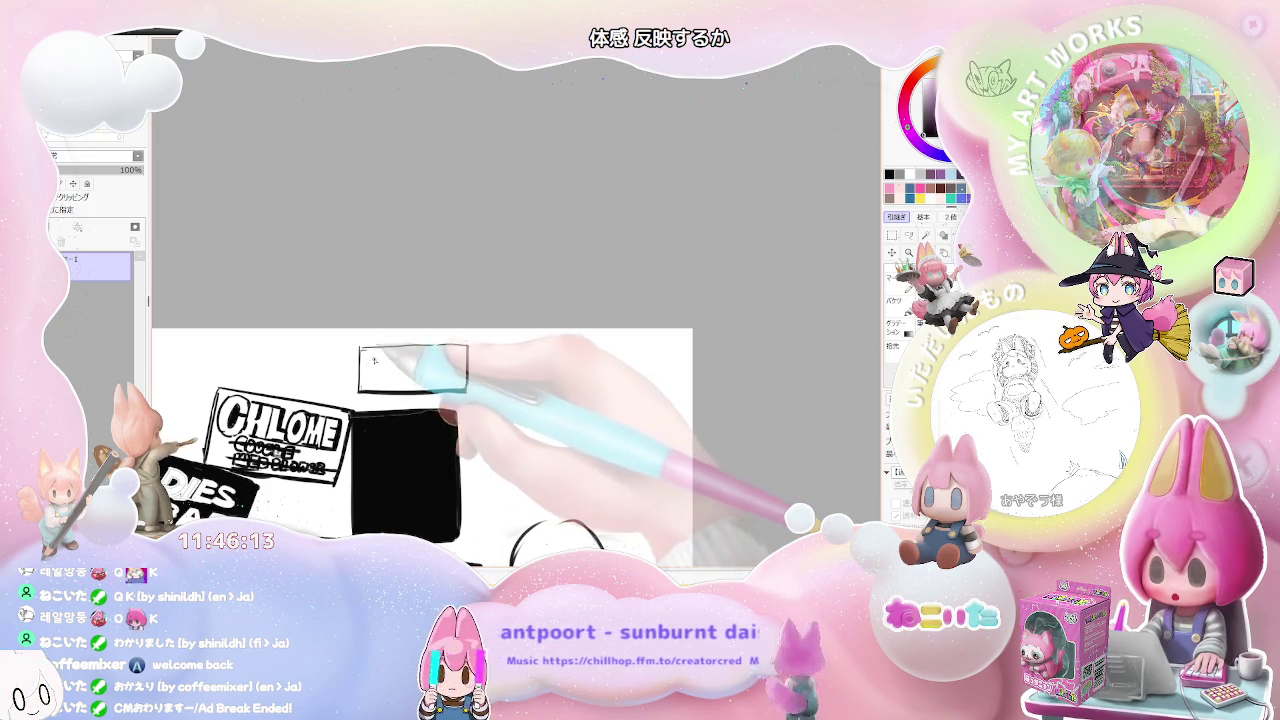
{"action": "scroll", "coordinate": [374, 362], "scroll_direction": "up", "scroll_amount": 2}
{"action": "scroll", "coordinate": [343, 337], "scroll_direction": "down", "scroll_amount": 2}
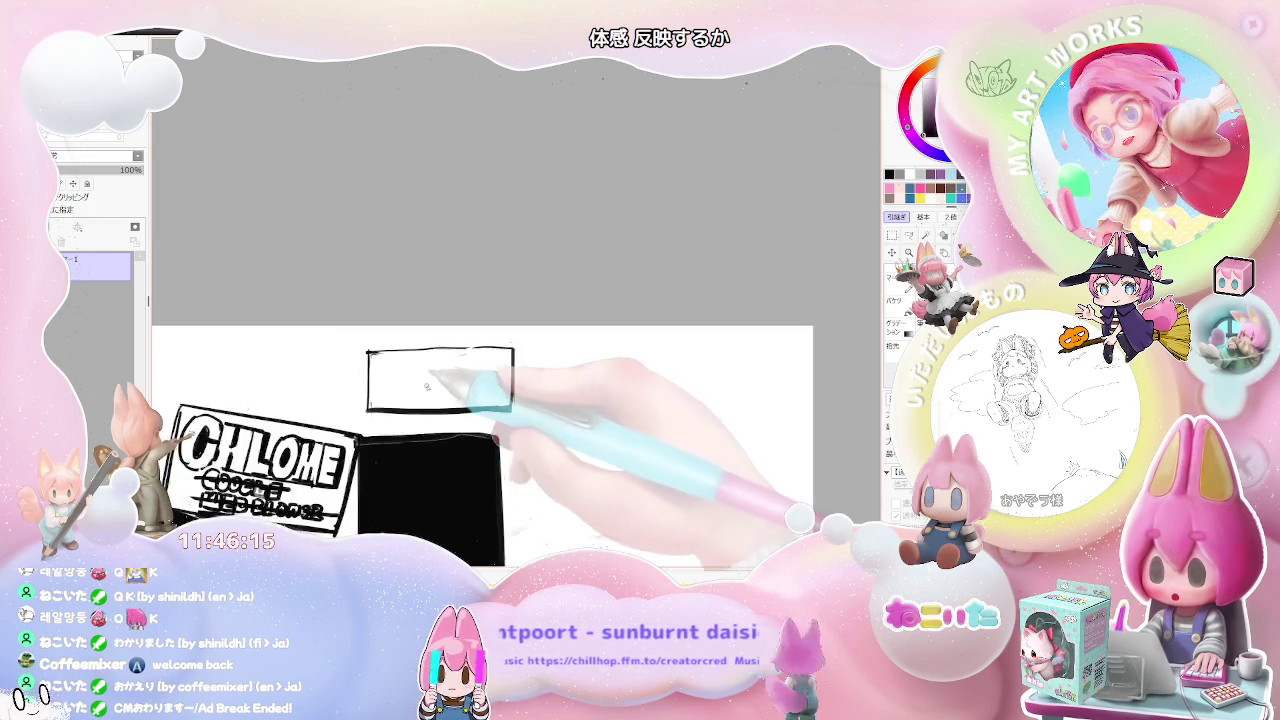
{"action": "scroll", "coordinate": [343, 337], "scroll_direction": "down", "scroll_amount": 2}
{"action": "scroll", "coordinate": [357, 371], "scroll_direction": "up", "scroll_amount": 2}
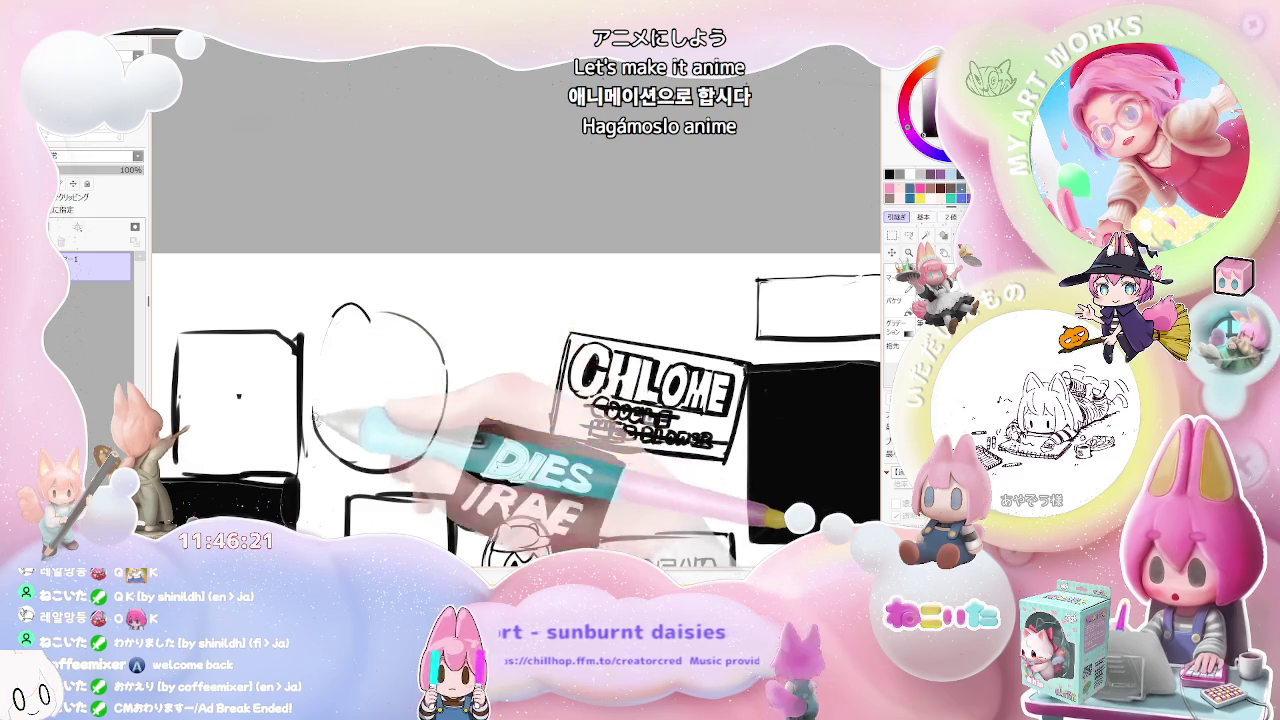
Step: Add an ear, close the jaw and draw a grinning mouth to make the fox mask
{"action": "left_click_drag", "start_coordinate": [372, 326], "coordinate": [418, 316]}
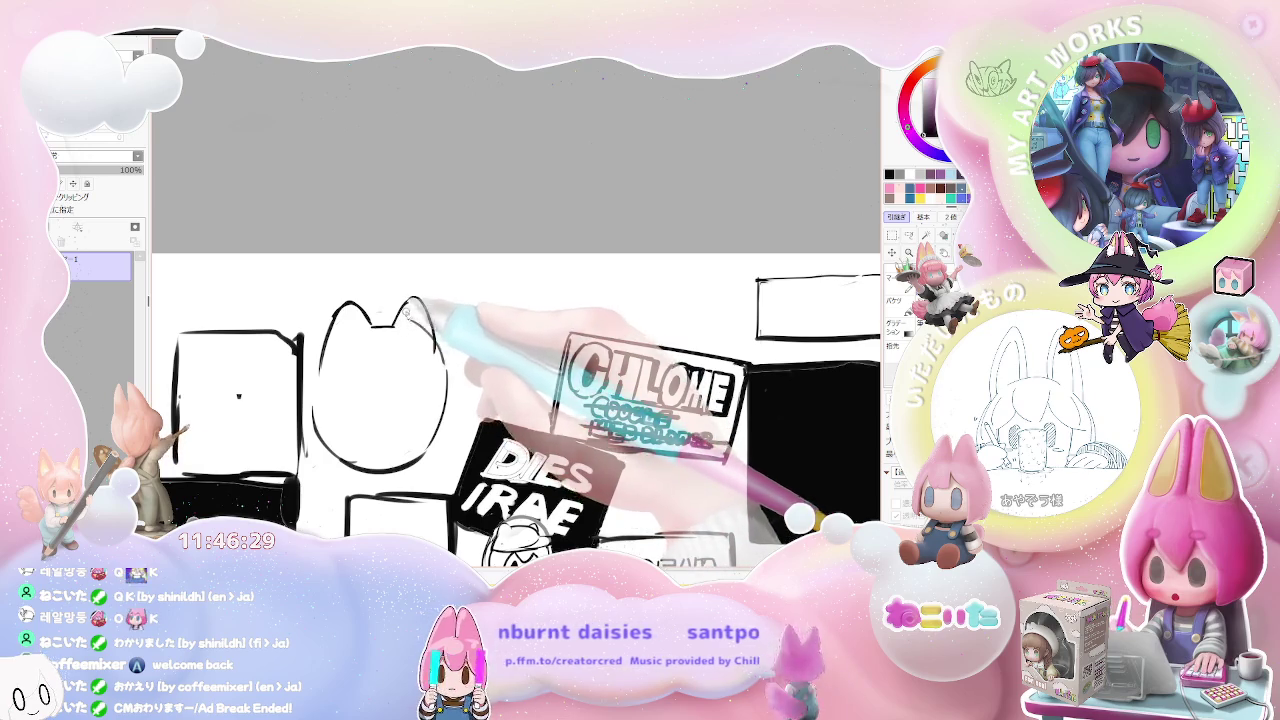
{"action": "scroll", "coordinate": [405, 315], "scroll_direction": "down", "scroll_amount": 2}
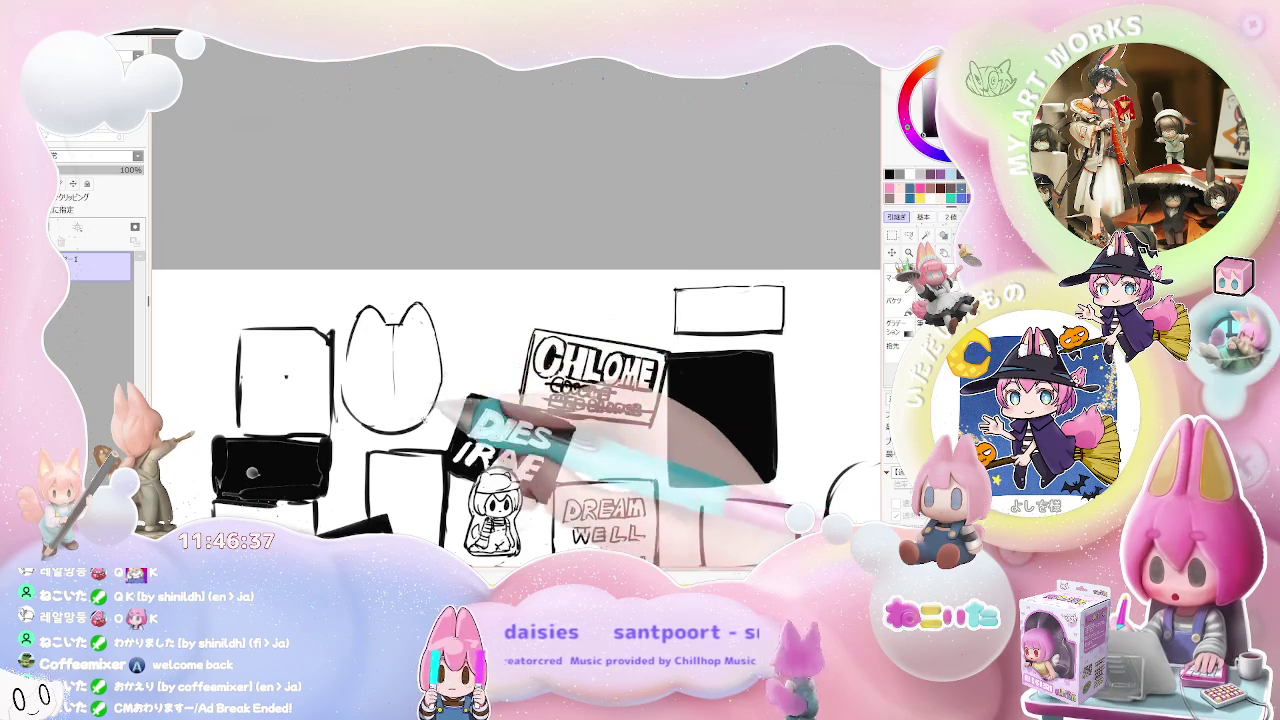
{"action": "left_click_drag", "start_coordinate": [354, 417], "coordinate": [425, 428]}
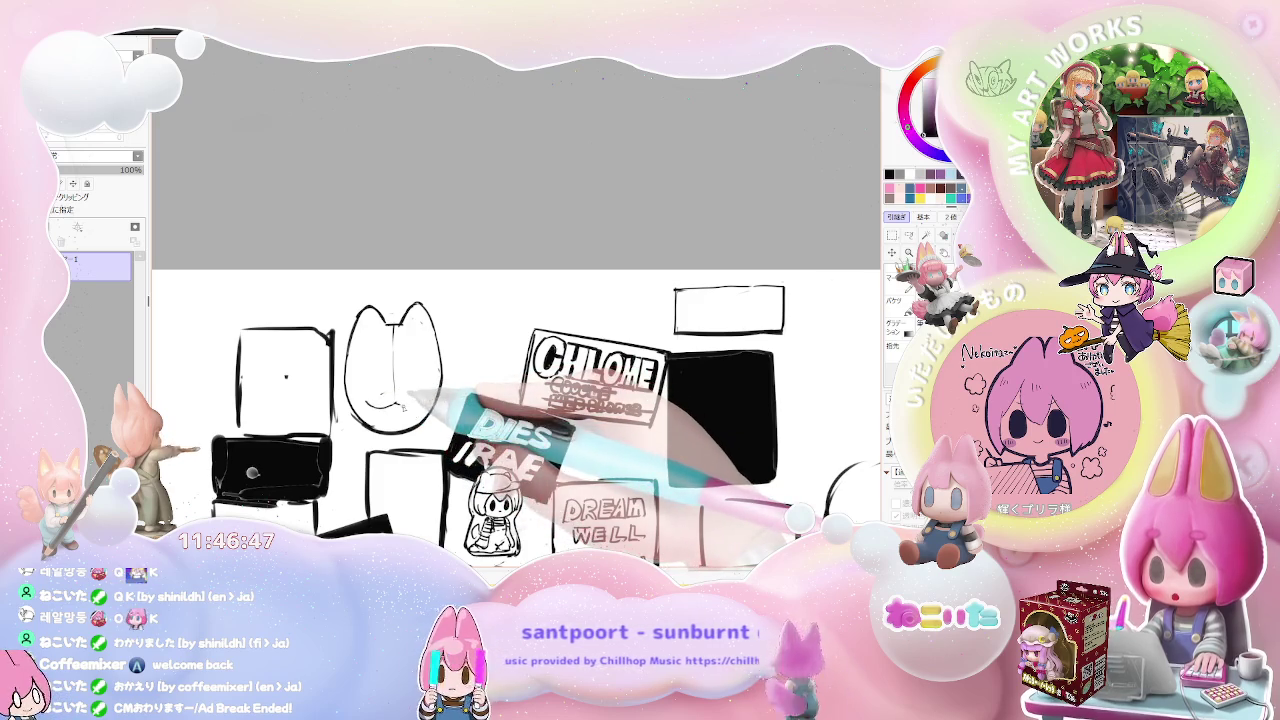
{"action": "left_click_drag", "start_coordinate": [366, 400], "coordinate": [396, 405]}
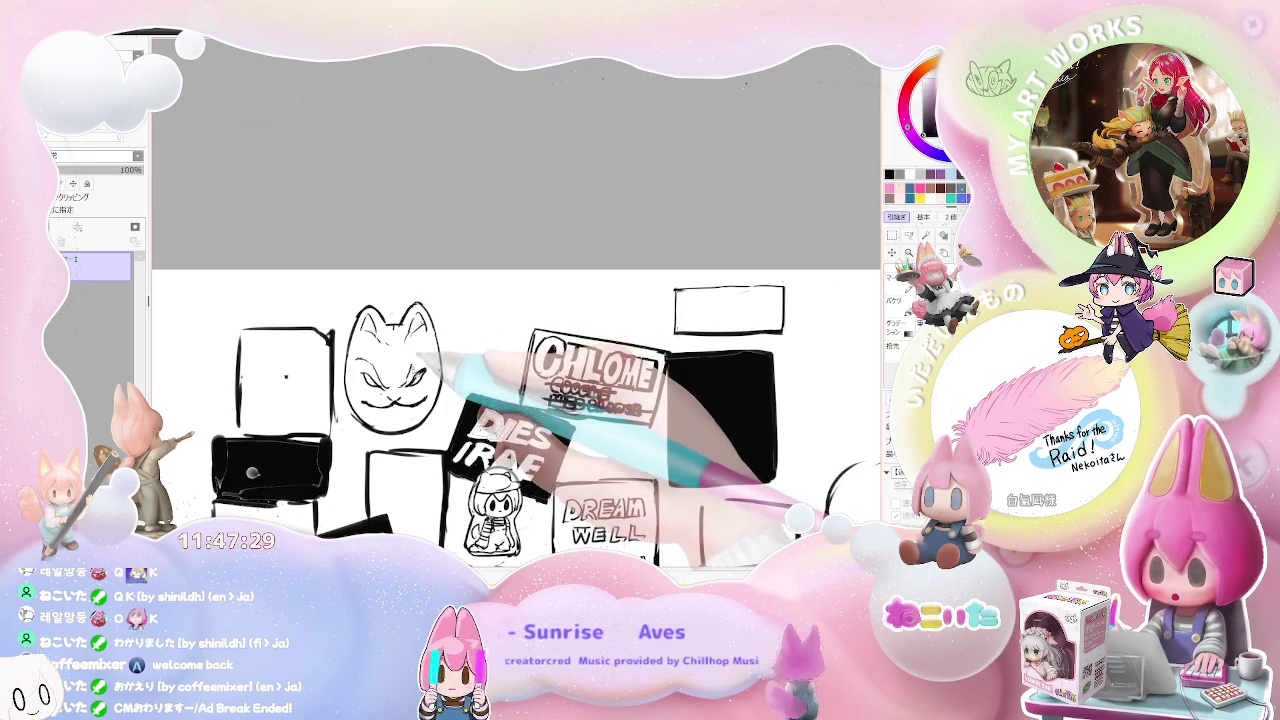
Step: Zoom in to redraw the fox mask's outline, ears and eyes slimmer, then zoom out to review
{"action": "key", "text": "minus"}
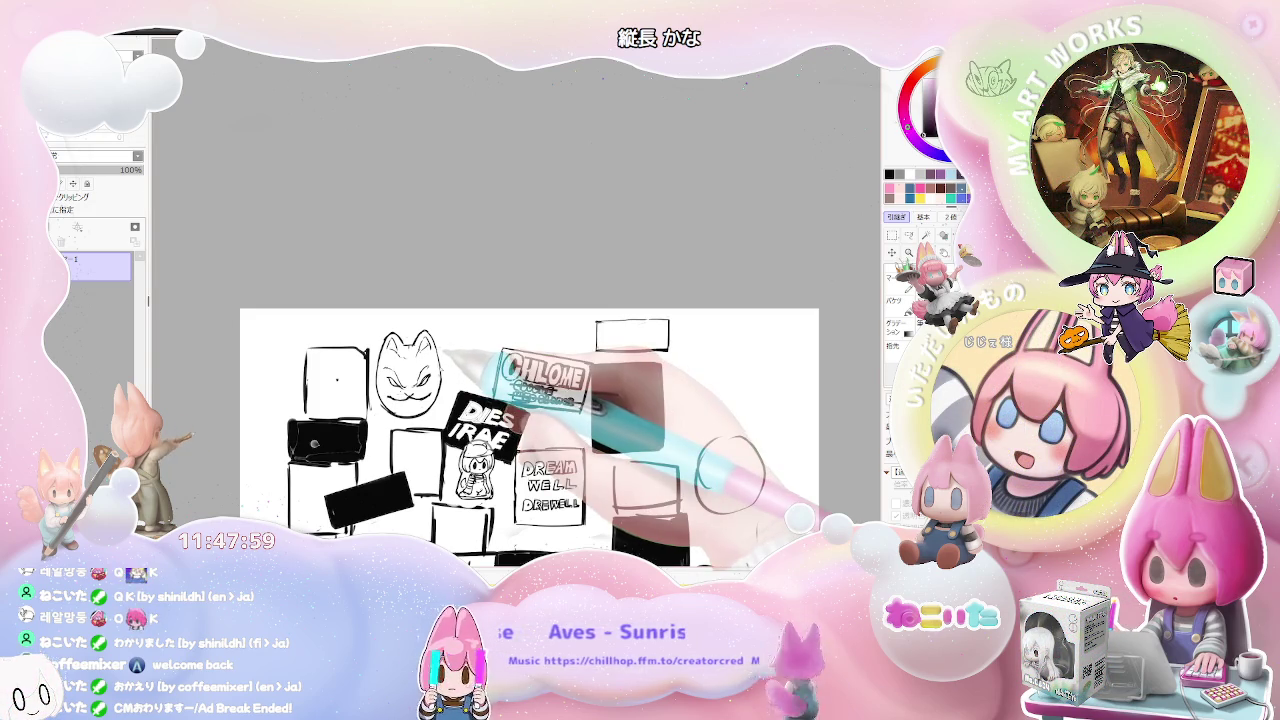
{"action": "scroll", "coordinate": [430, 372], "scroll_direction": "up", "scroll_amount": 3}
{"action": "scroll", "coordinate": [428, 373], "scroll_direction": "up", "scroll_amount": 2}
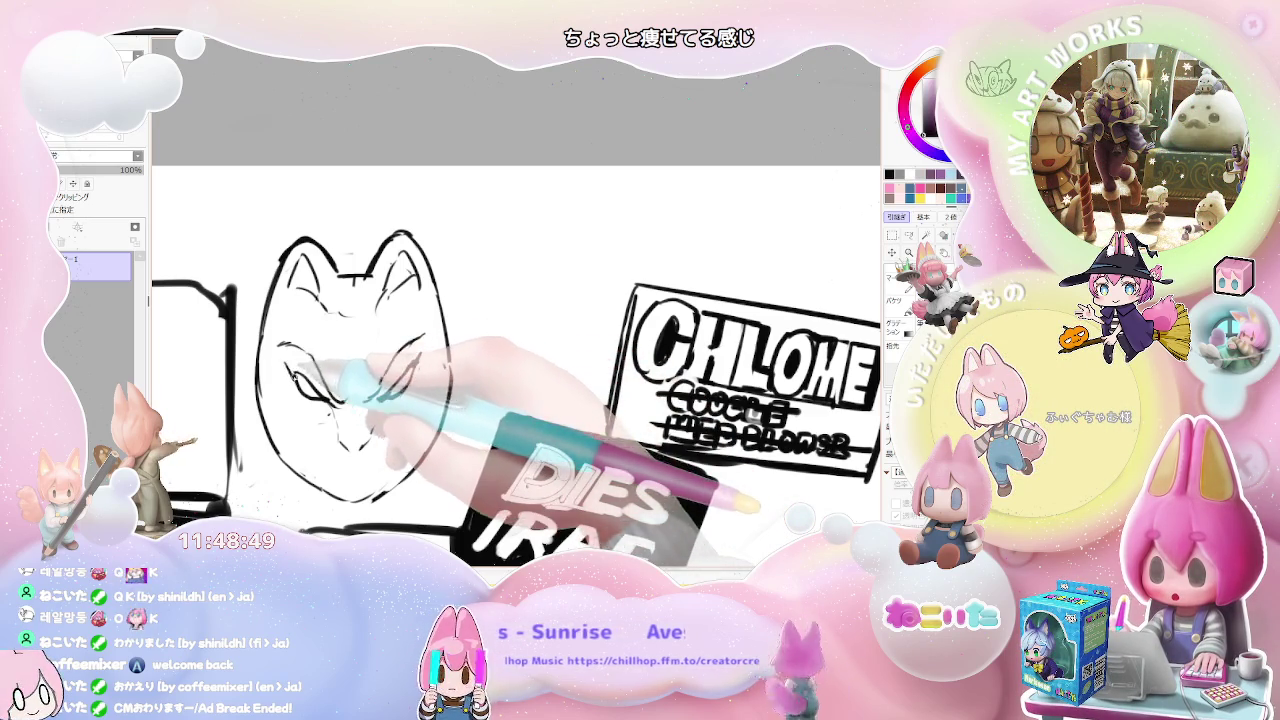
{"action": "scroll", "coordinate": [420, 395], "scroll_direction": "down", "scroll_amount": 2}
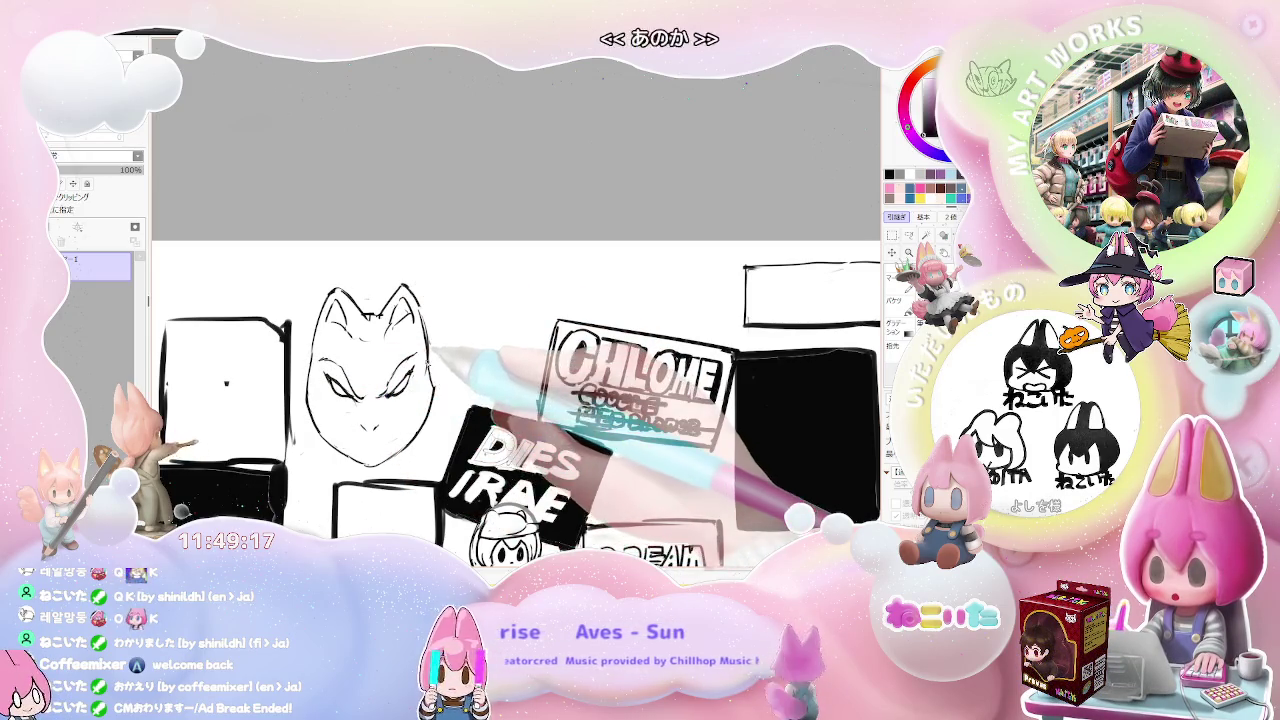
{"action": "key", "text": "ctrl+minus"}
{"action": "key", "text": "ctrl+minus"}
{"action": "key", "text": "ctrl+minus"}
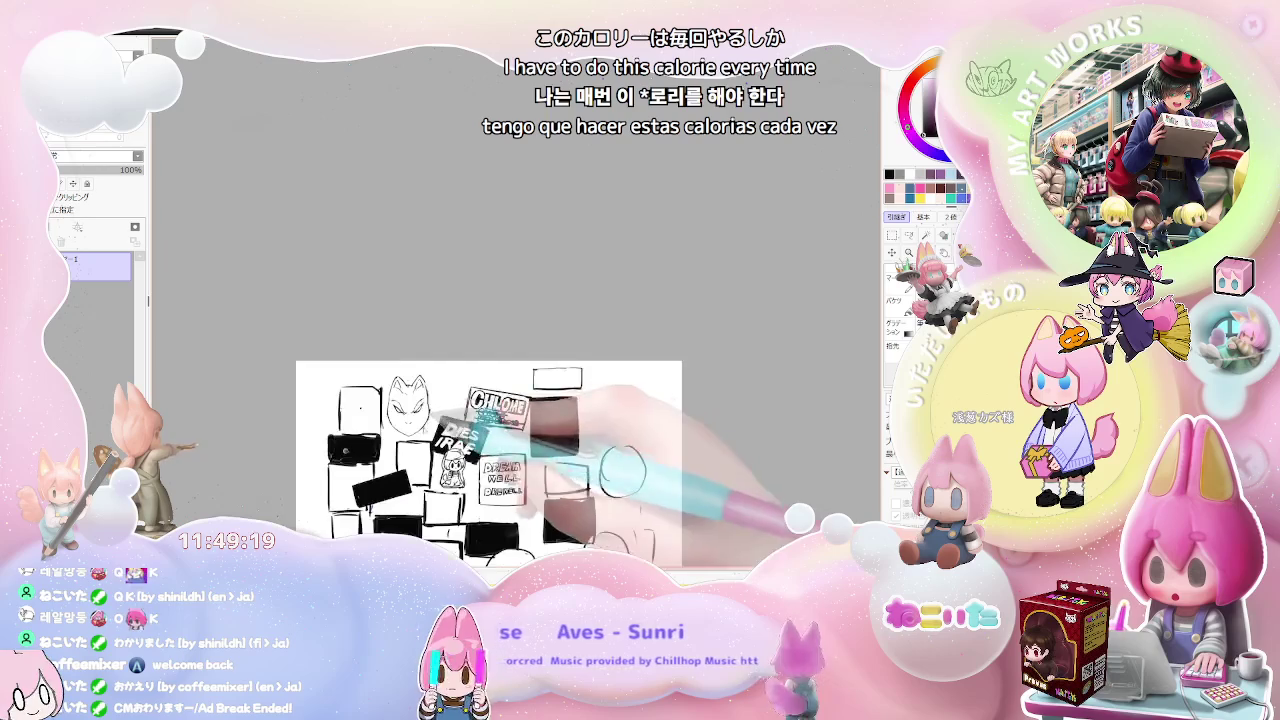
Step: Draw grinning teeth in the fox mask's mouth
{"action": "key", "text": "ctrl+plus"}
{"action": "key", "text": "ctrl+plus"}
{"action": "key", "text": "ctrl+plus"}
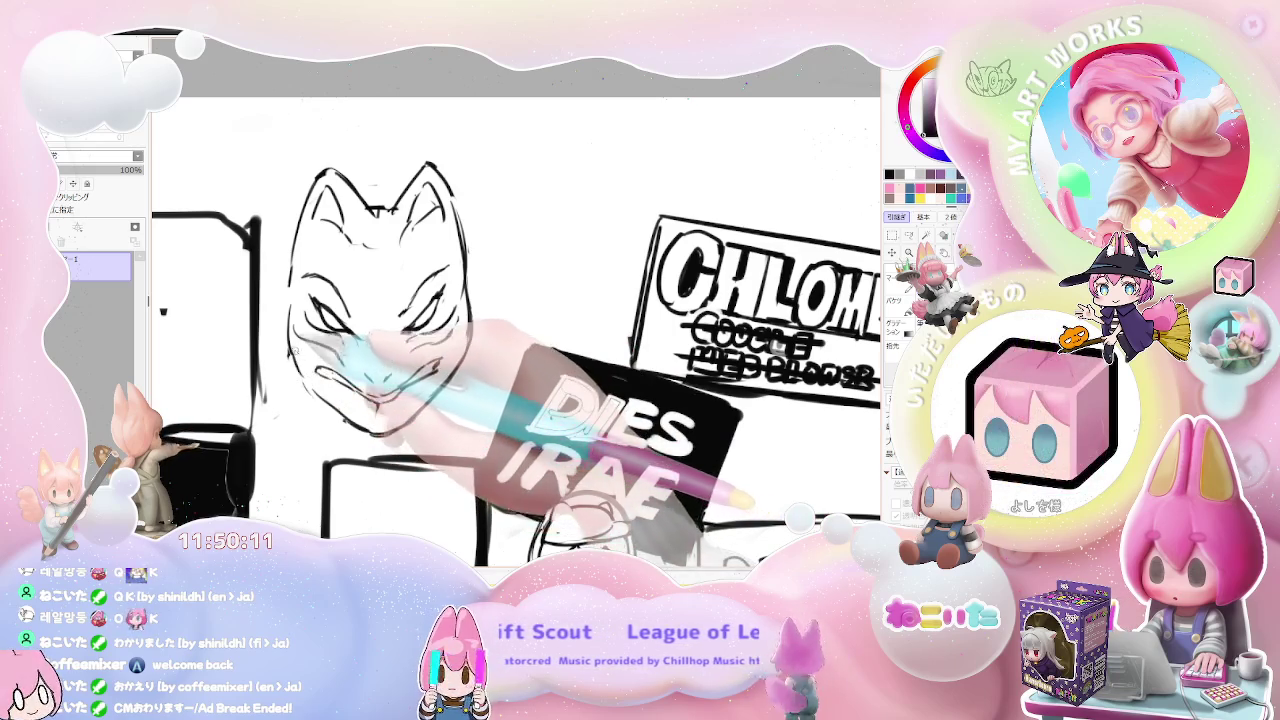
{"action": "left_click_drag", "start_coordinate": [362, 386], "coordinate": [378, 428]}
{"action": "left_click_drag", "start_coordinate": [310, 350], "coordinate": [415, 375]}
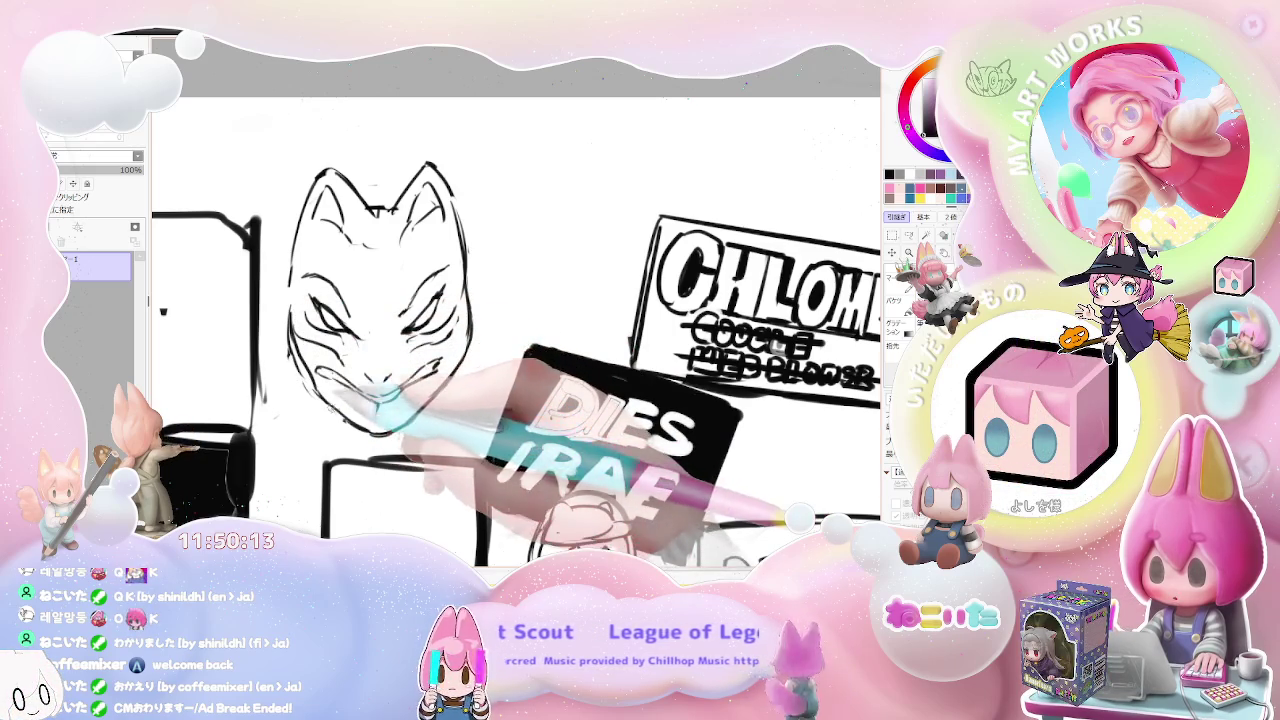
{"action": "left_click_drag", "start_coordinate": [330, 380], "coordinate": [383, 408]}
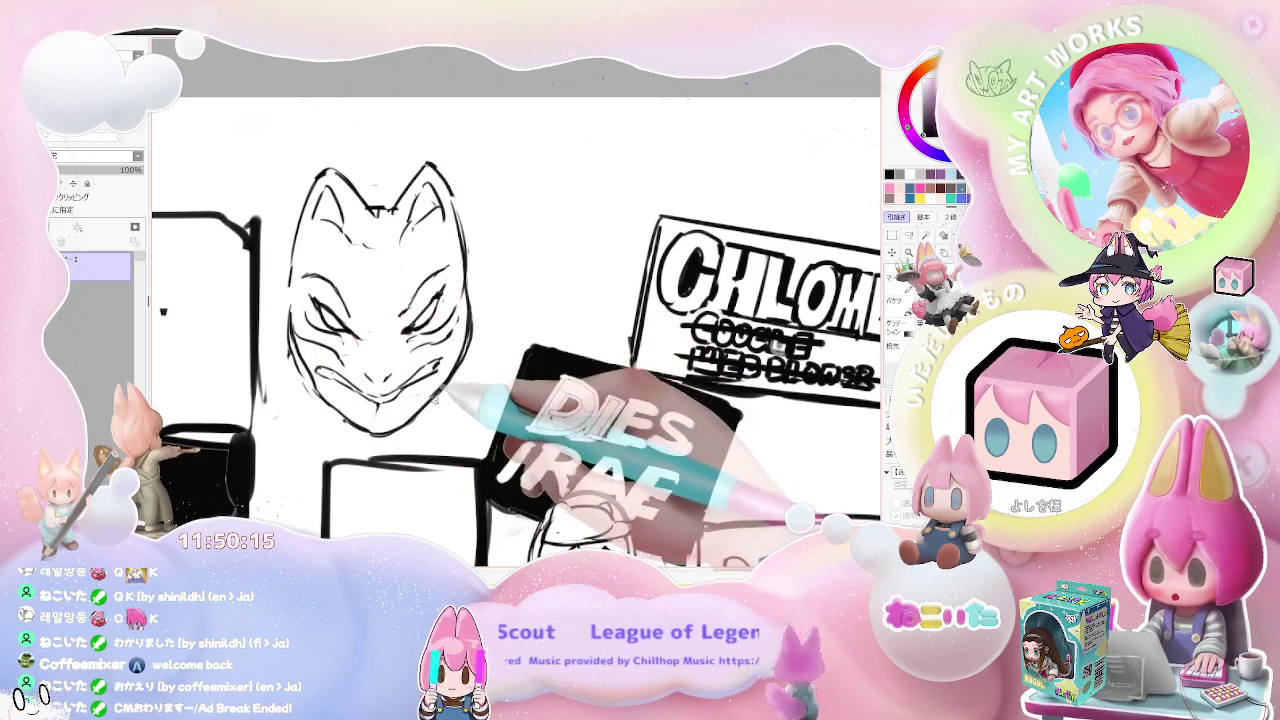
Step: Add curved decorative markings on the mask's forehead and around its eyes, checking the whole page
{"action": "scroll", "coordinate": [470, 330], "scroll_direction": "down", "scroll_amount": 5}
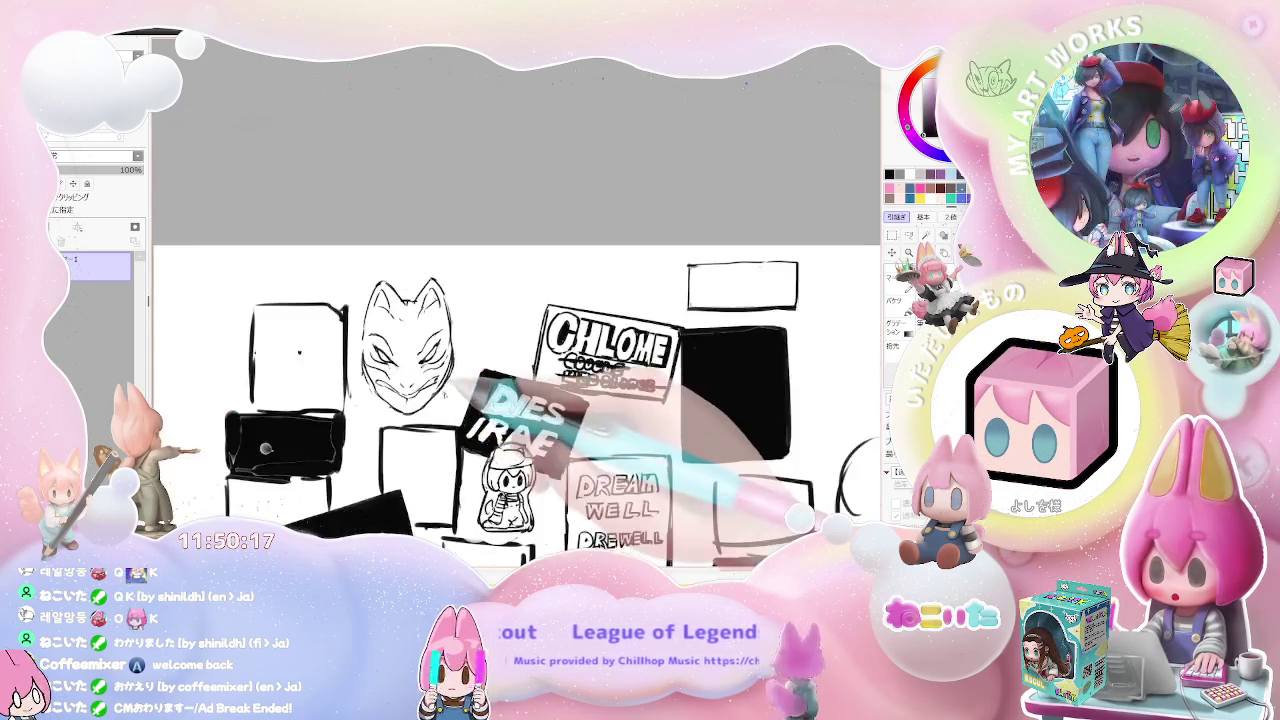
{"action": "scroll", "coordinate": [450, 380], "scroll_direction": "up", "scroll_amount": 2}
{"action": "scroll", "coordinate": [450, 380], "scroll_direction": "up", "scroll_amount": 2}
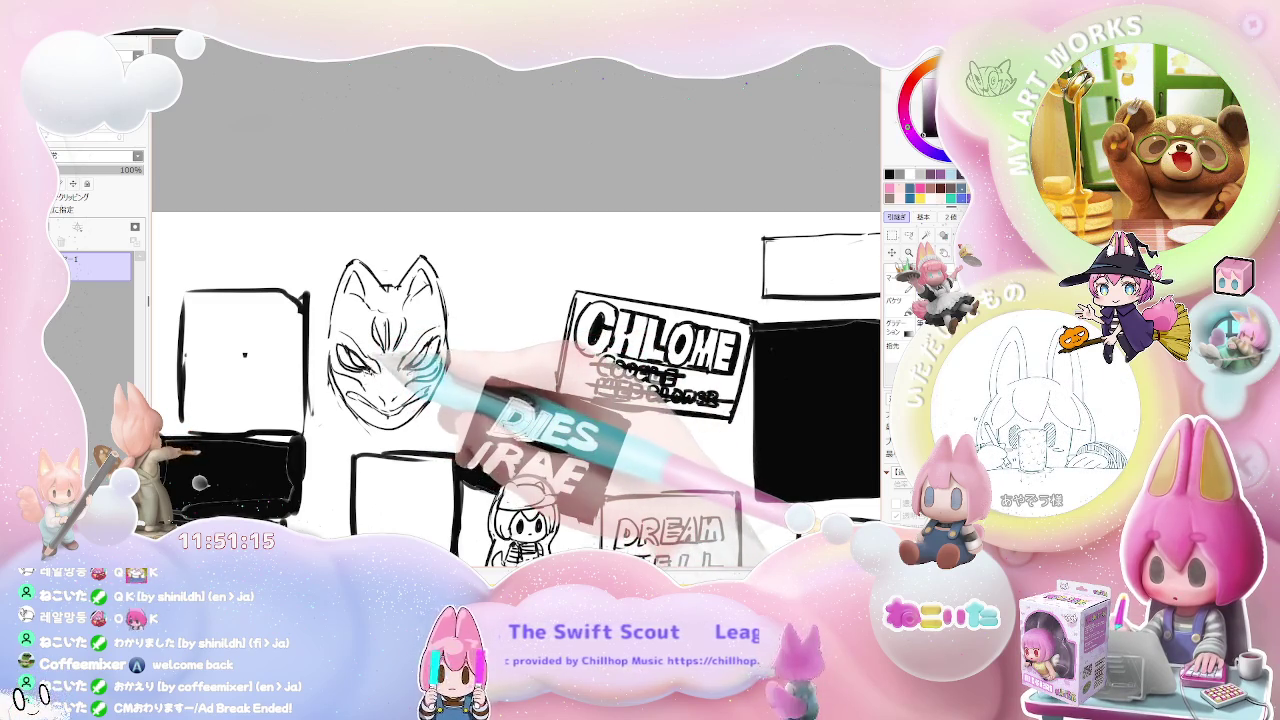
{"action": "key", "text": "minus"}
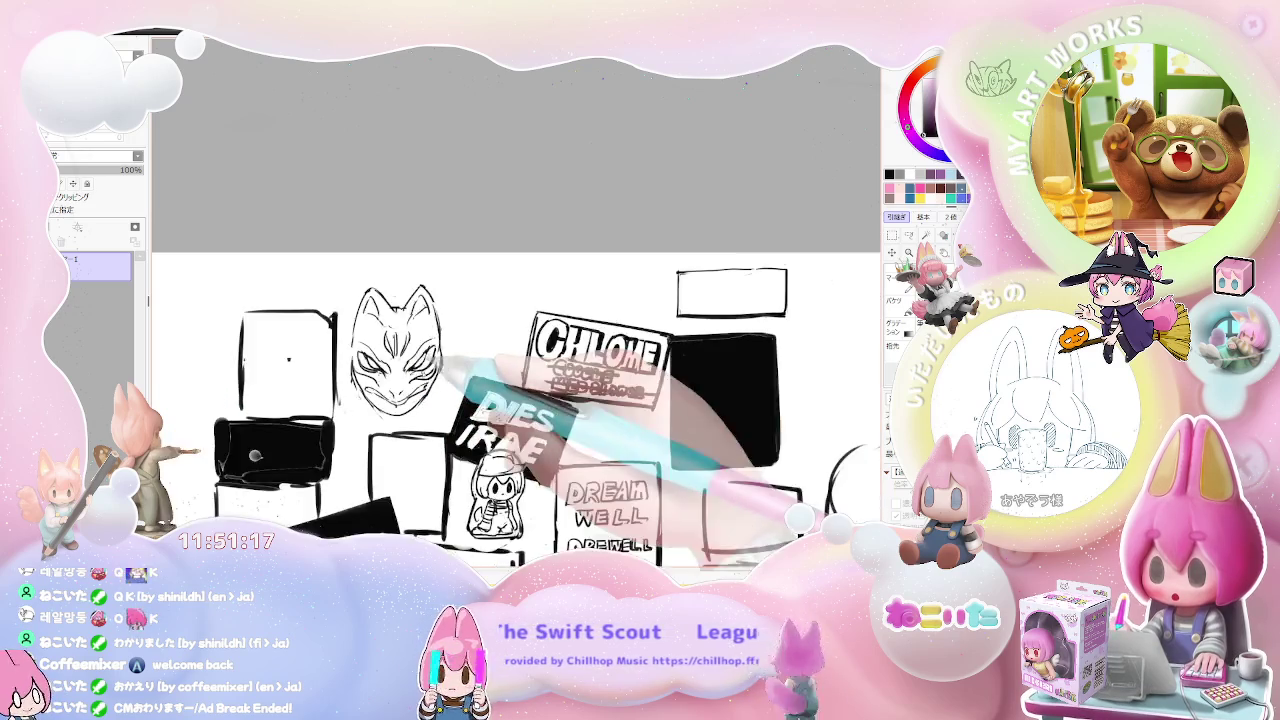
{"action": "key", "text": "minus"}
{"action": "key", "text": "minus"}
{"action": "key", "text": "plus"}
{"action": "key", "text": "plus"}
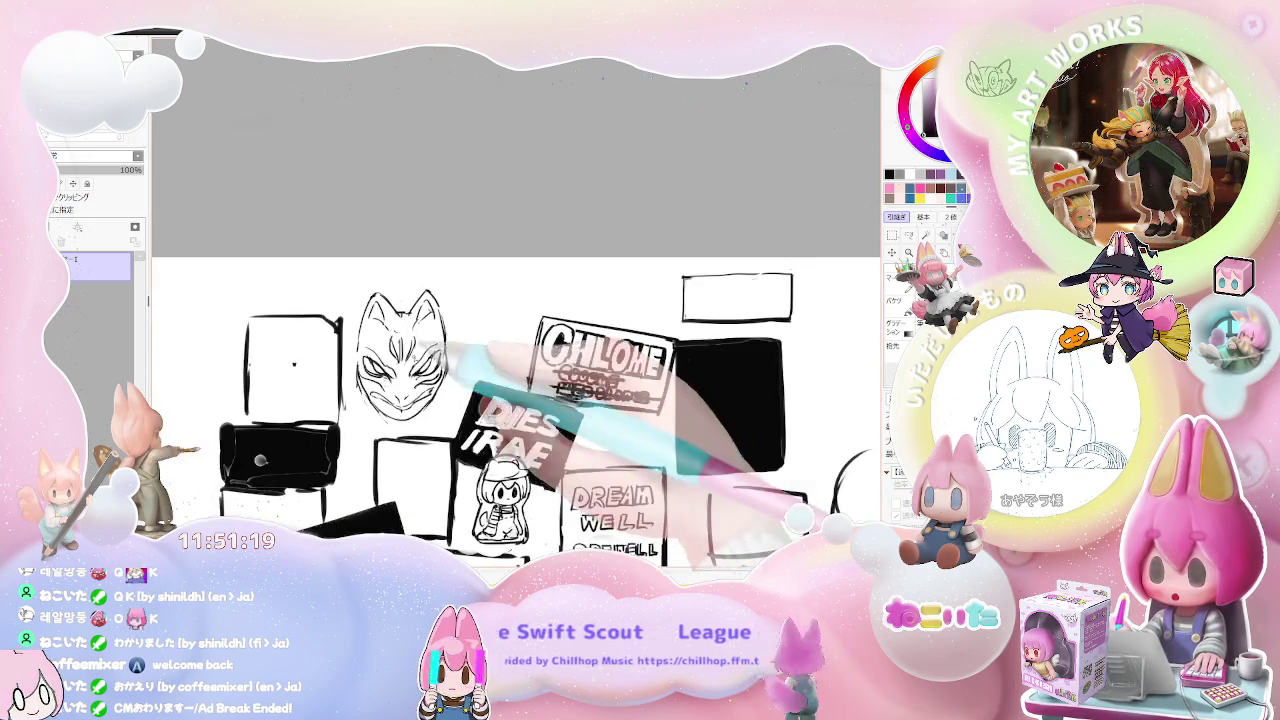
{"action": "key", "text": "plus"}
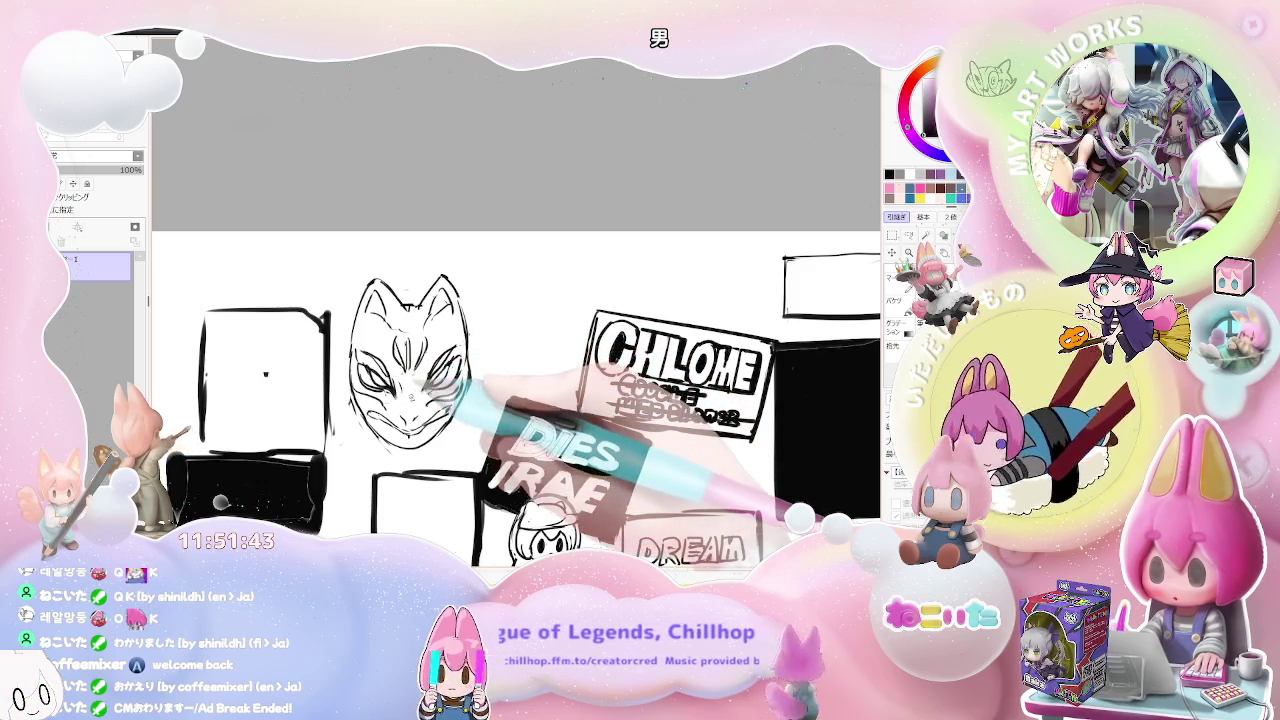
{"action": "scroll", "coordinate": [425, 400], "scroll_direction": "down", "scroll_amount": 1}
Step: Outline the mask's eyes and surrounding markings more boldly, comparing against the full layout
{"action": "scroll", "coordinate": [385, 390], "scroll_direction": "up", "scroll_amount": 1}
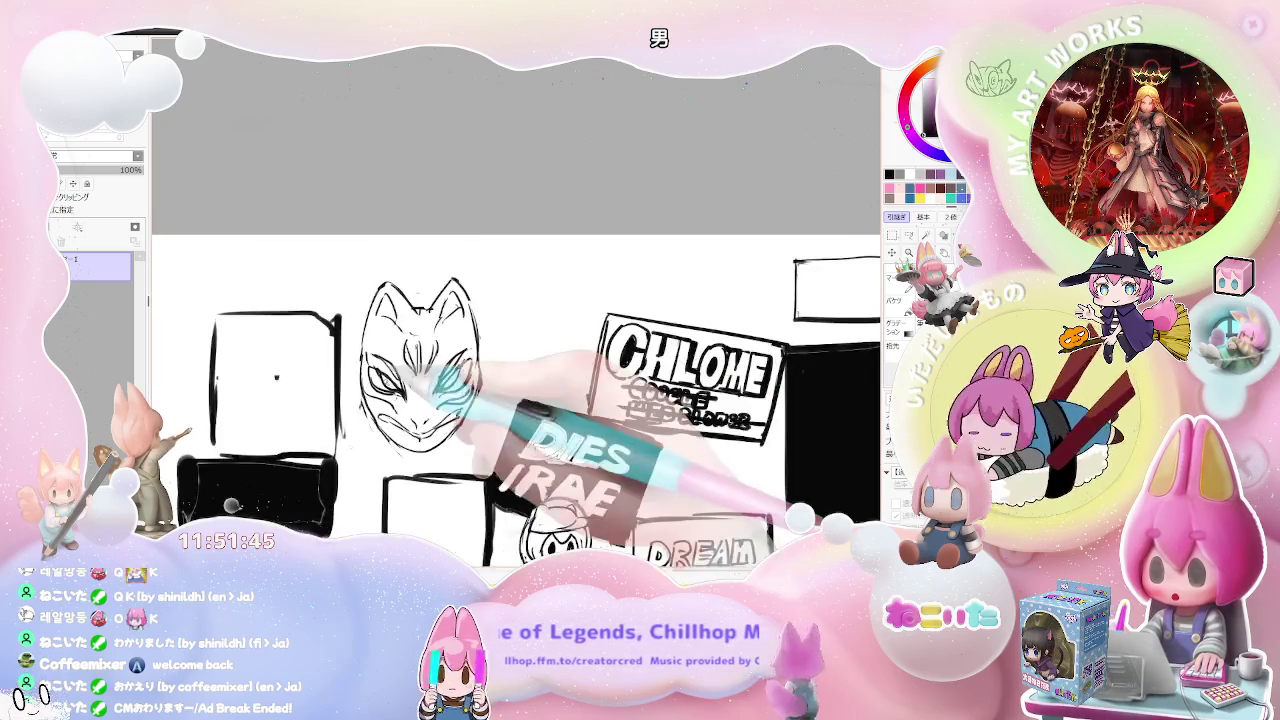
{"action": "scroll", "coordinate": [385, 390], "scroll_direction": "up", "scroll_amount": 1}
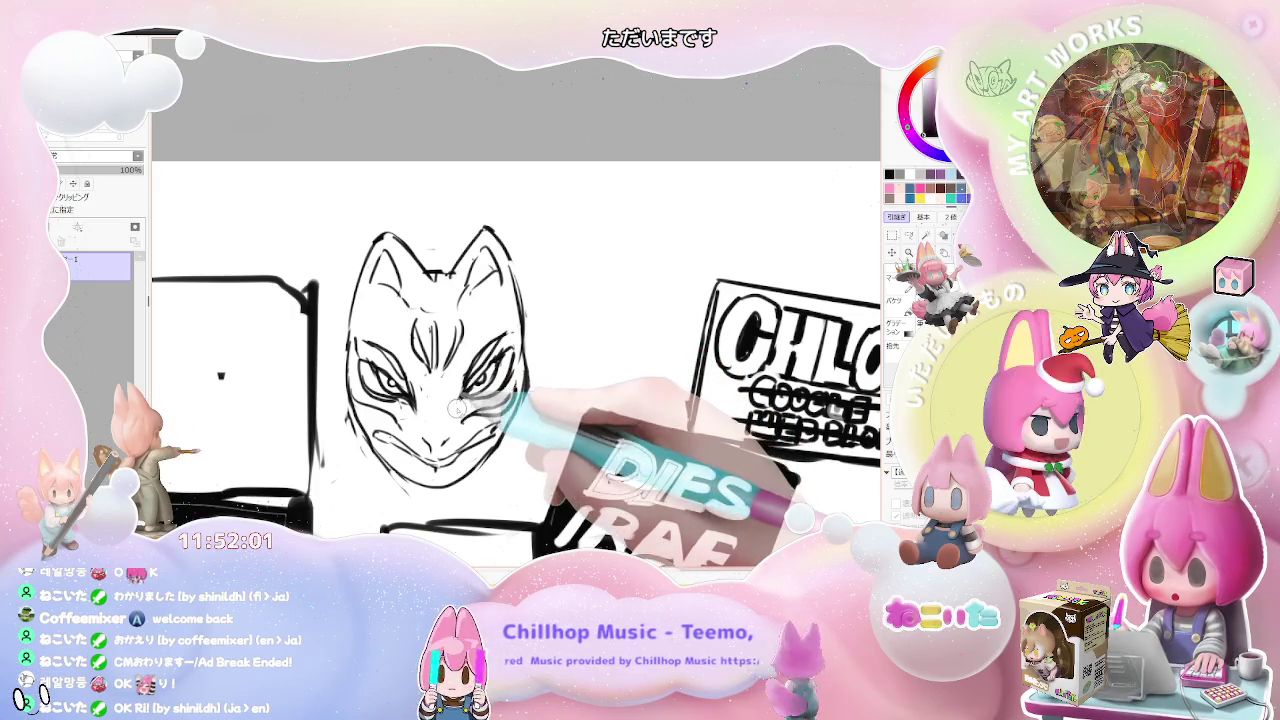
{"action": "key", "text": "ctrl+minus"}
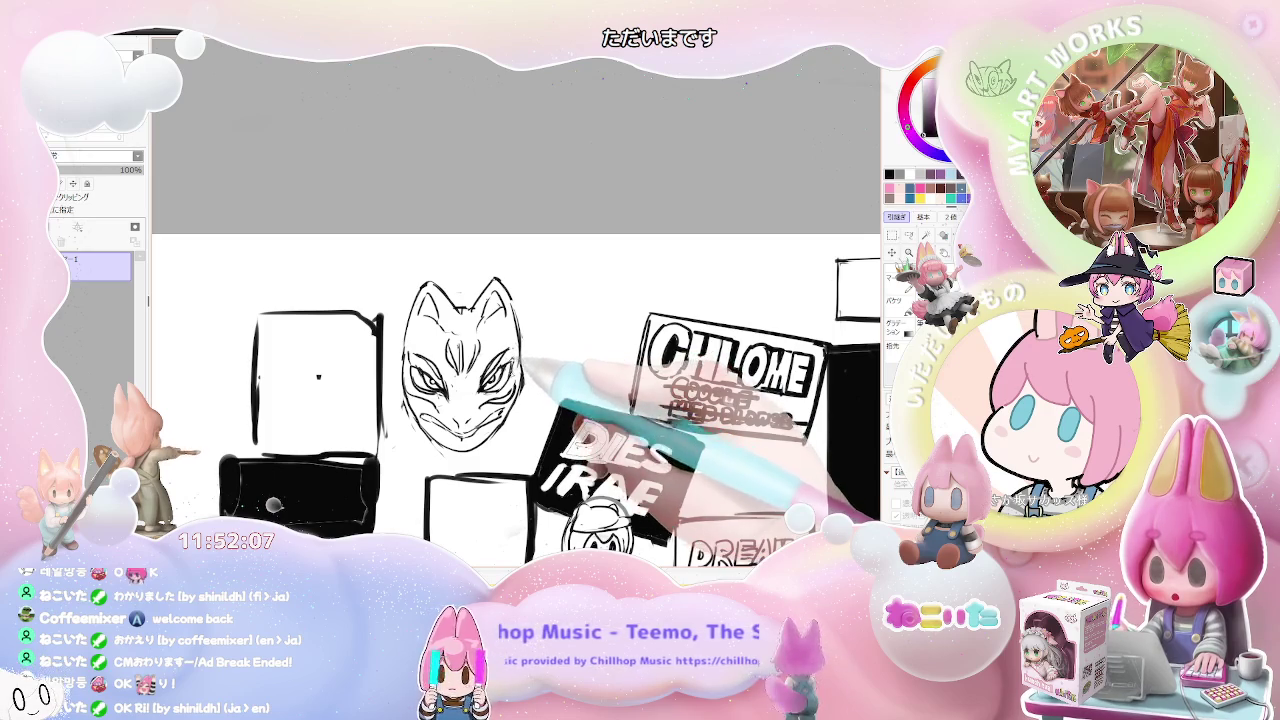
{"action": "key", "text": "ctrl+minus"}
{"action": "key", "text": "ctrl+minus"}
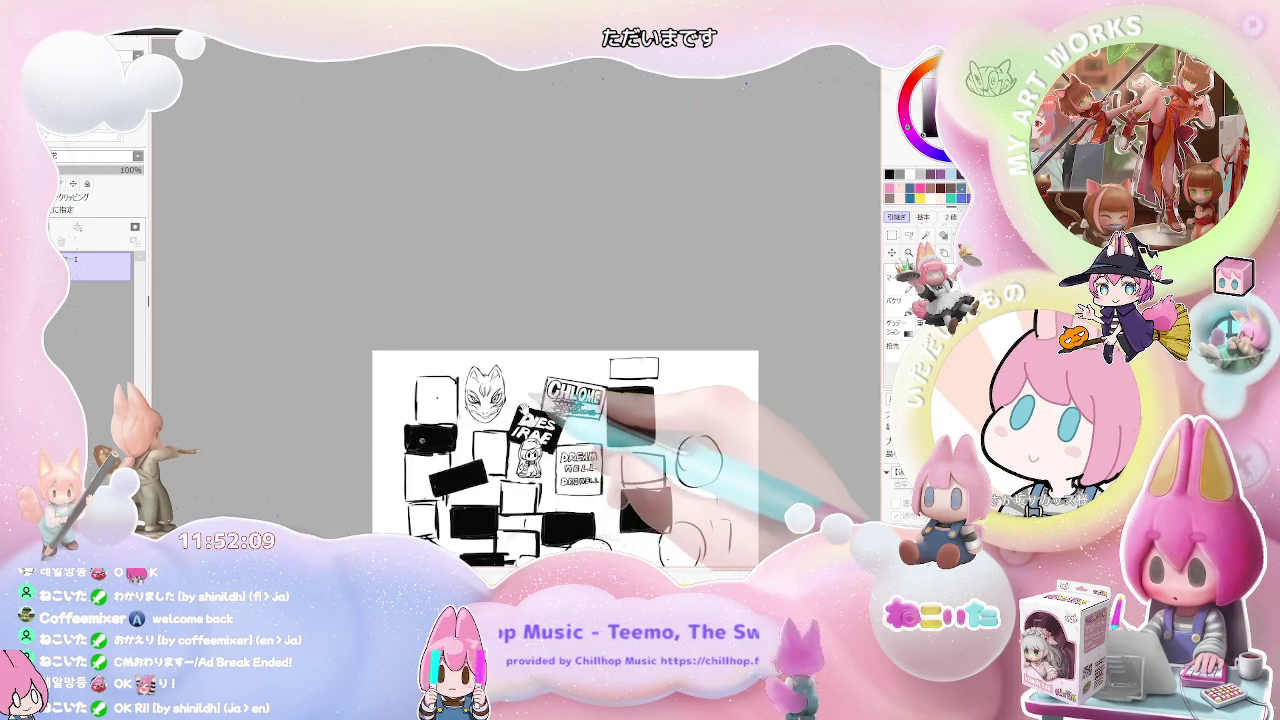
{"action": "key", "text": "ctrl+plus"}
{"action": "key", "text": "ctrl+plus"}
{"action": "key", "text": "ctrl+plus"}
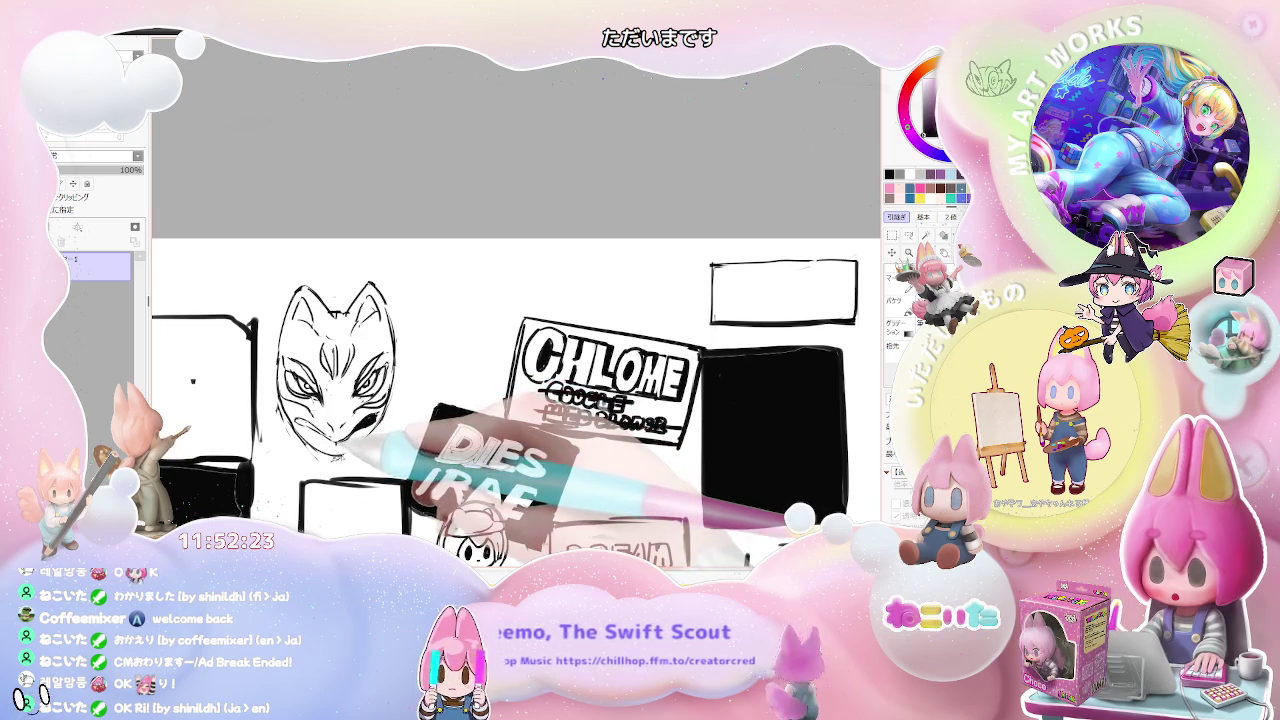
{"action": "scroll", "coordinate": [515, 365], "scroll_direction": "up", "scroll_amount": 1}
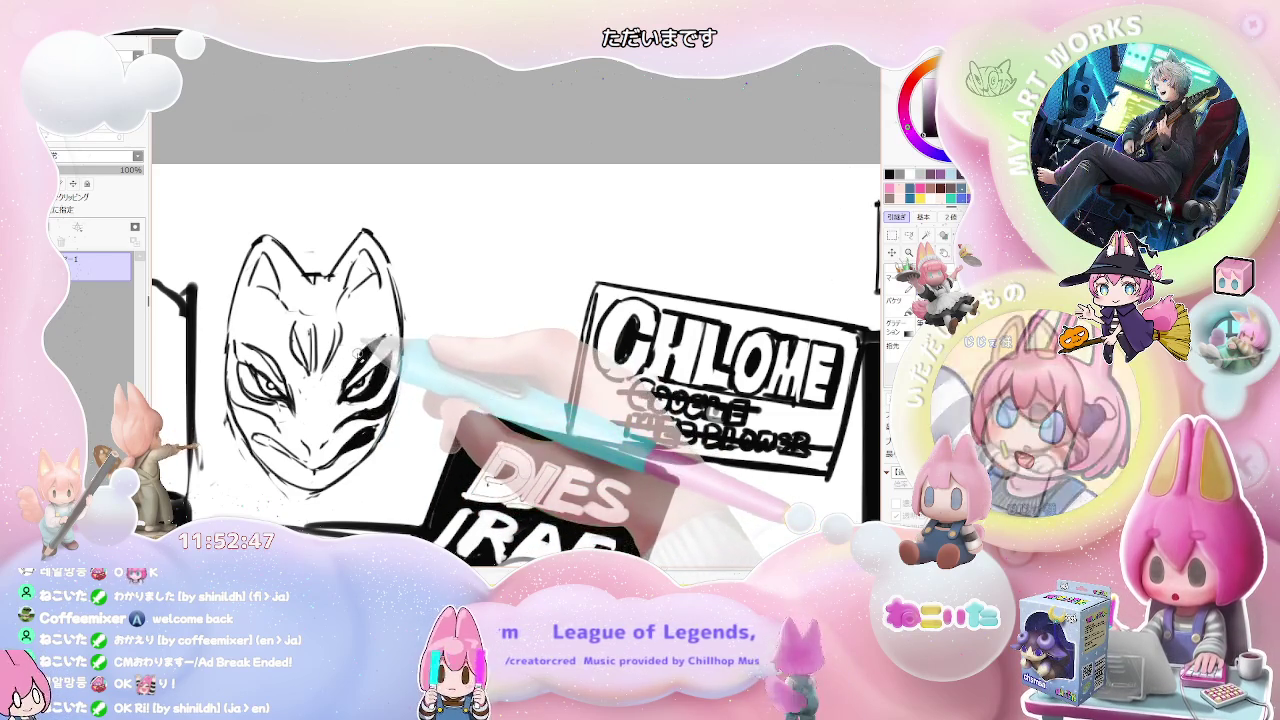
Step: Ink bold dark stripe markings around the fox mask's right eye
{"action": "left_click_drag", "start_coordinate": [385, 345], "coordinate": [352, 390]}
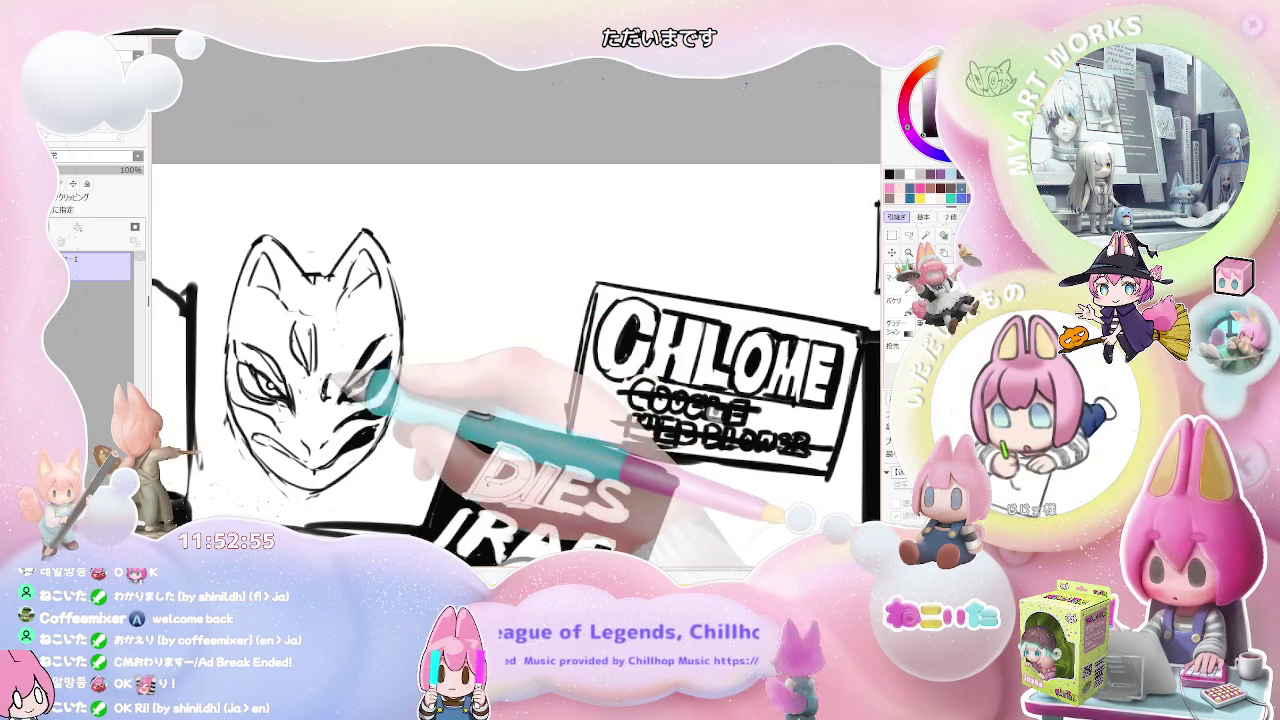
{"action": "left_click_drag", "start_coordinate": [342, 392], "coordinate": [349, 333]}
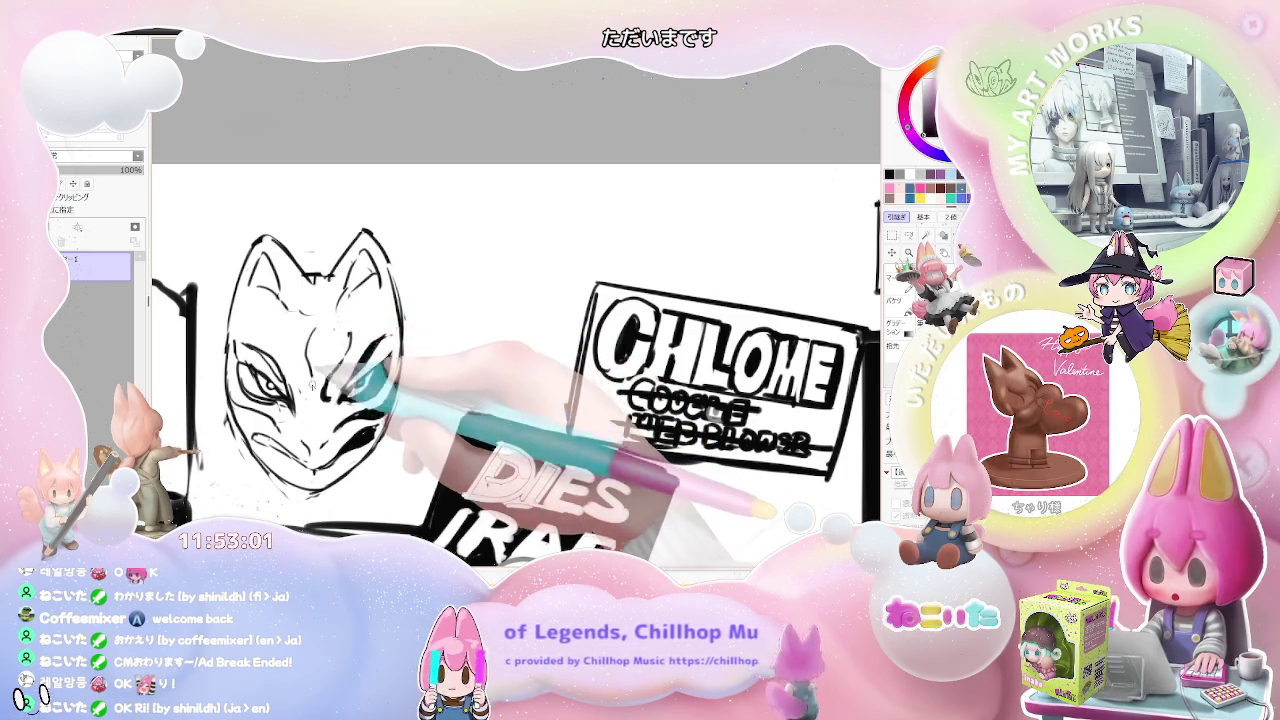
{"action": "mouse_move", "coordinate": [378, 352]}
{"action": "left_mouse_down"}
{"action": "mouse_move", "coordinate": [322, 337]}
{"action": "mouse_move", "coordinate": [338, 392]}
{"action": "left_mouse_up"}
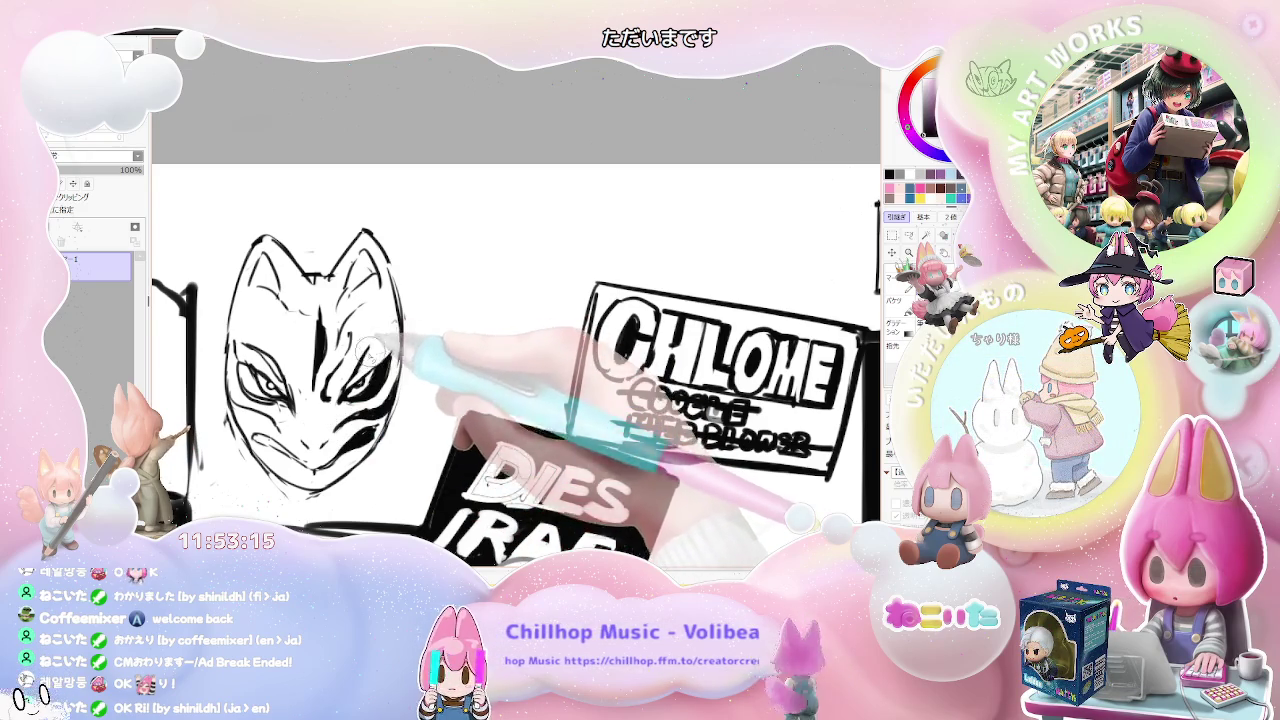
{"action": "mouse_move", "coordinate": [342, 396]}
{"action": "left_mouse_down"}
{"action": "mouse_move", "coordinate": [395, 388]}
{"action": "mouse_move", "coordinate": [380, 360]}
{"action": "left_mouse_up"}
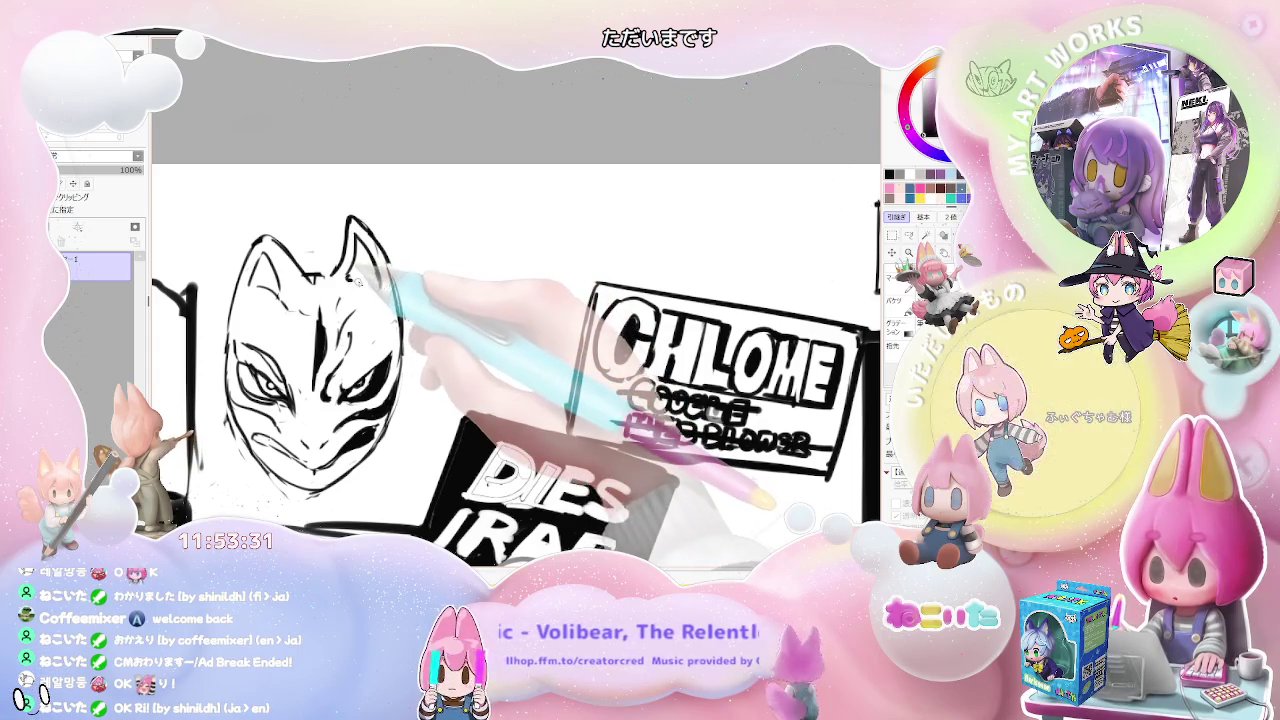
Step: Fill the mask's inner ear with dark ink and view the whole sheet
{"action": "left_click_drag", "start_coordinate": [378, 245], "coordinate": [366, 285]}
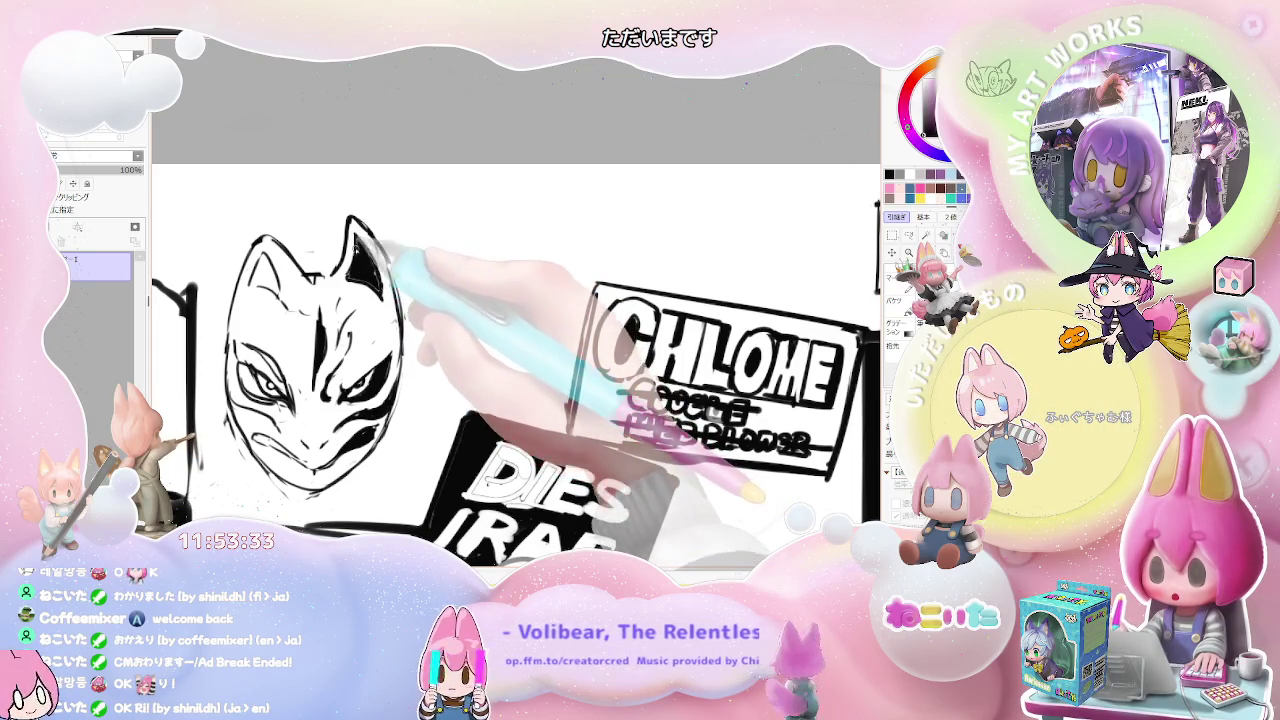
{"action": "key", "text": "minus"}
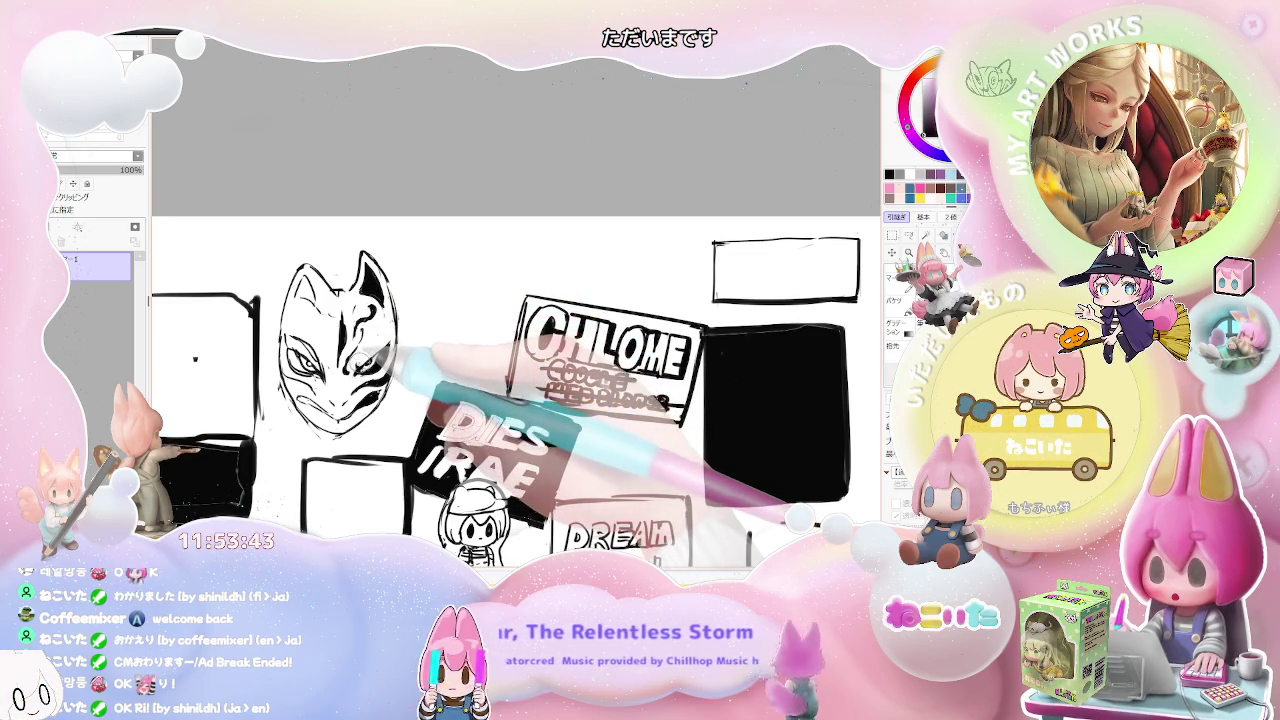
{"action": "scroll", "coordinate": [363, 352], "scroll_direction": "up", "scroll_amount": 2}
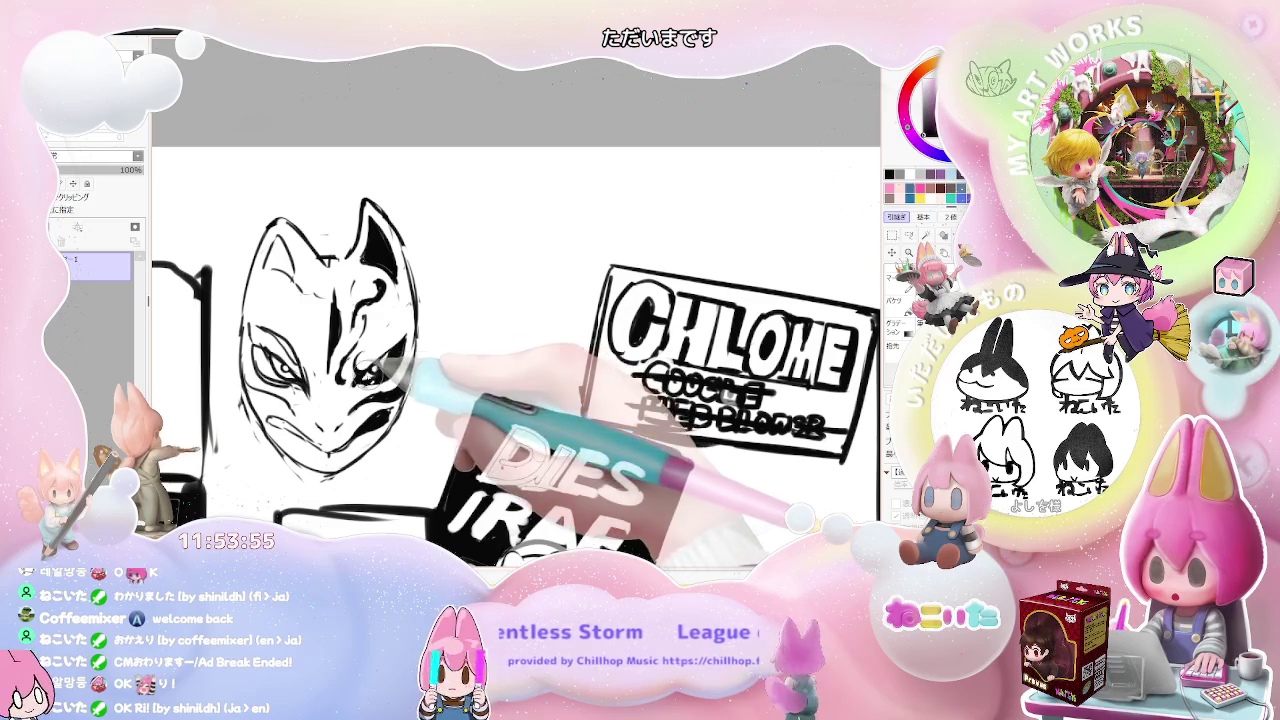
{"action": "key", "text": "bracketright"}
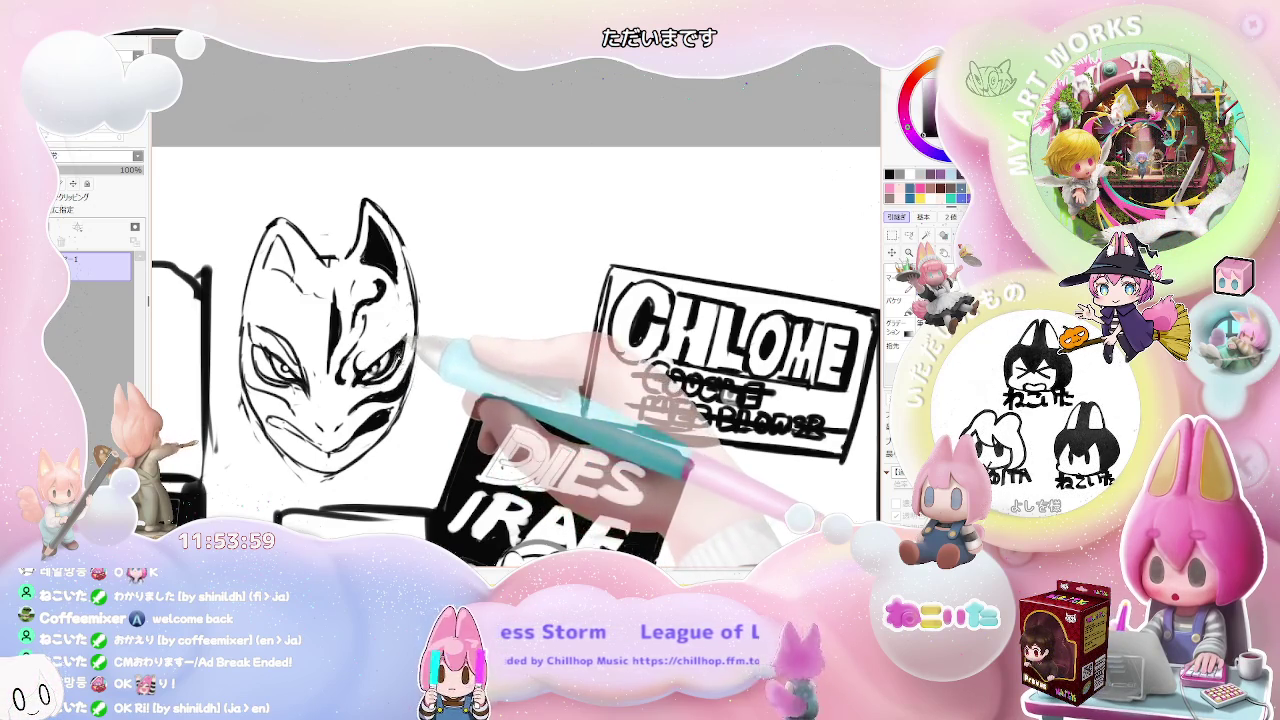
{"action": "key", "text": "minus"}
{"action": "key", "text": "minus"}
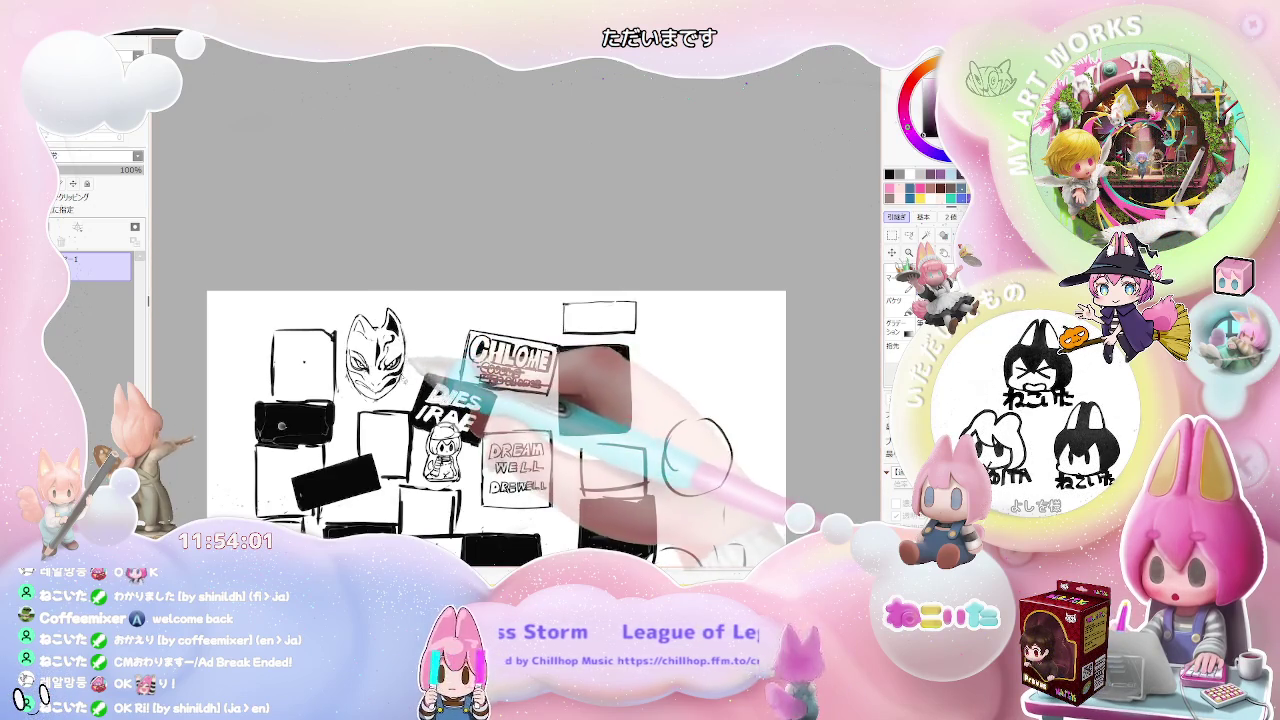
Step: Delete the fox mask's left half using a rectangular selection
{"action": "key", "text": "plus"}
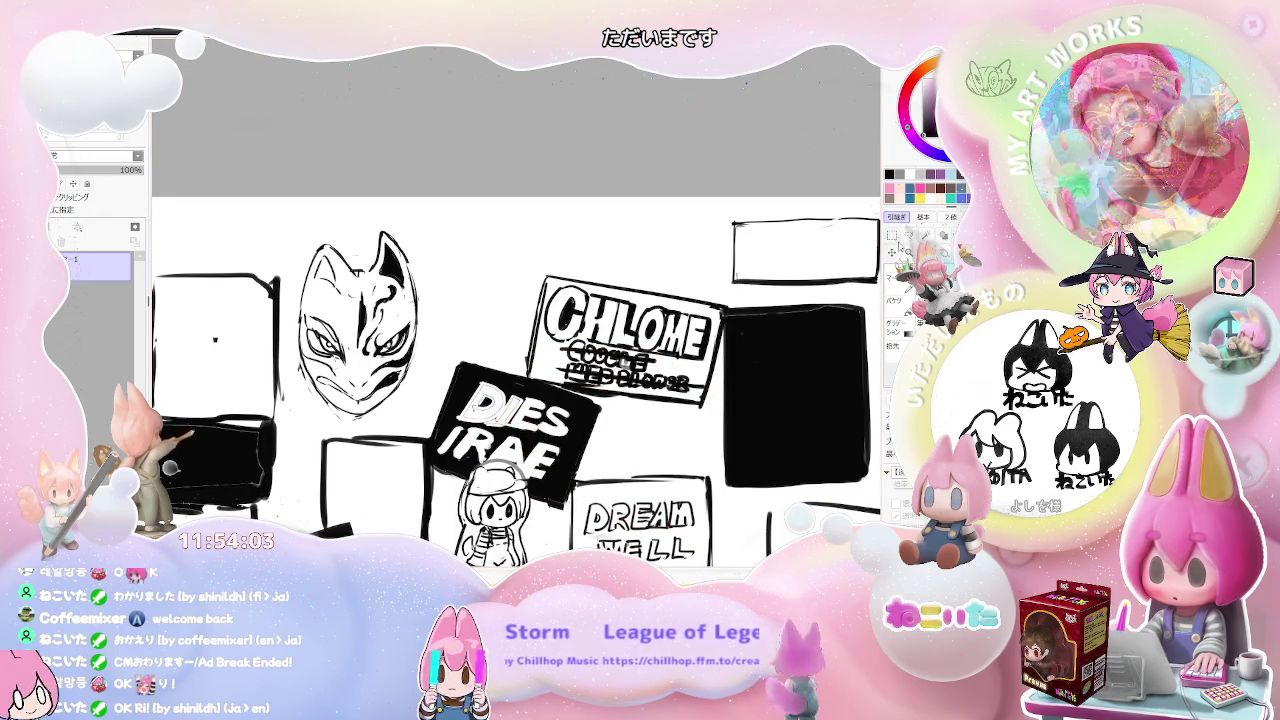
{"action": "key", "text": "m"}
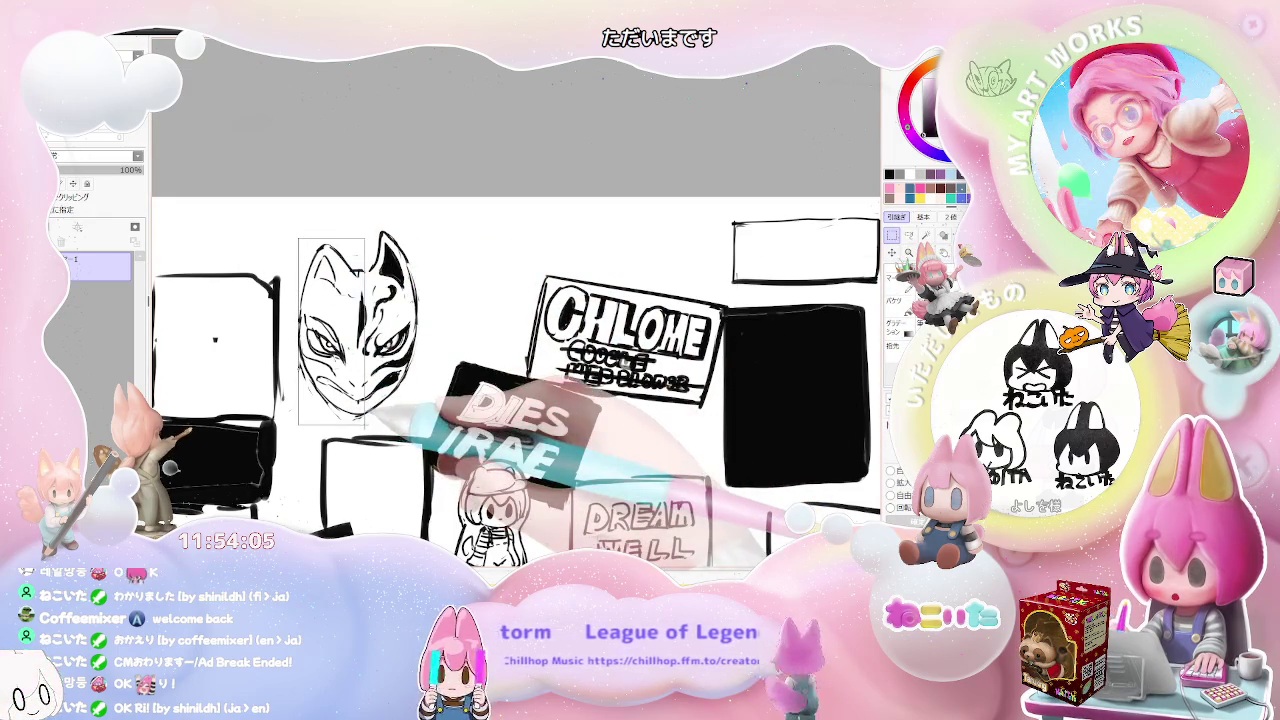
{"action": "key", "text": "Delete"}
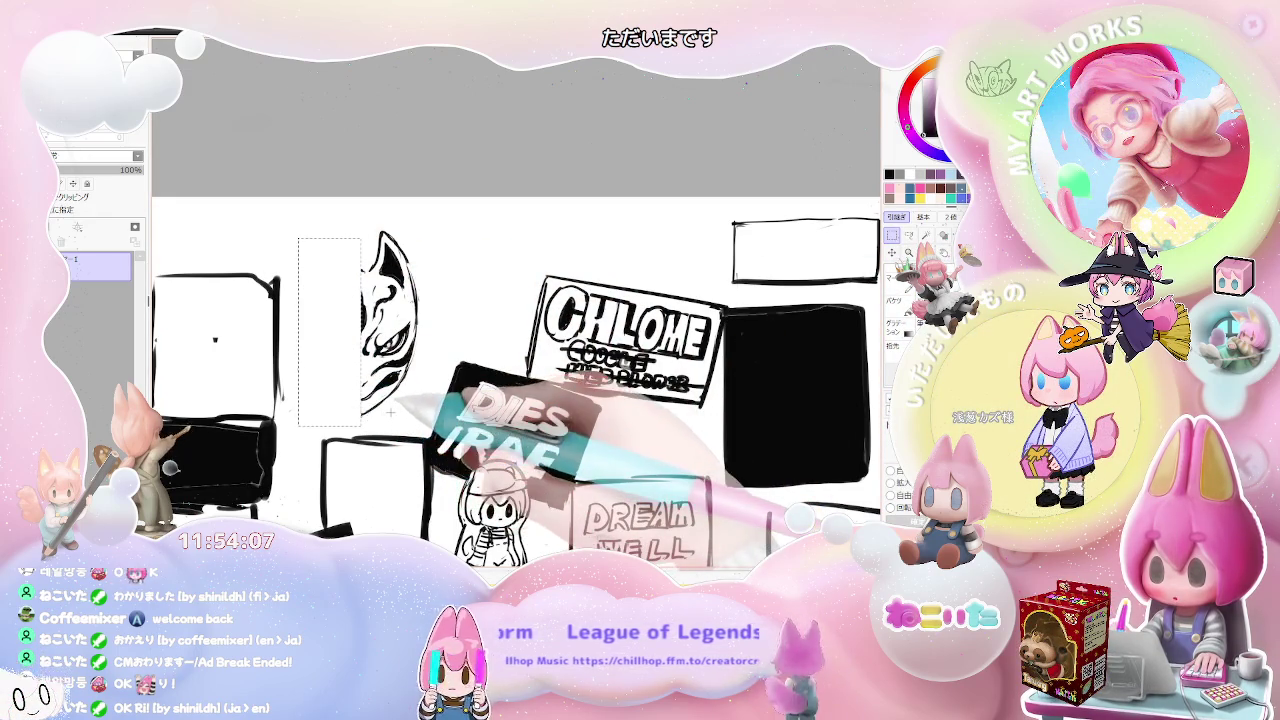
Step: Copy the right half, mirror it horizontally and move it into place as the left half
{"action": "left_click_drag", "start_coordinate": [428, 222], "coordinate": [360, 425]}
{"action": "key", "text": "ctrl+c"}
{"action": "key", "text": "ctrl+v"}
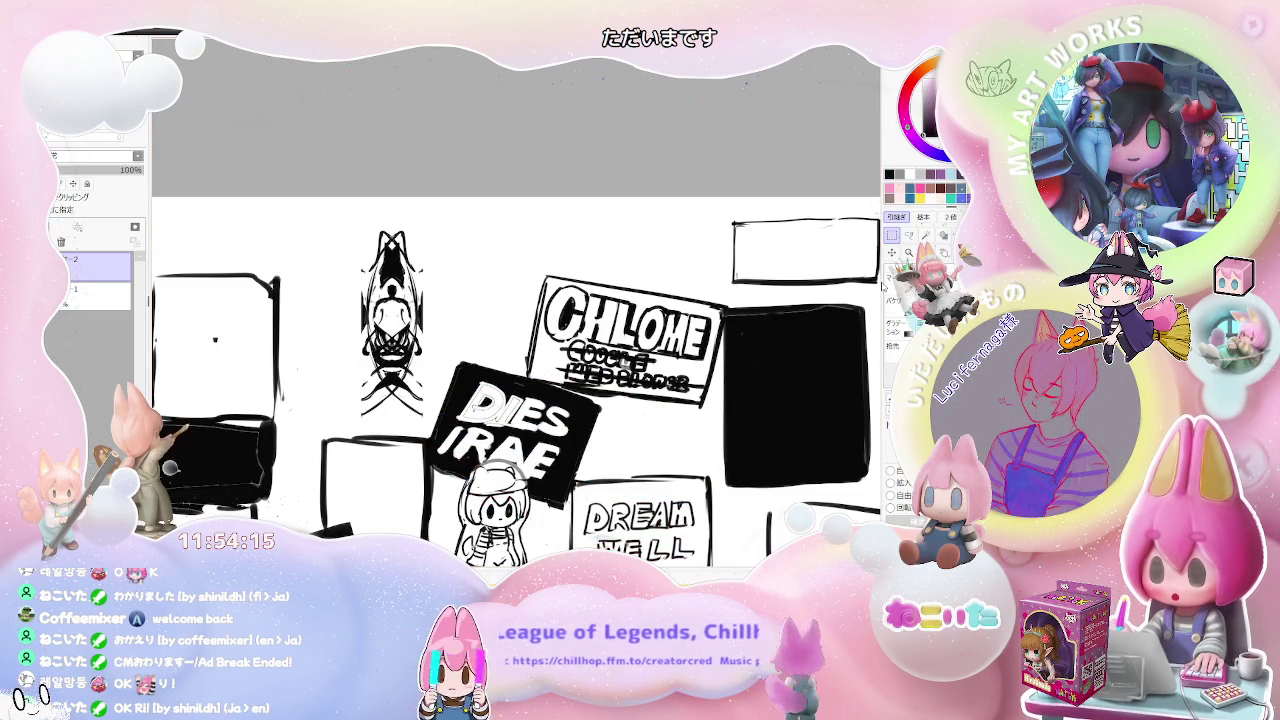
{"action": "left_click_drag", "start_coordinate": [370, 320], "coordinate": [314, 320]}
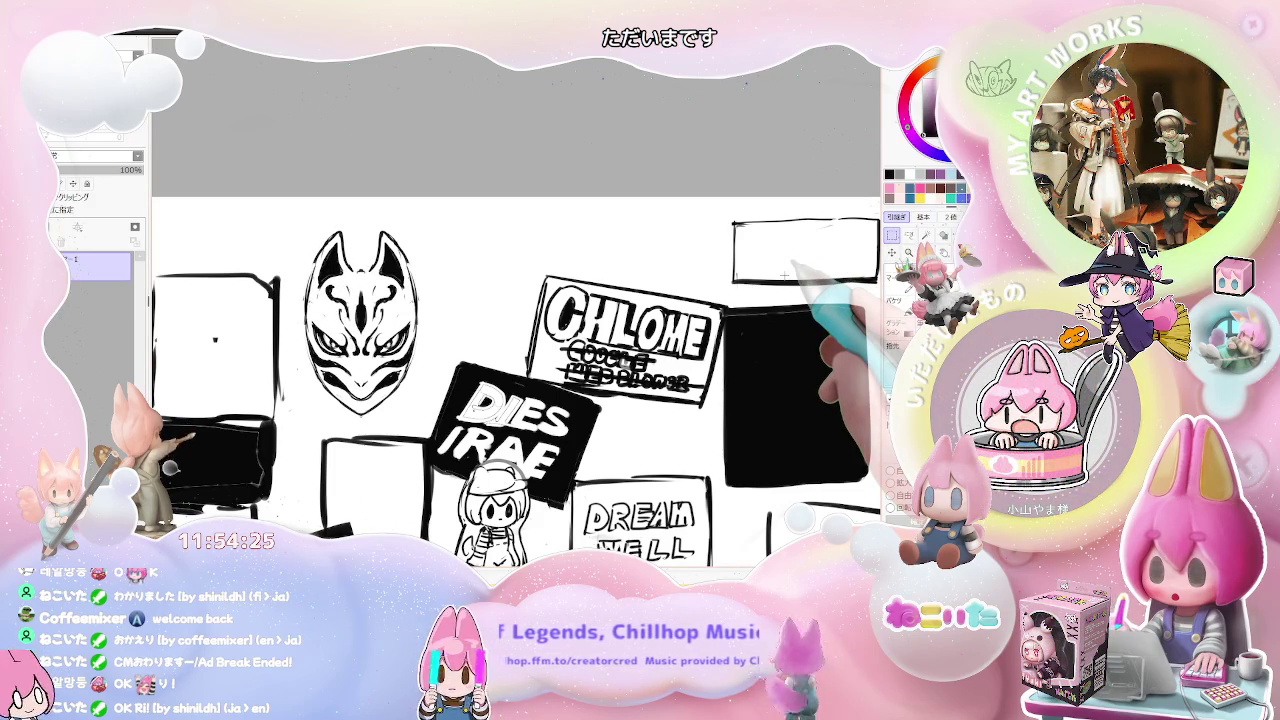
{"action": "scroll", "coordinate": [784, 275], "scroll_direction": "down", "scroll_amount": 3}
{"action": "left_click_drag", "start_coordinate": [620, 430], "coordinate": [520, 360]}
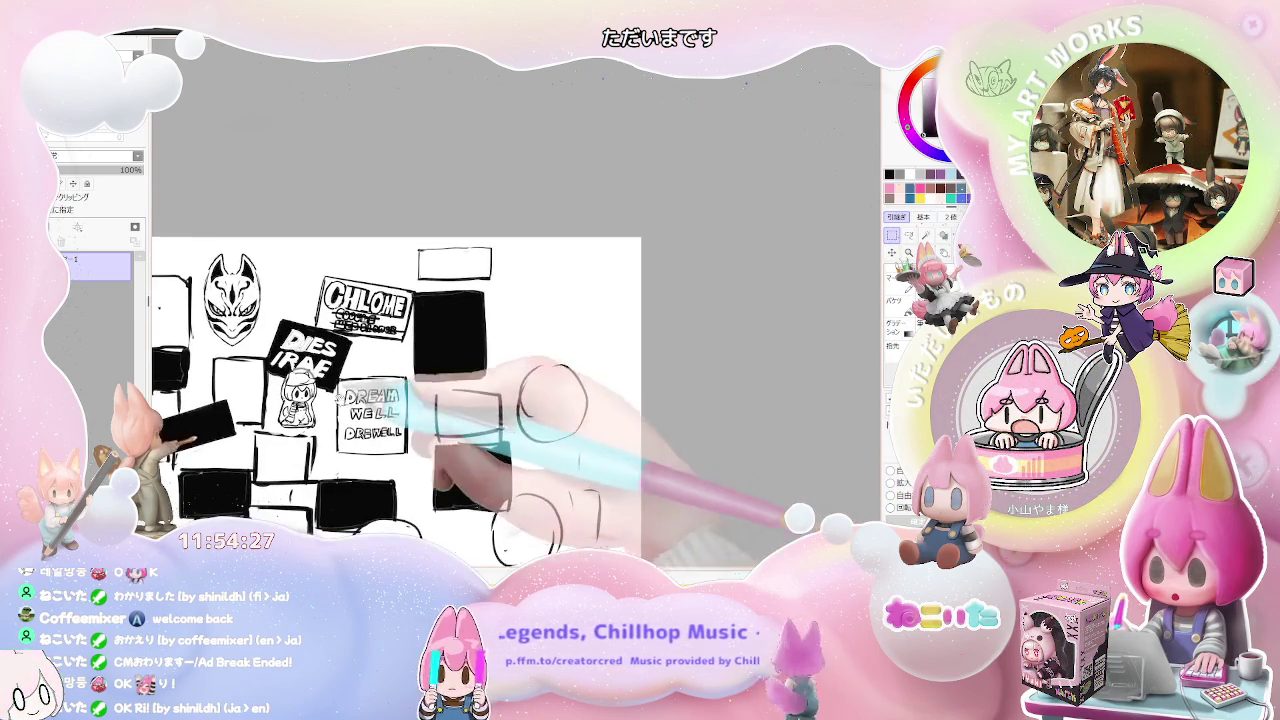
Step: Thicken the mask's outline and darken its eye and forehead markings
{"action": "scroll", "coordinate": [450, 400], "scroll_direction": "up", "scroll_amount": 3}
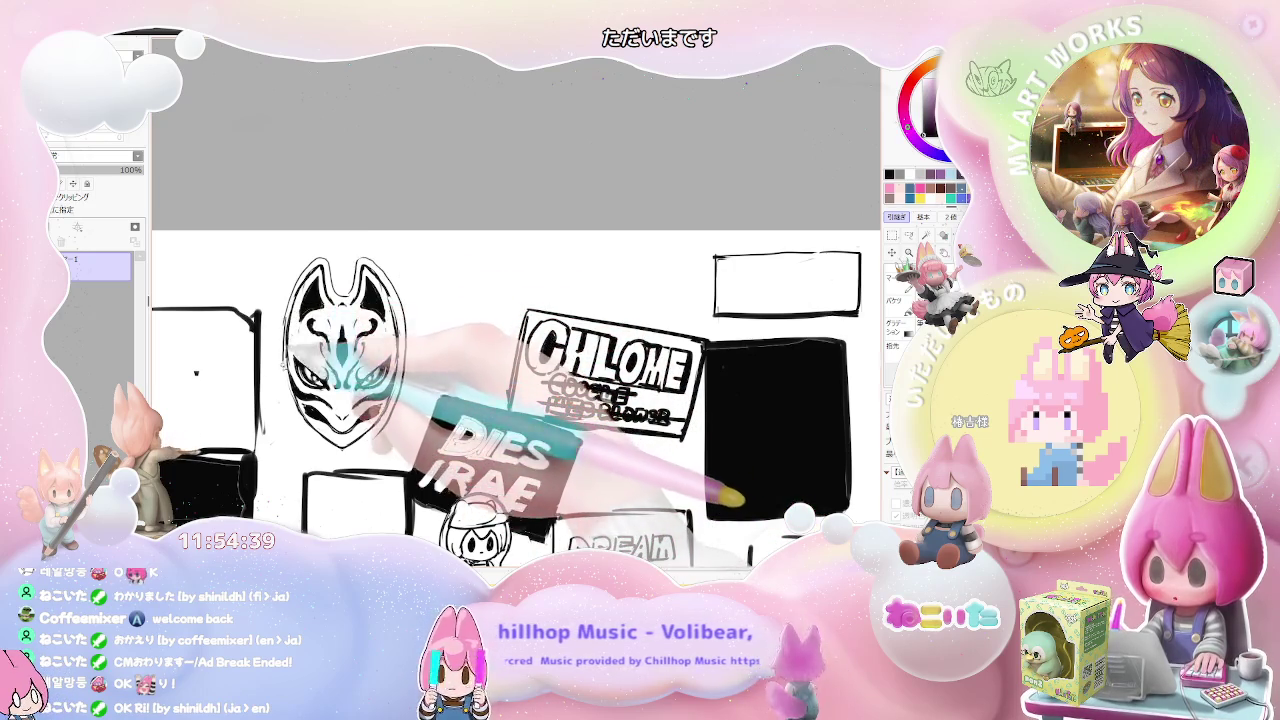
{"action": "left_click_drag", "start_coordinate": [315, 360], "coordinate": [345, 385]}
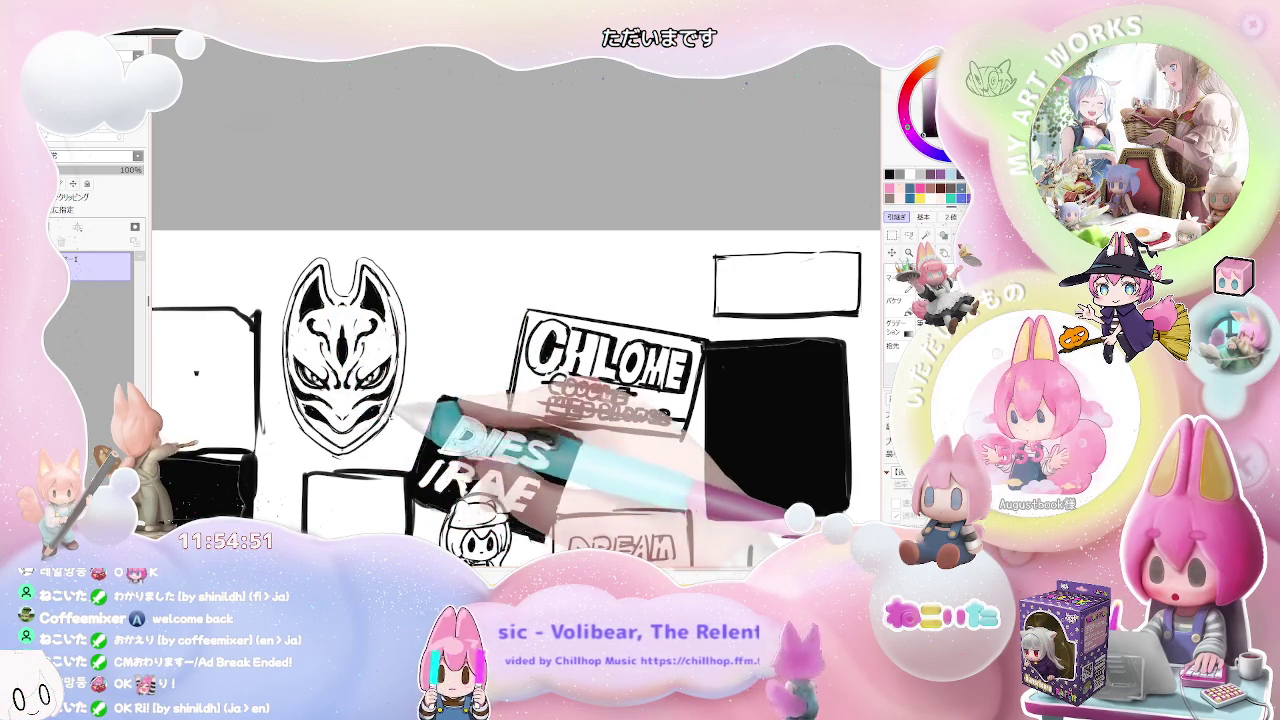
{"action": "scroll", "coordinate": [598, 349], "scroll_direction": "down", "scroll_amount": 5}
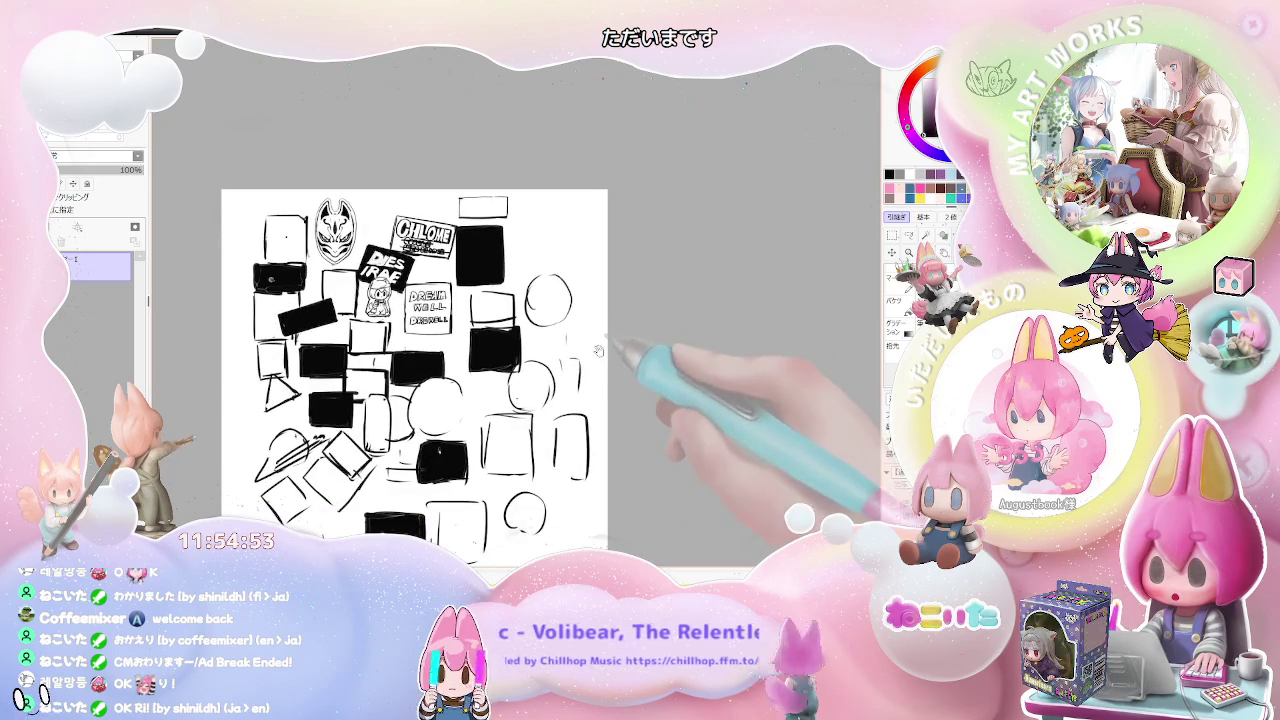
{"action": "scroll", "coordinate": [307, 313], "scroll_direction": "up", "scroll_amount": 5}
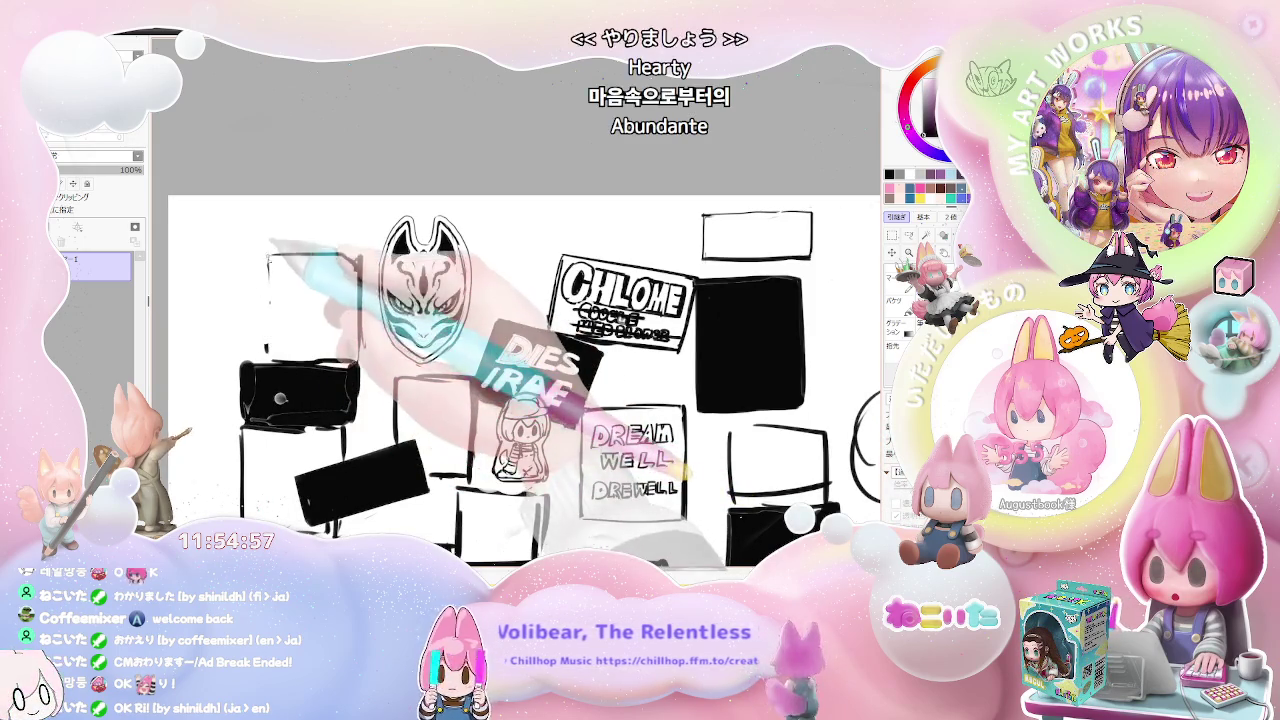
{"action": "scroll", "coordinate": [267, 255], "scroll_direction": "down", "scroll_amount": 3}
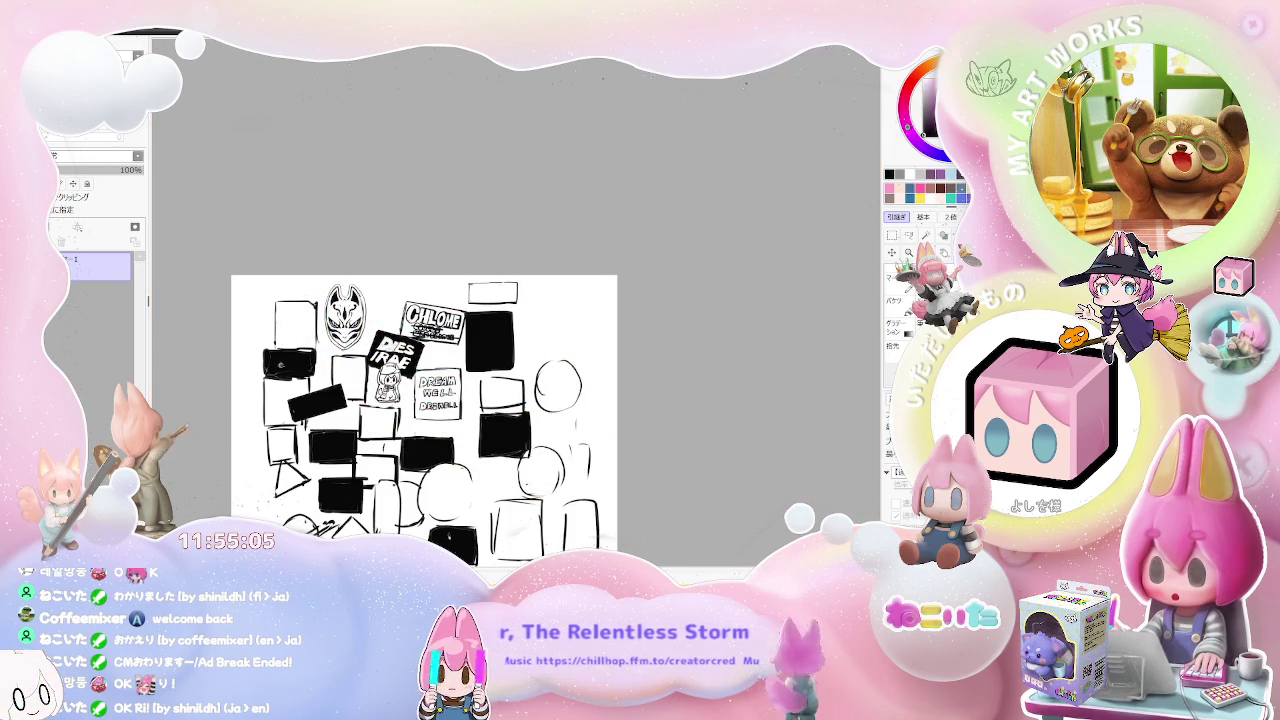
{"action": "scroll", "coordinate": [302, 335], "scroll_direction": "up", "scroll_amount": 3}
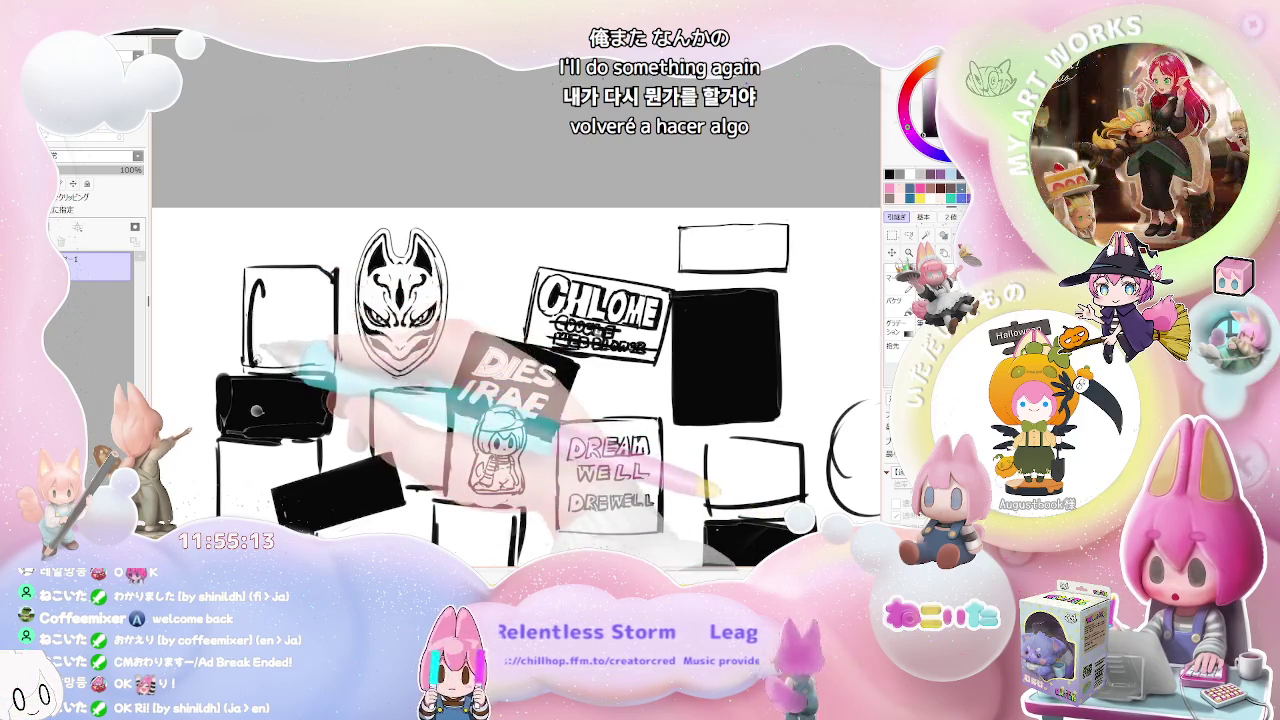
Step: Letter a first attempt in the top-left box, then erase it
{"action": "left_click_drag", "start_coordinate": [258, 288], "coordinate": [257, 355]}
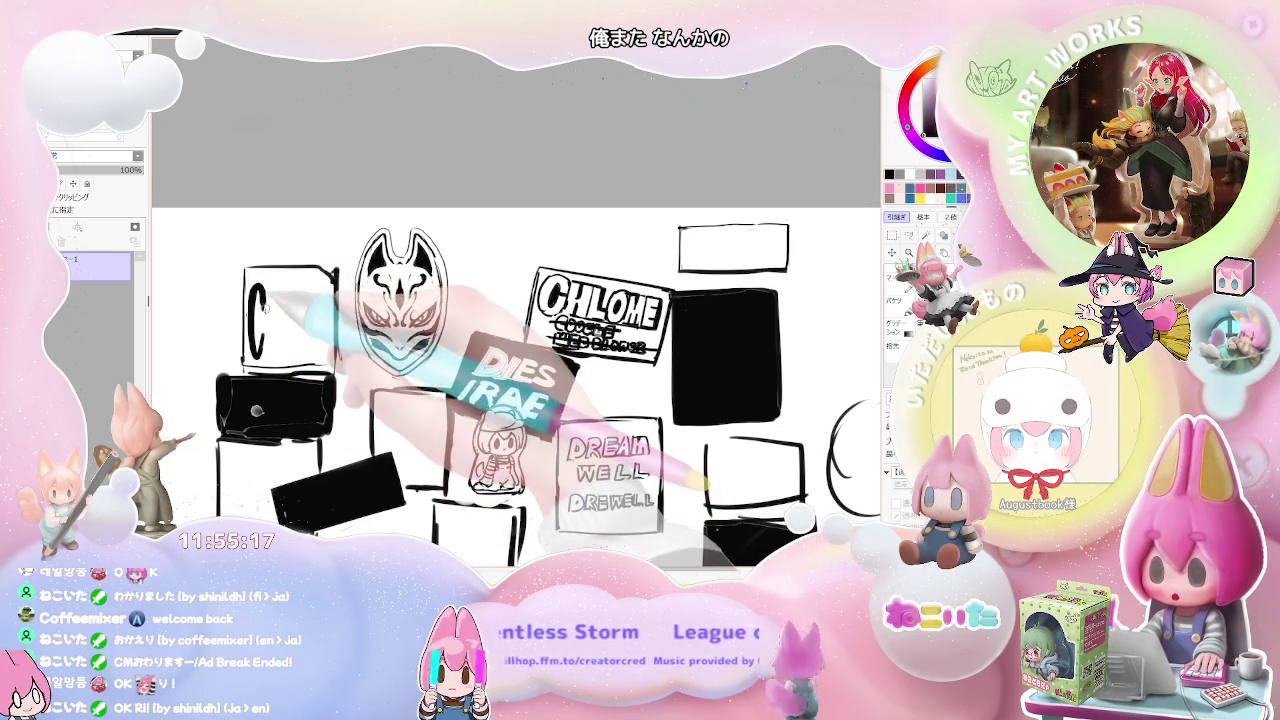
{"action": "mouse_move", "coordinate": [267, 289]}
{"action": "left_mouse_down"}
{"action": "mouse_move", "coordinate": [267, 348]}
{"action": "mouse_move", "coordinate": [278, 350]}
{"action": "left_mouse_up"}
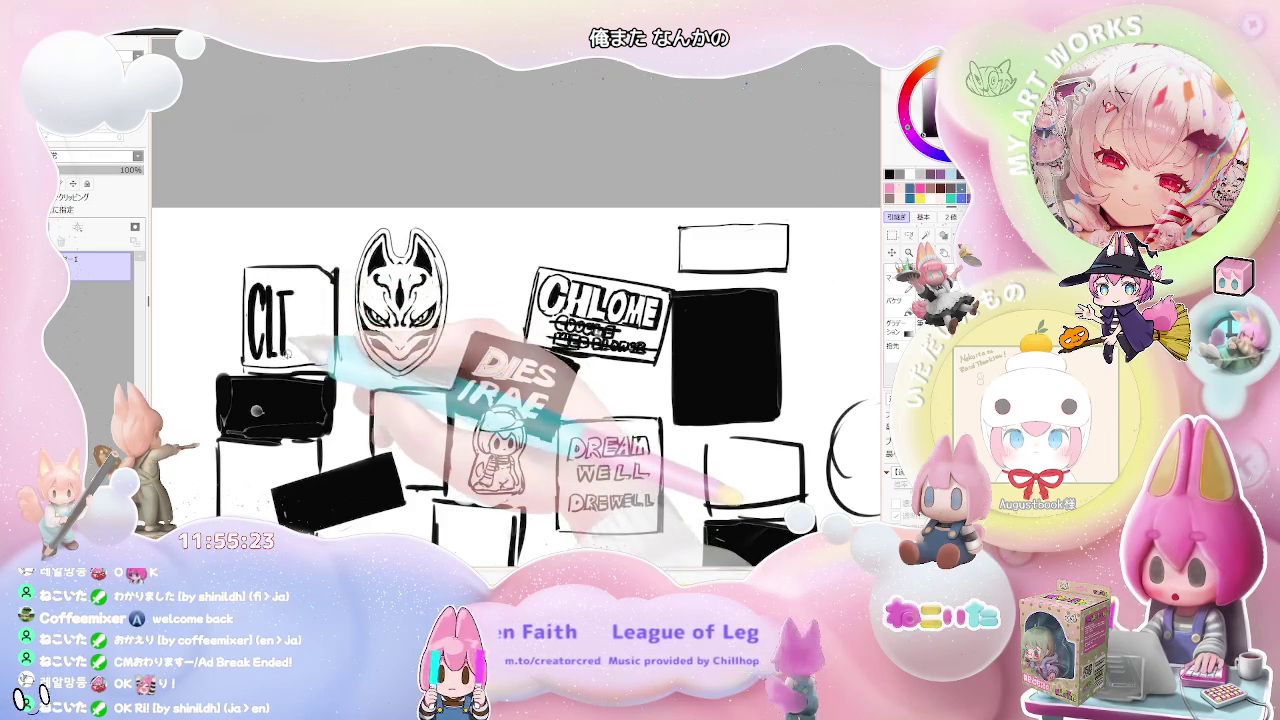
{"action": "left_click_drag", "start_coordinate": [277, 318], "coordinate": [291, 318]}
{"action": "left_click_drag", "start_coordinate": [277, 354], "coordinate": [294, 354]}
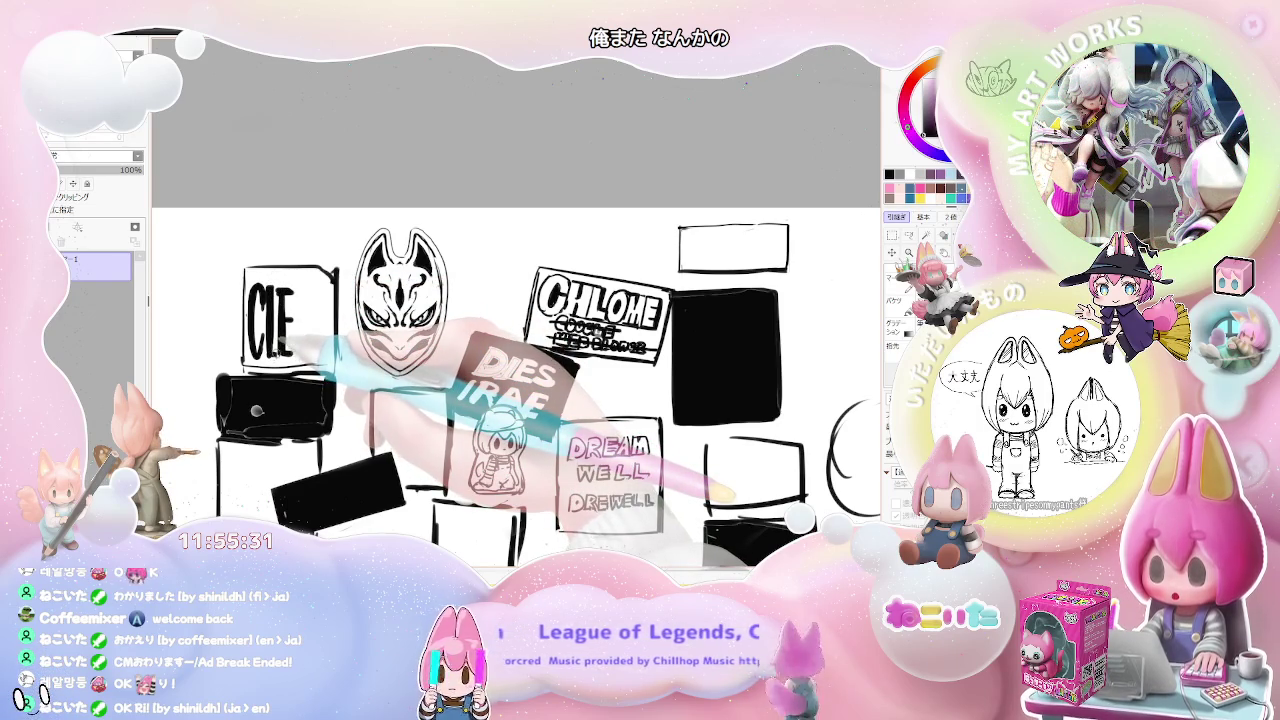
{"action": "left_click_drag", "start_coordinate": [290, 290], "coordinate": [288, 355]}
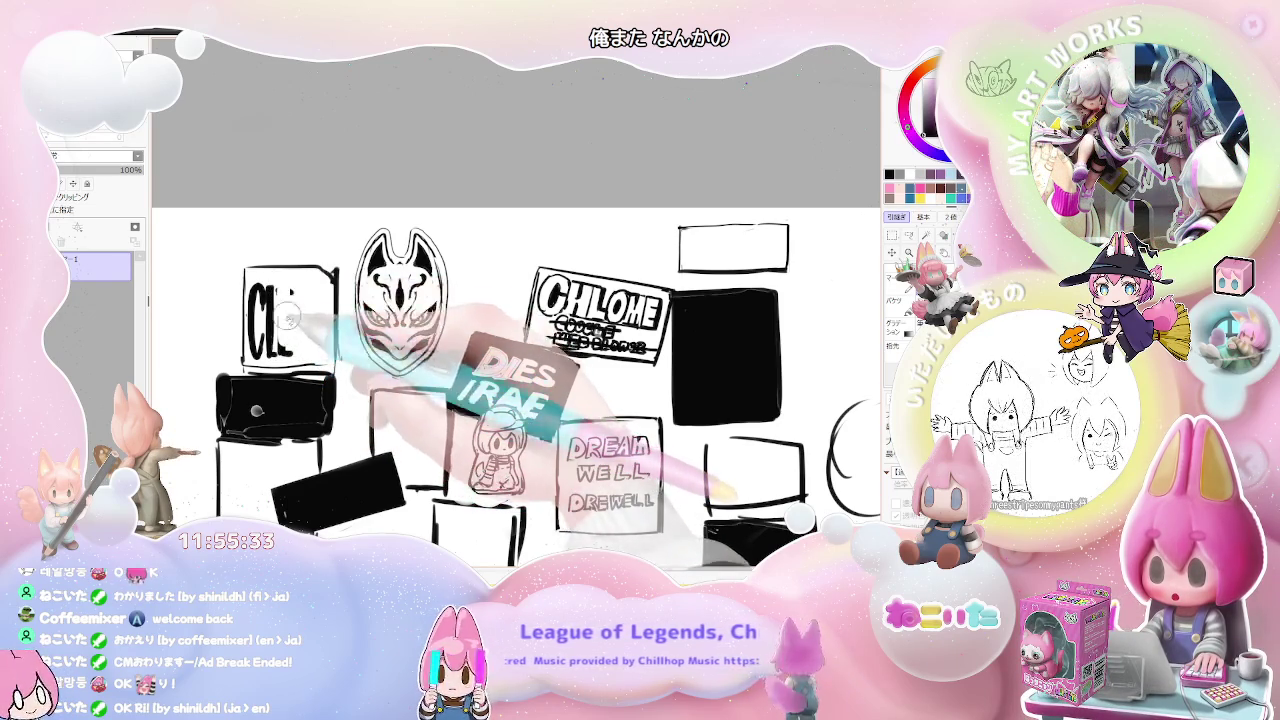
{"action": "left_click_drag", "start_coordinate": [254, 282], "coordinate": [260, 350]}
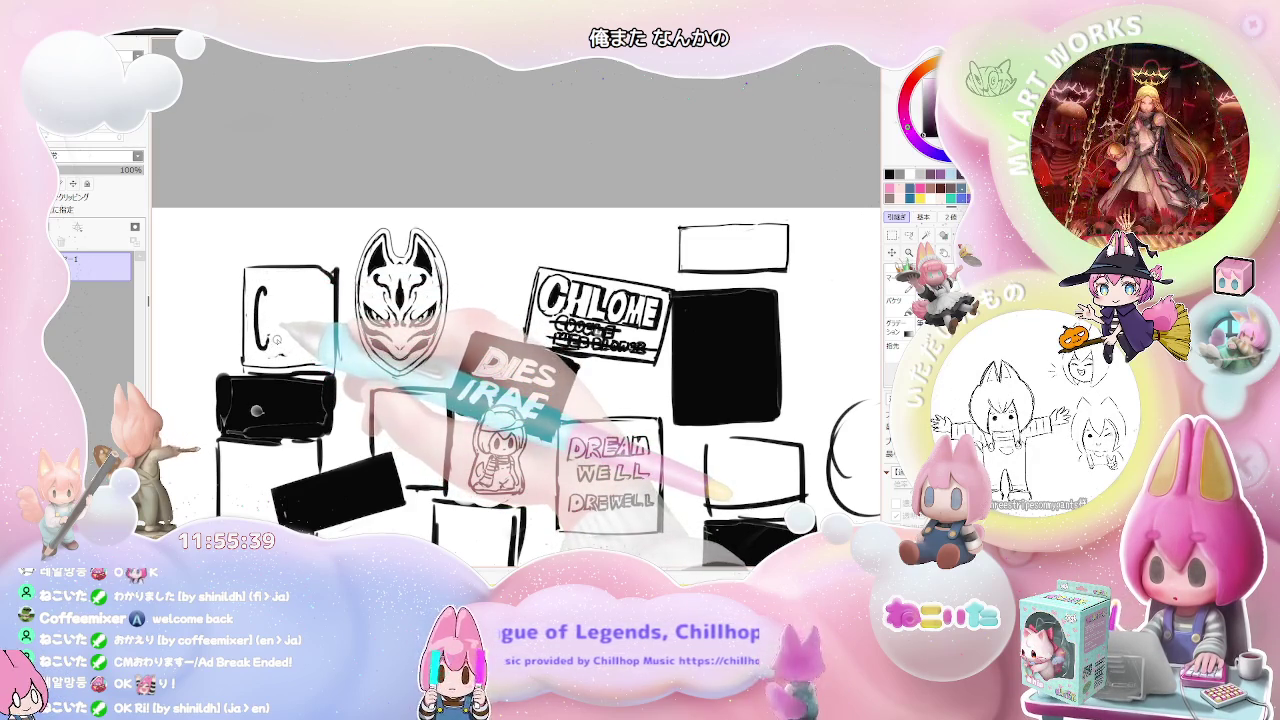
{"action": "left_click_drag", "start_coordinate": [282, 318], "coordinate": [263, 295]}
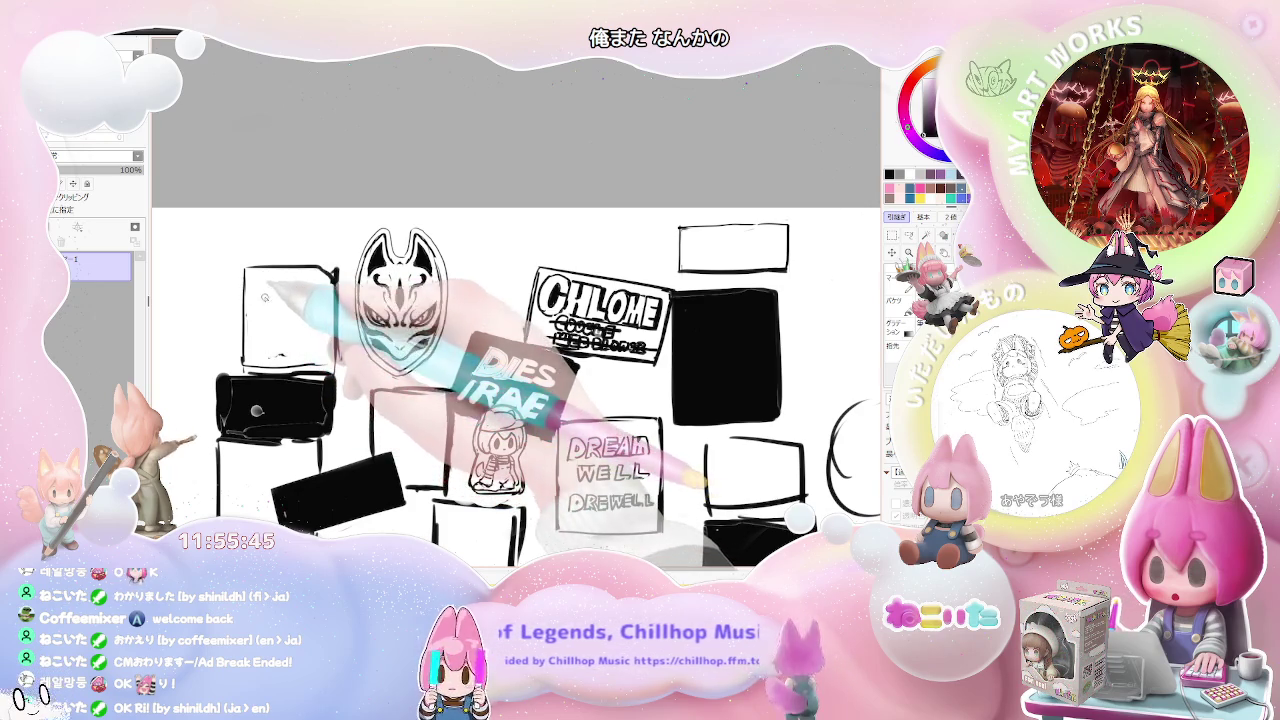
Step: Reletter the top-left box as CRACK in bold black strokes
{"action": "left_click_drag", "start_coordinate": [264, 290], "coordinate": [268, 354]}
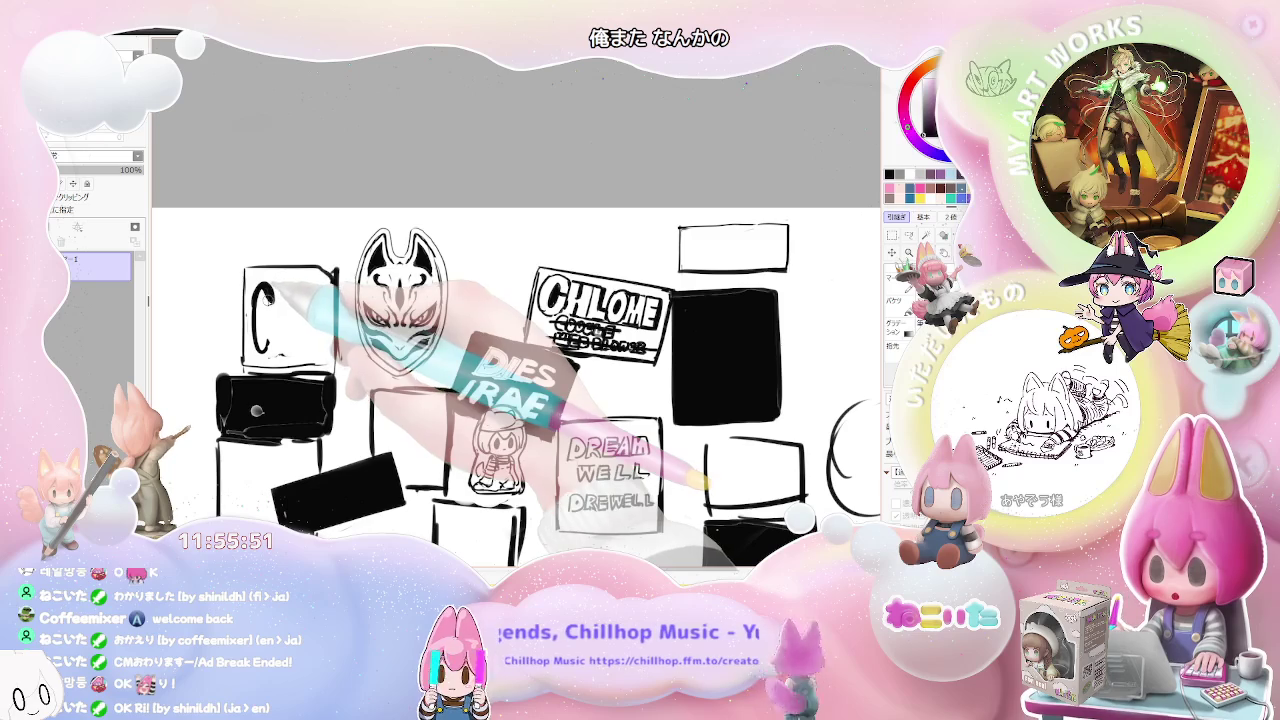
{"action": "left_click_drag", "start_coordinate": [262, 296], "coordinate": [266, 350]}
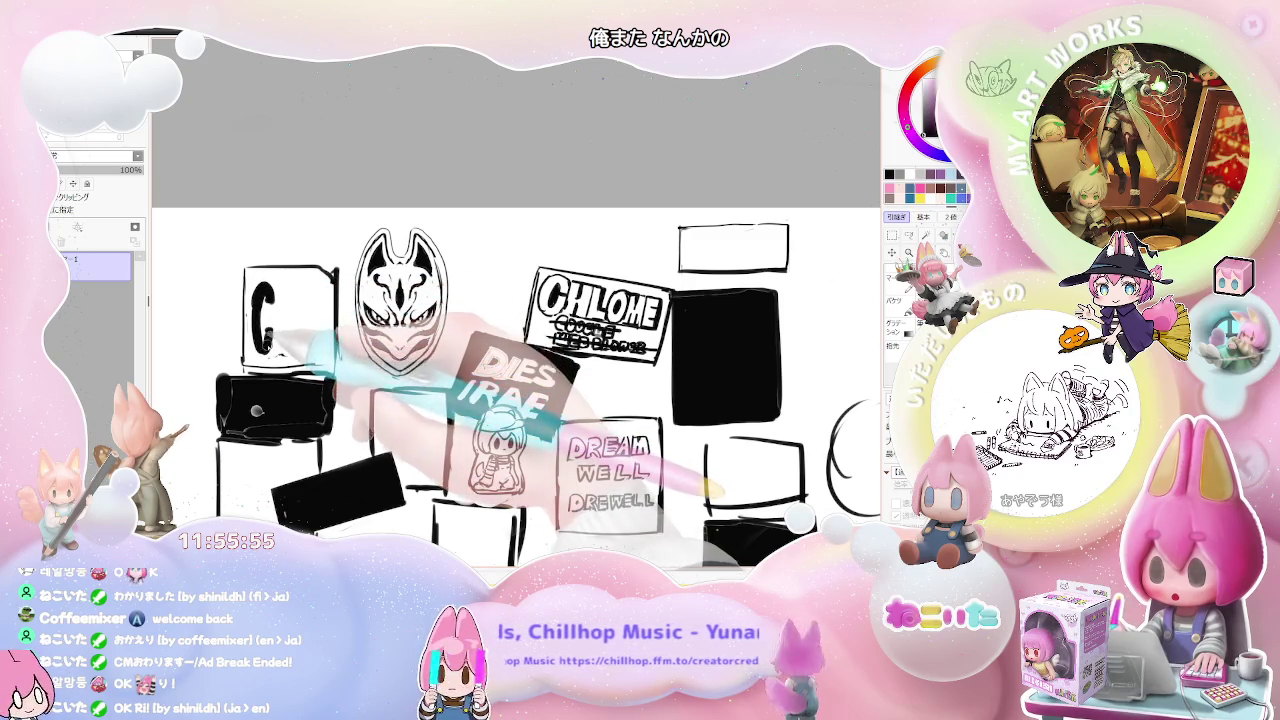
{"action": "mouse_move", "coordinate": [280, 318]}
{"action": "left_mouse_down"}
{"action": "mouse_move", "coordinate": [279, 350]}
{"action": "mouse_move", "coordinate": [296, 350]}
{"action": "left_mouse_up"}
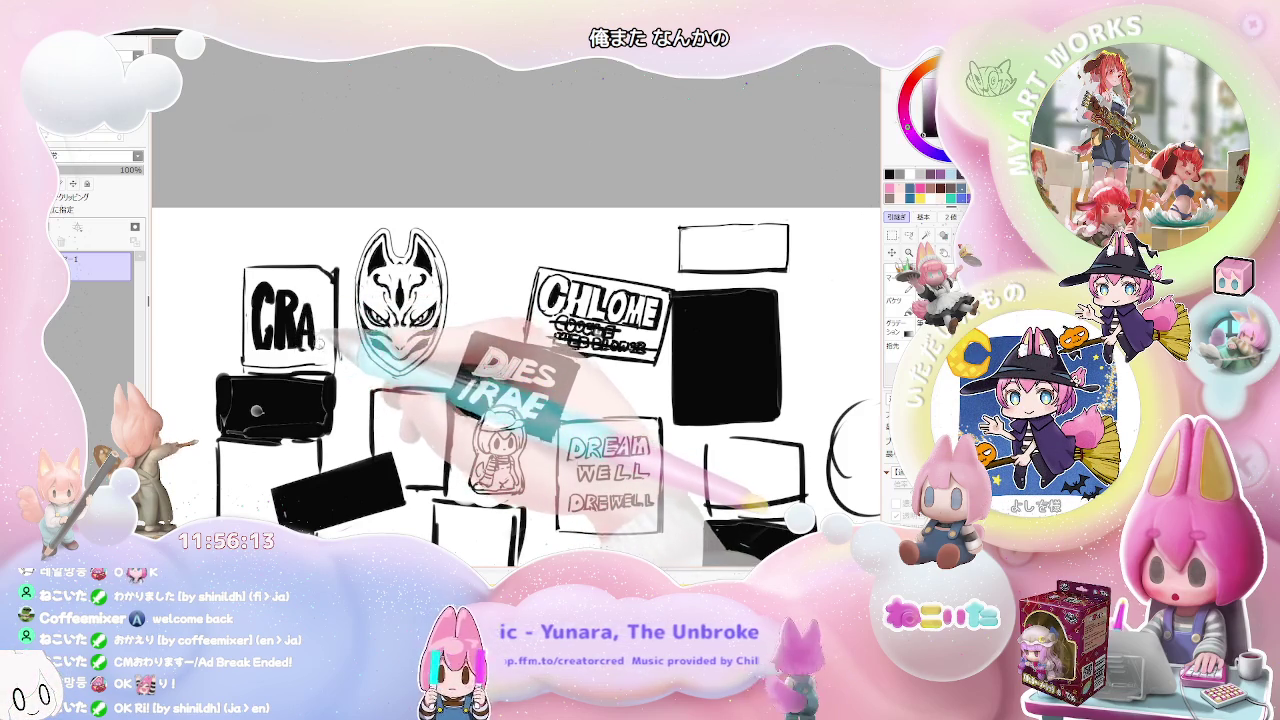
{"action": "left_click_drag", "start_coordinate": [326, 331], "coordinate": [337, 347]}
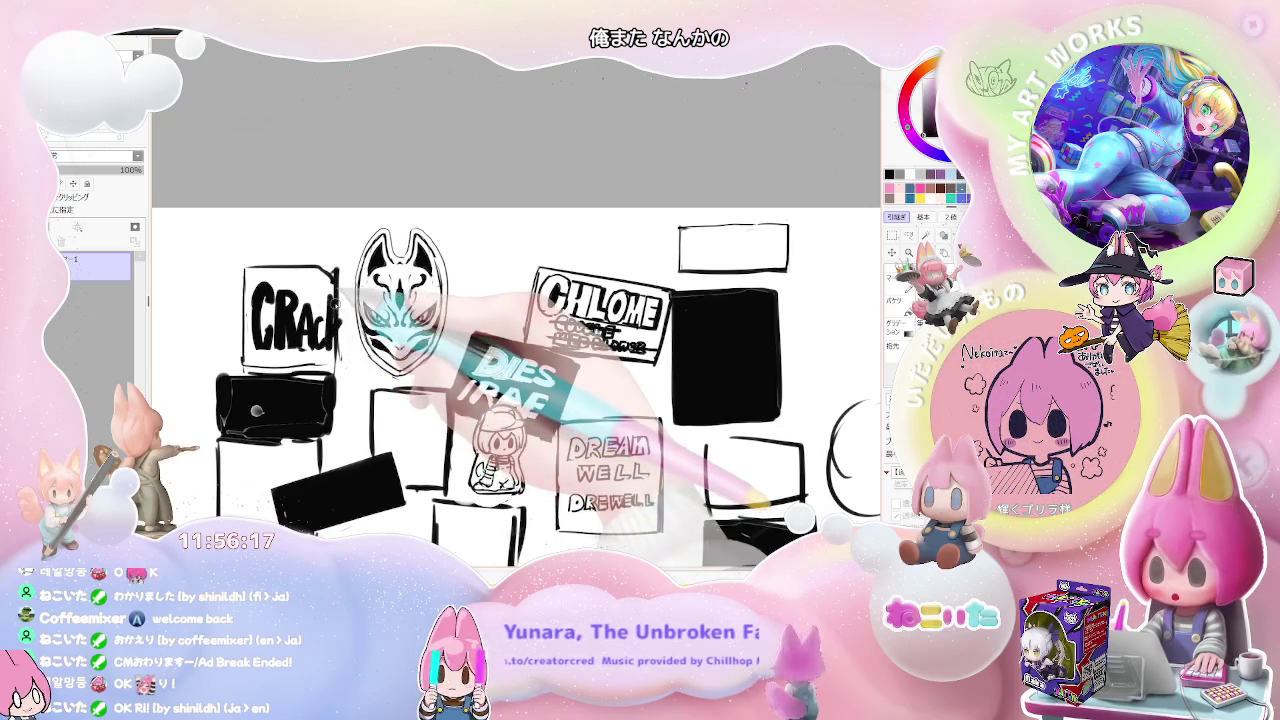
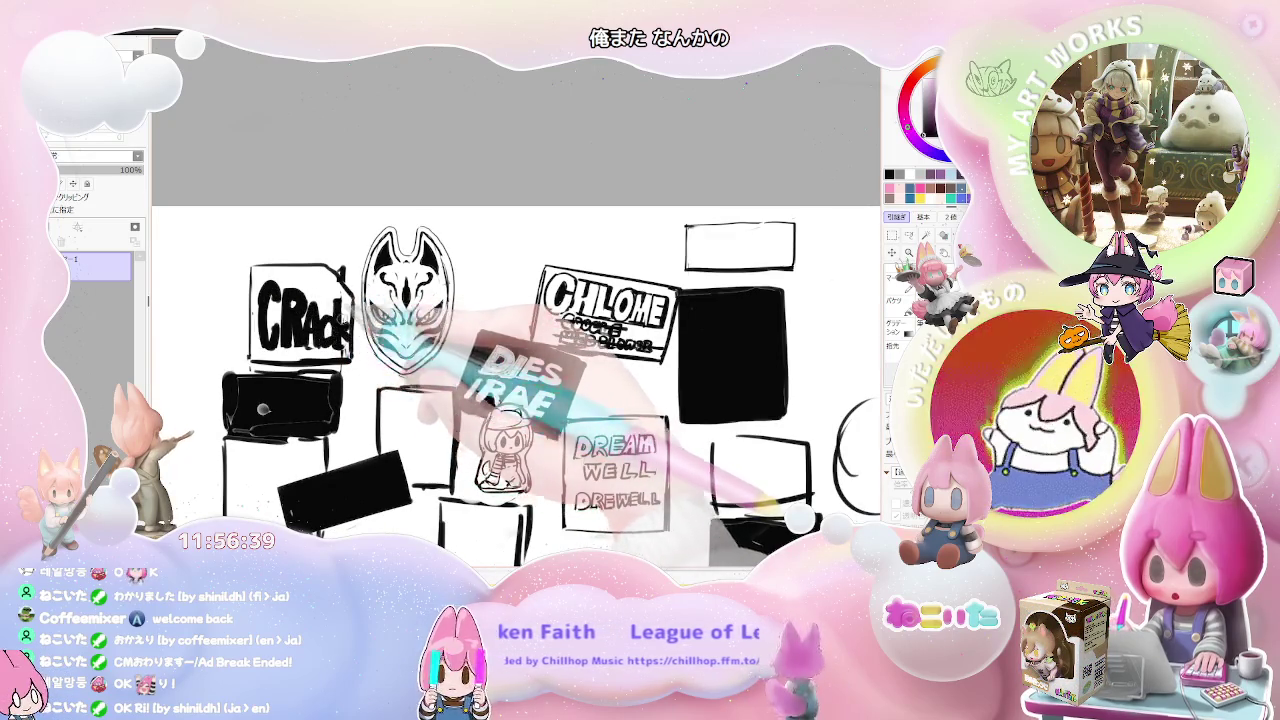
Step: Zoom out and back in to check the collage layout around the black box below CRack
{"action": "scroll", "coordinate": [515, 385], "scroll_direction": "down", "scroll_amount": 3}
{"action": "scroll", "coordinate": [440, 420], "scroll_direction": "down", "scroll_amount": 2}
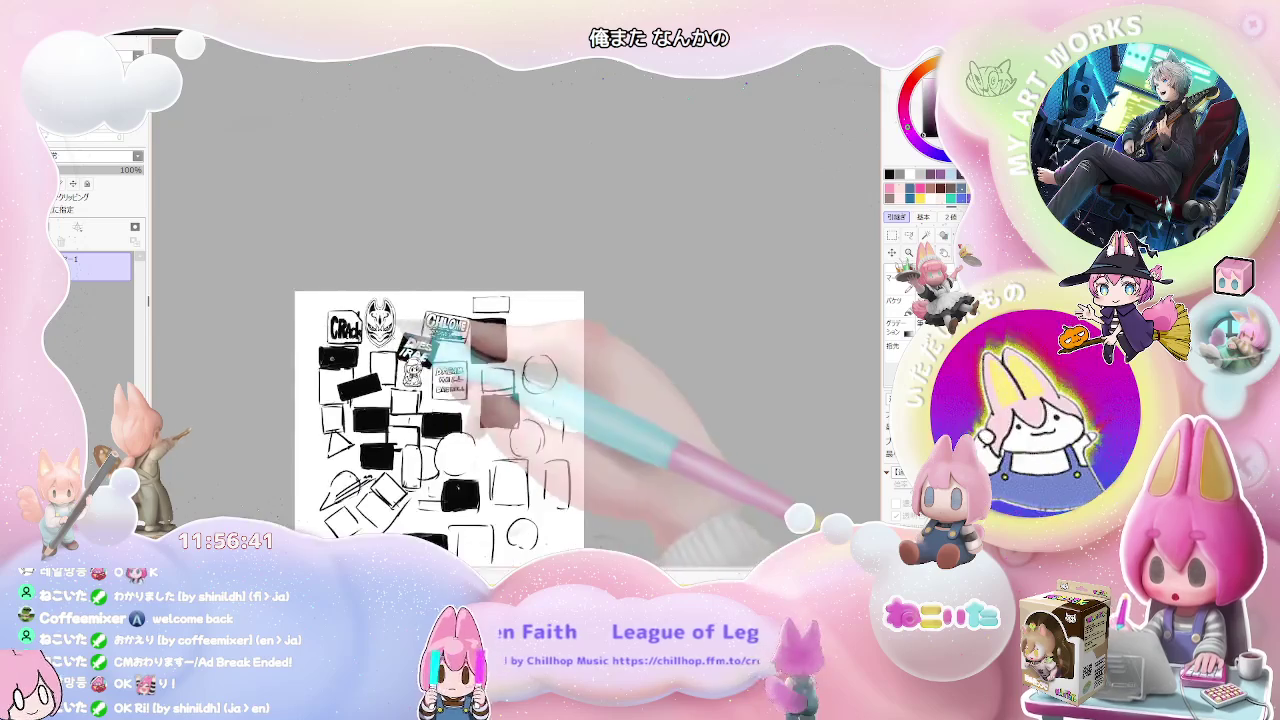
{"action": "scroll", "coordinate": [330, 370], "scroll_direction": "up", "scroll_amount": 3}
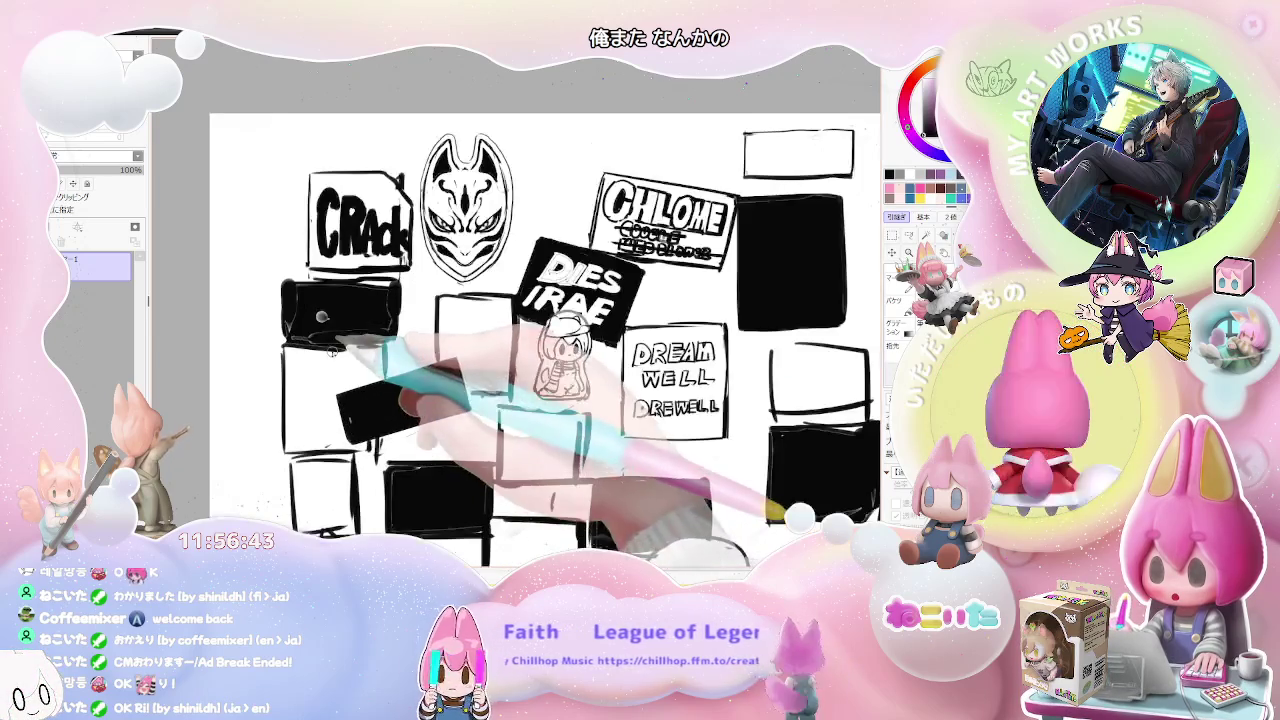
{"action": "scroll", "coordinate": [457, 412], "scroll_direction": "down", "scroll_amount": 2}
{"action": "scroll", "coordinate": [457, 412], "scroll_direction": "down", "scroll_amount": 1}
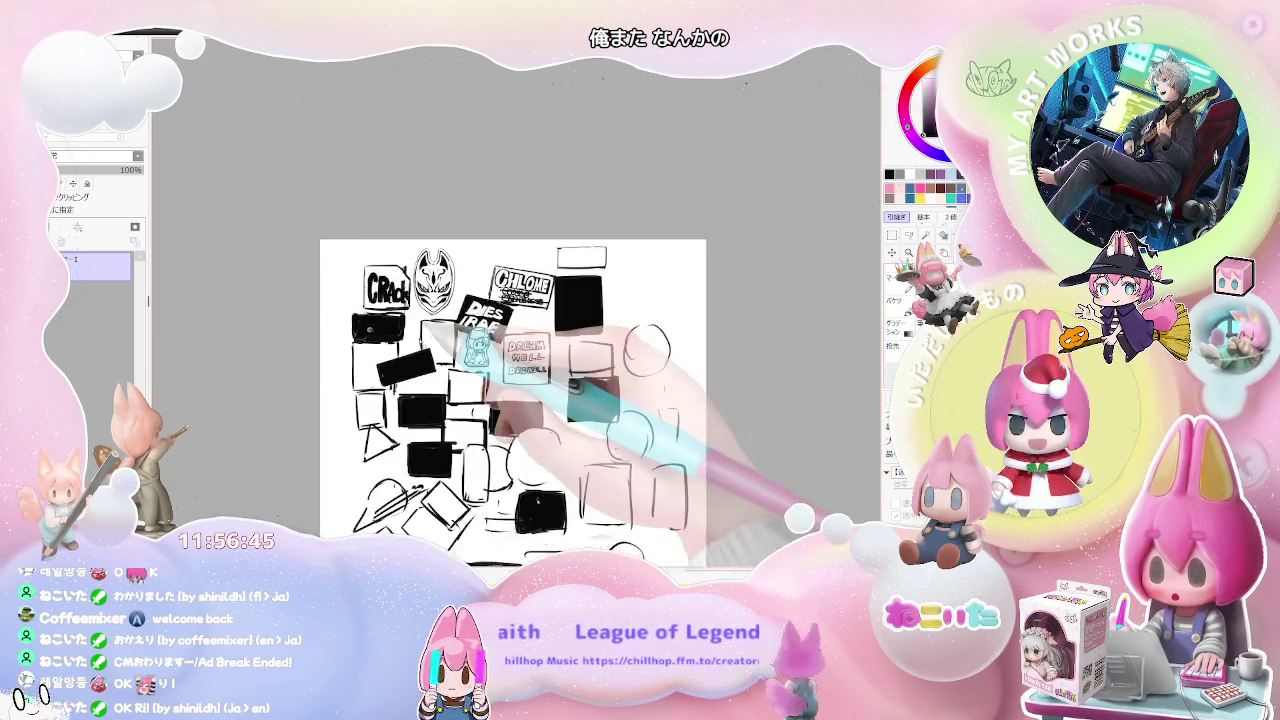
{"action": "scroll", "coordinate": [397, 330], "scroll_direction": "up", "scroll_amount": 2}
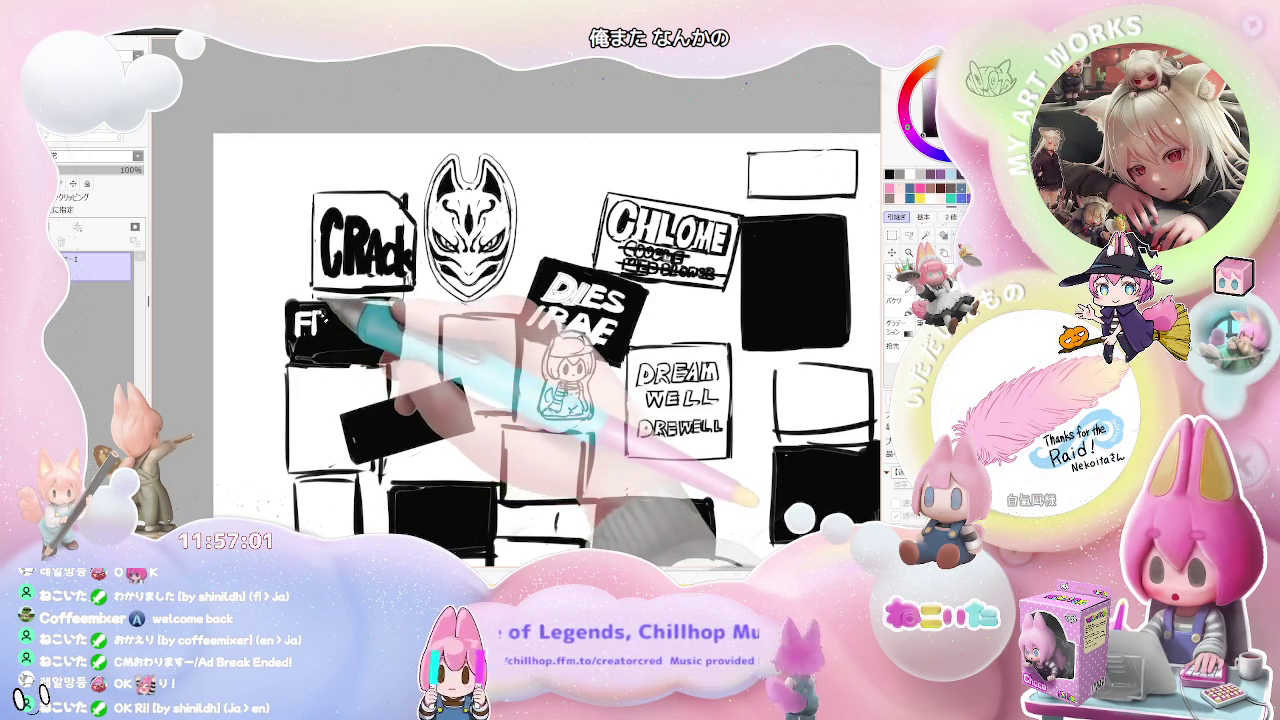
Step: Finish the white FRP CHN TV lettering in the black box, then zoom out to review
{"action": "left_click_drag", "start_coordinate": [318, 323], "coordinate": [335, 327]}
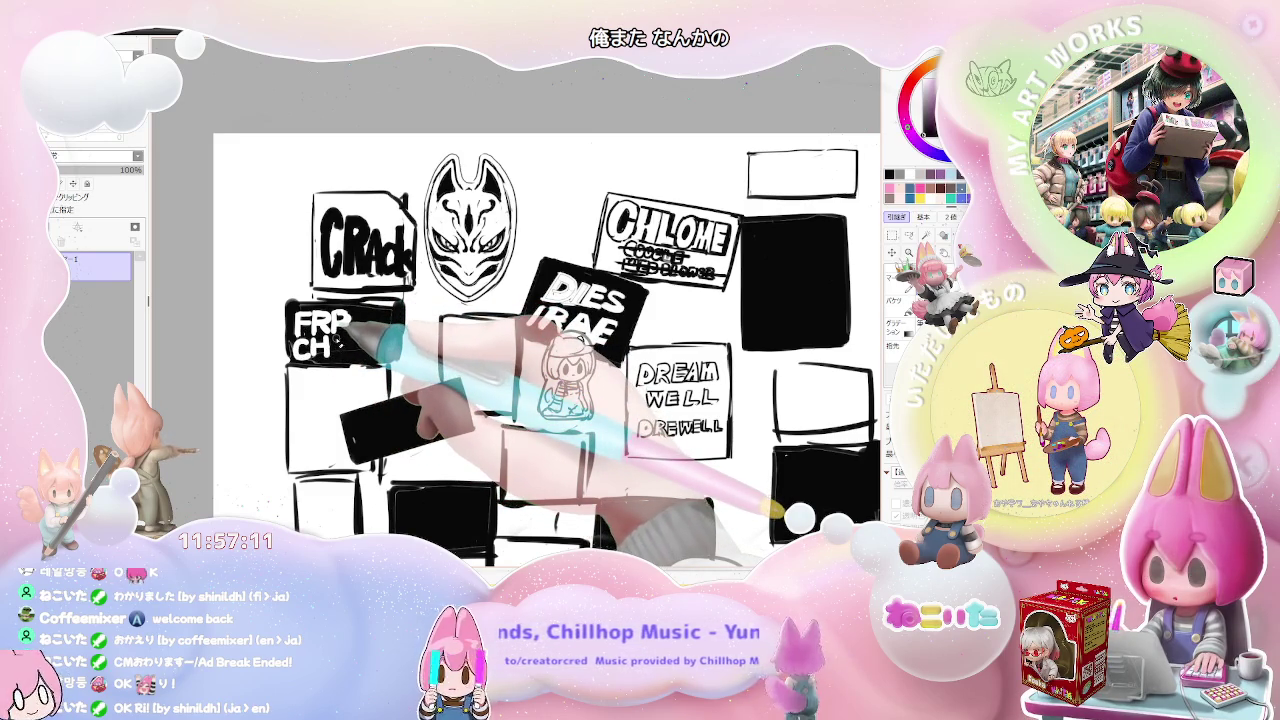
{"action": "mouse_move", "coordinate": [346, 338]}
{"action": "left_mouse_down"}
{"action": "mouse_move", "coordinate": [346, 355]}
{"action": "mouse_move", "coordinate": [352, 338]}
{"action": "mouse_move", "coordinate": [396, 334]}
{"action": "left_mouse_up"}
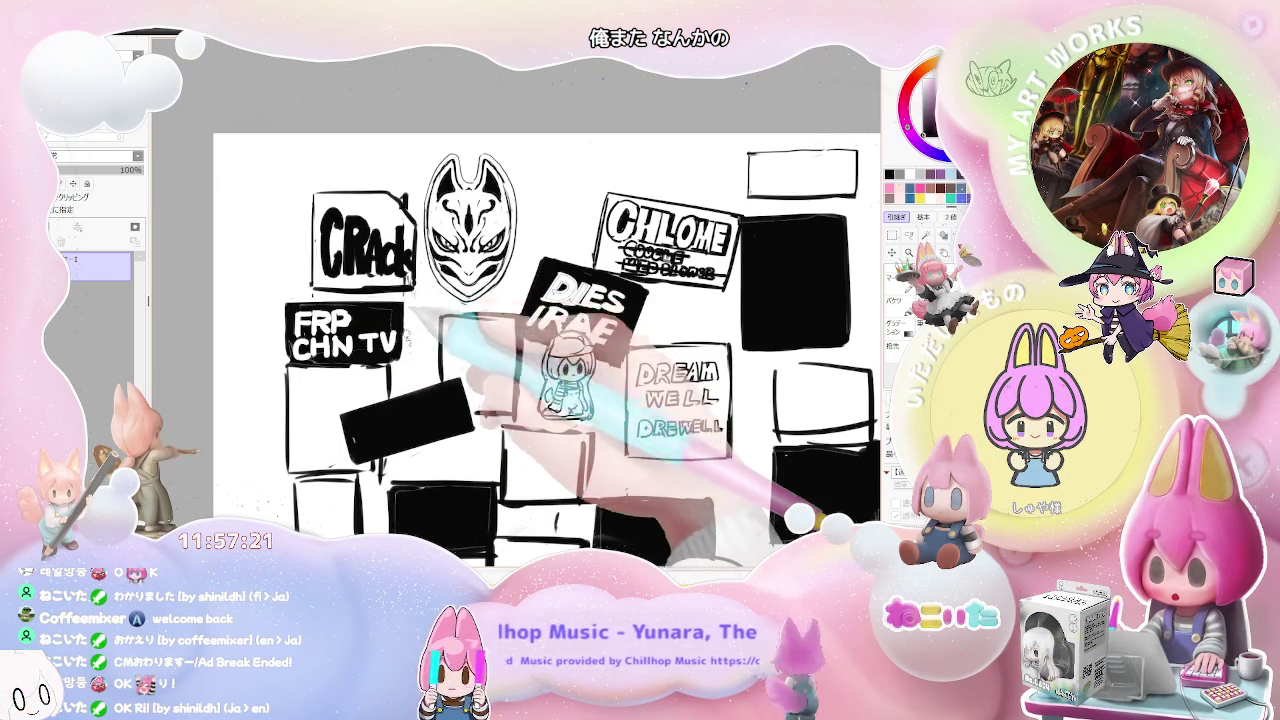
{"action": "key", "text": "ctrl+minus"}
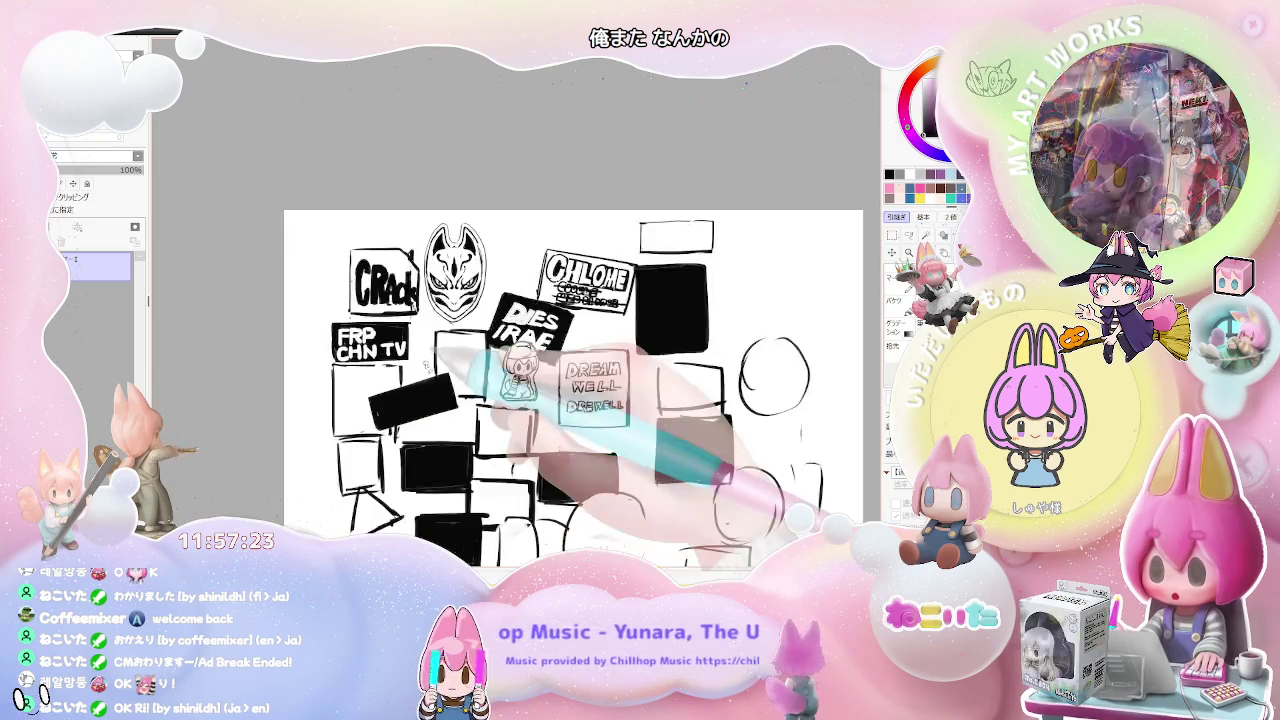
{"action": "left_click_drag", "start_coordinate": [520, 410], "coordinate": [469, 410]}
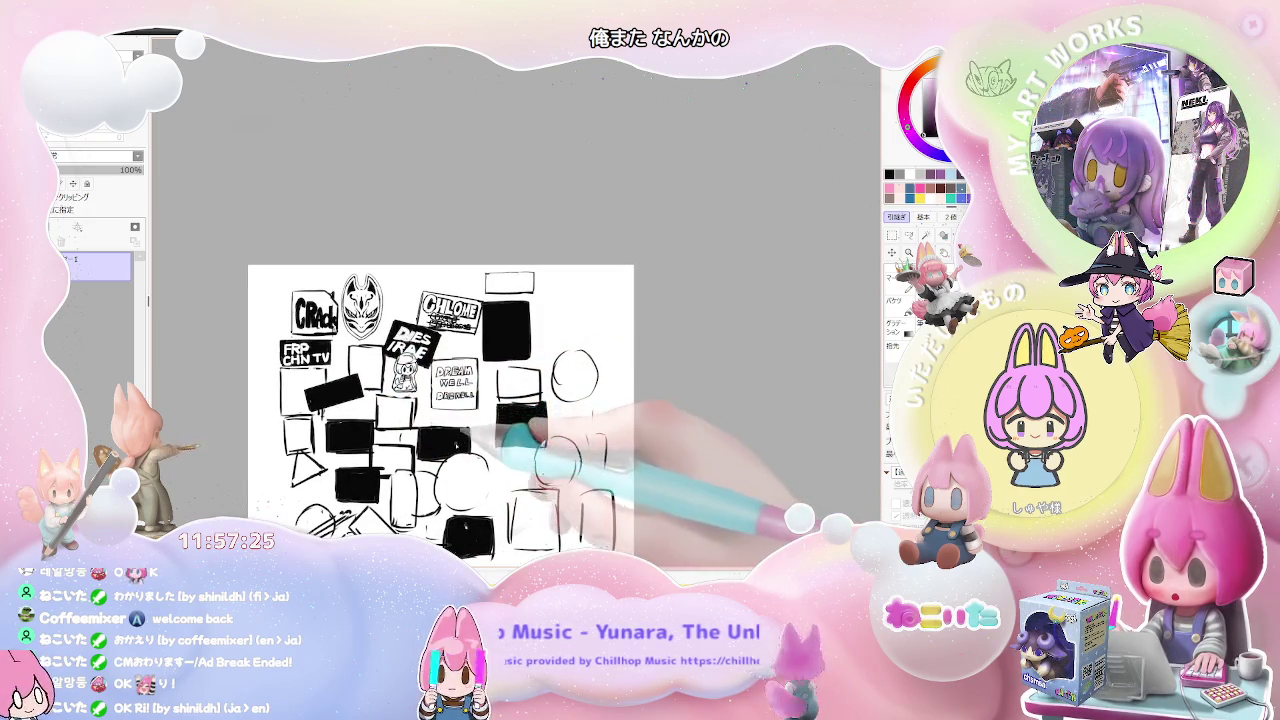
{"action": "scroll", "coordinate": [295, 366], "scroll_direction": "up", "scroll_amount": 2}
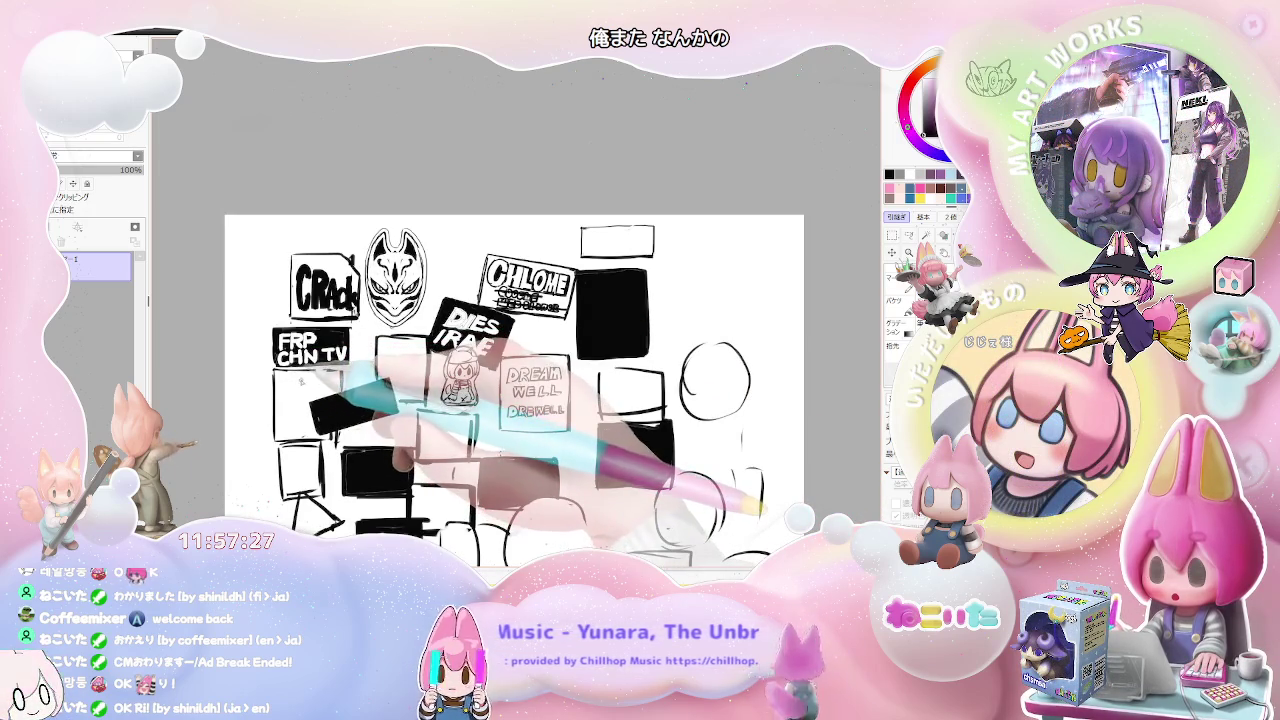
{"action": "scroll", "coordinate": [265, 380], "scroll_direction": "up", "scroll_amount": 2}
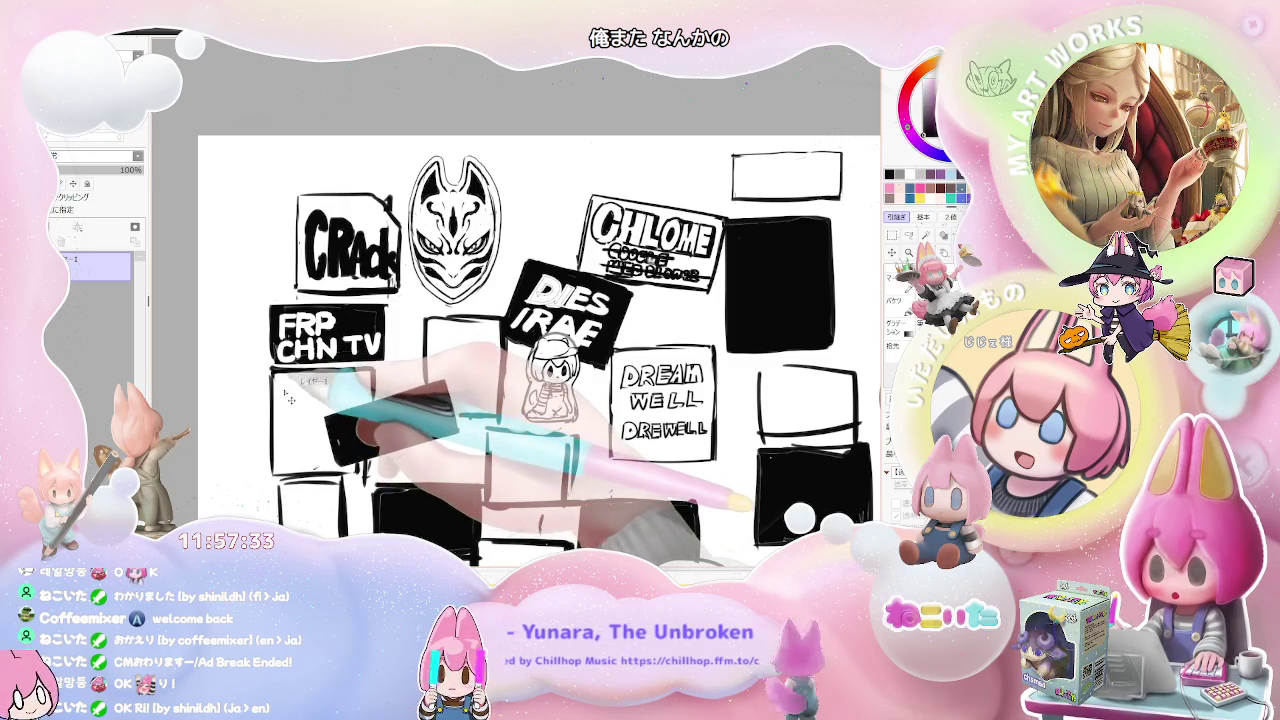
Step: Letter GON in black ink inside the box below FRP CHN TV
{"action": "left_click_drag", "start_coordinate": [281, 402], "coordinate": [294, 390]}
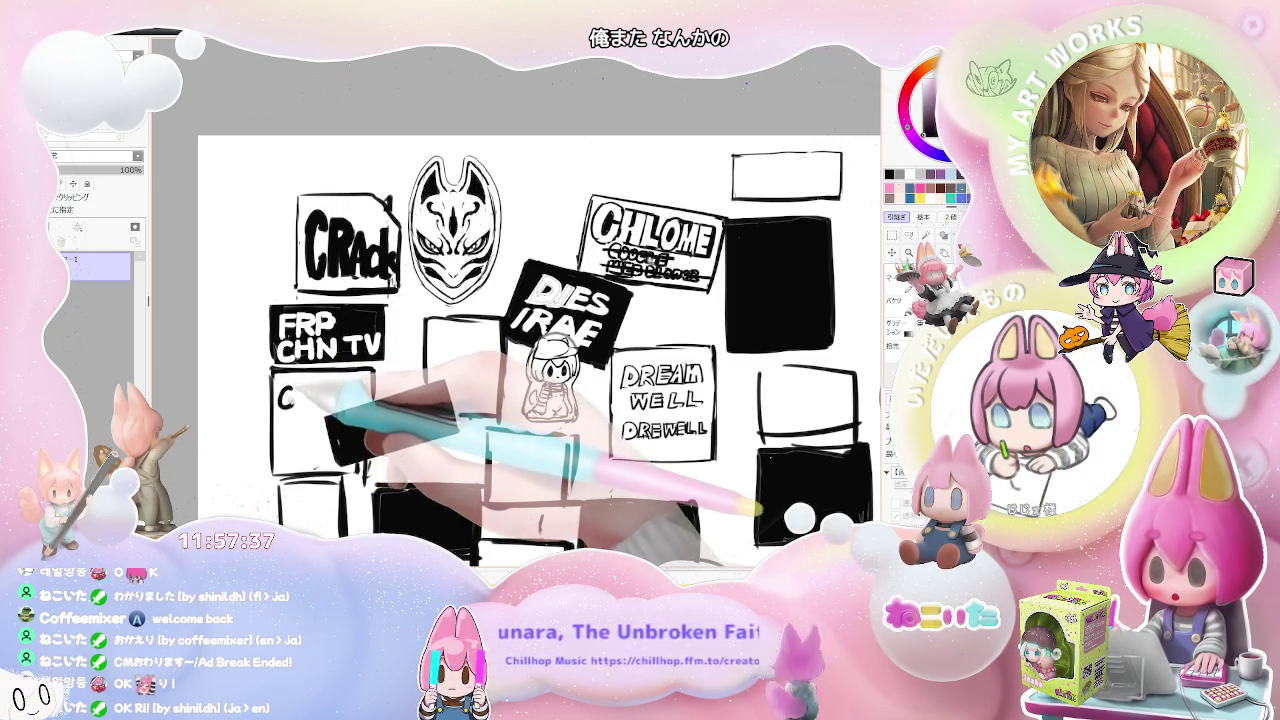
{"action": "mouse_move", "coordinate": [292, 393]}
{"action": "left_mouse_down"}
{"action": "mouse_move", "coordinate": [292, 422]}
{"action": "mouse_move", "coordinate": [295, 410]}
{"action": "left_mouse_up"}
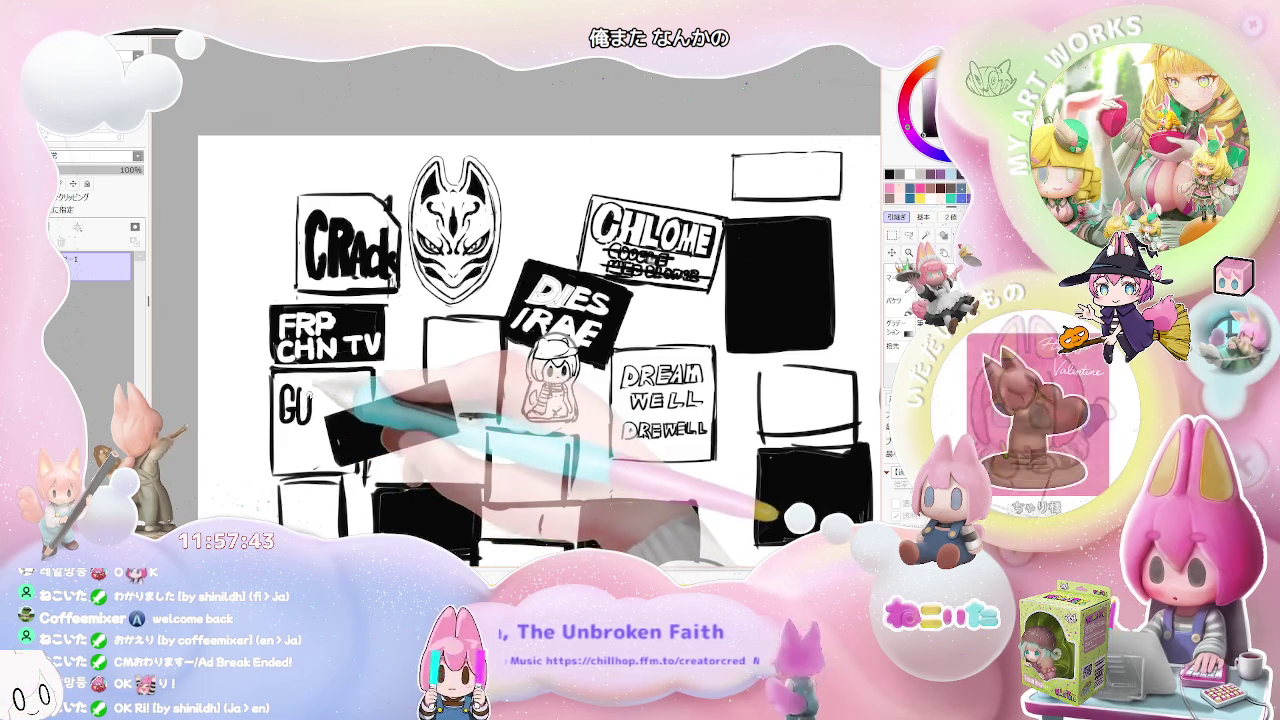
{"action": "mouse_move", "coordinate": [300, 398]}
{"action": "left_mouse_down"}
{"action": "mouse_move", "coordinate": [302, 412]}
{"action": "mouse_move", "coordinate": [310, 404]}
{"action": "left_mouse_up"}
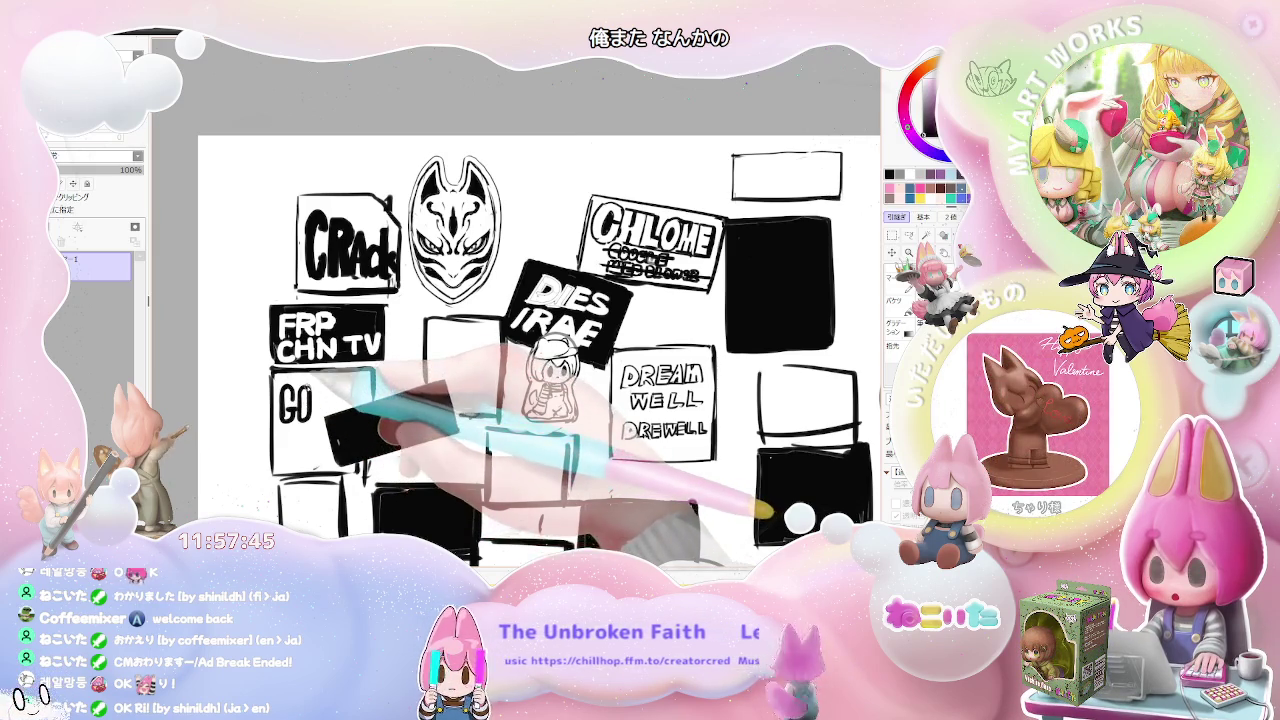
{"action": "mouse_move", "coordinate": [316, 386]}
{"action": "left_mouse_down"}
{"action": "mouse_move", "coordinate": [316, 418]}
{"action": "mouse_move", "coordinate": [327, 418]}
{"action": "left_mouse_up"}
{"action": "left_click_drag", "start_coordinate": [328, 418], "coordinate": [328, 386]}
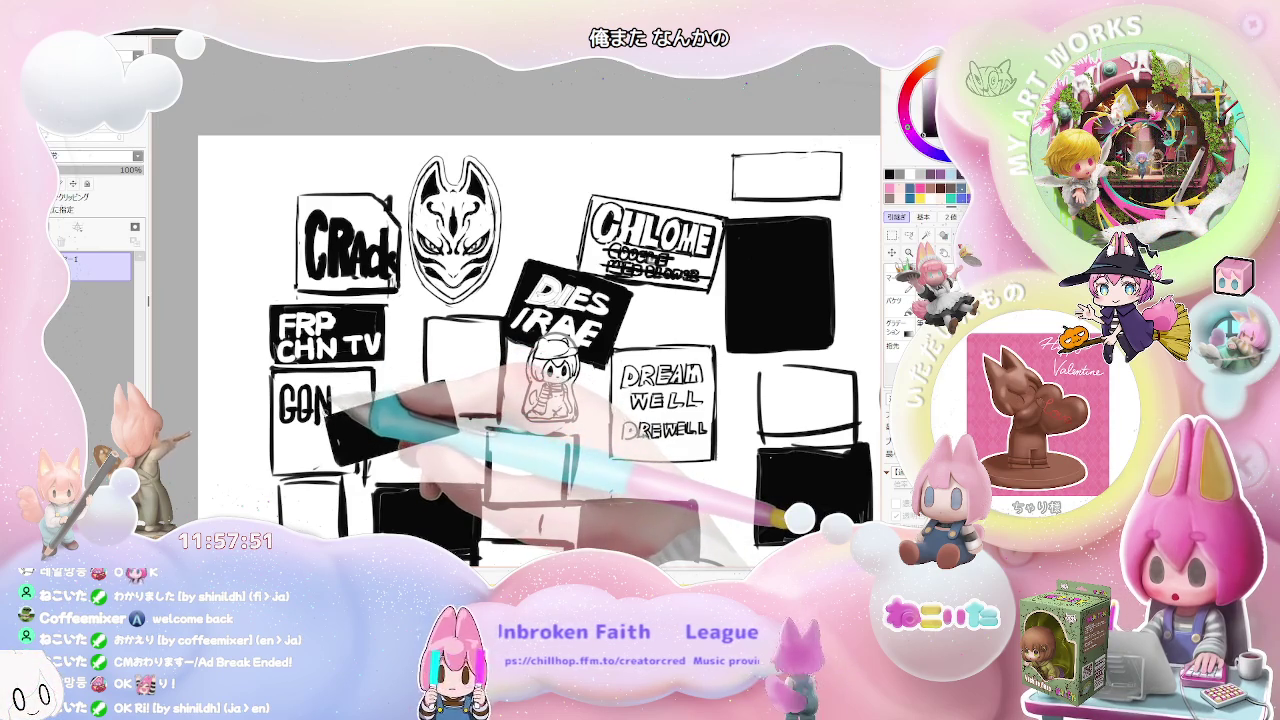
Step: Add ZIP on the line below GON, plus an A and apostrophe after GON
{"action": "left_click_drag", "start_coordinate": [280, 438], "coordinate": [296, 460]}
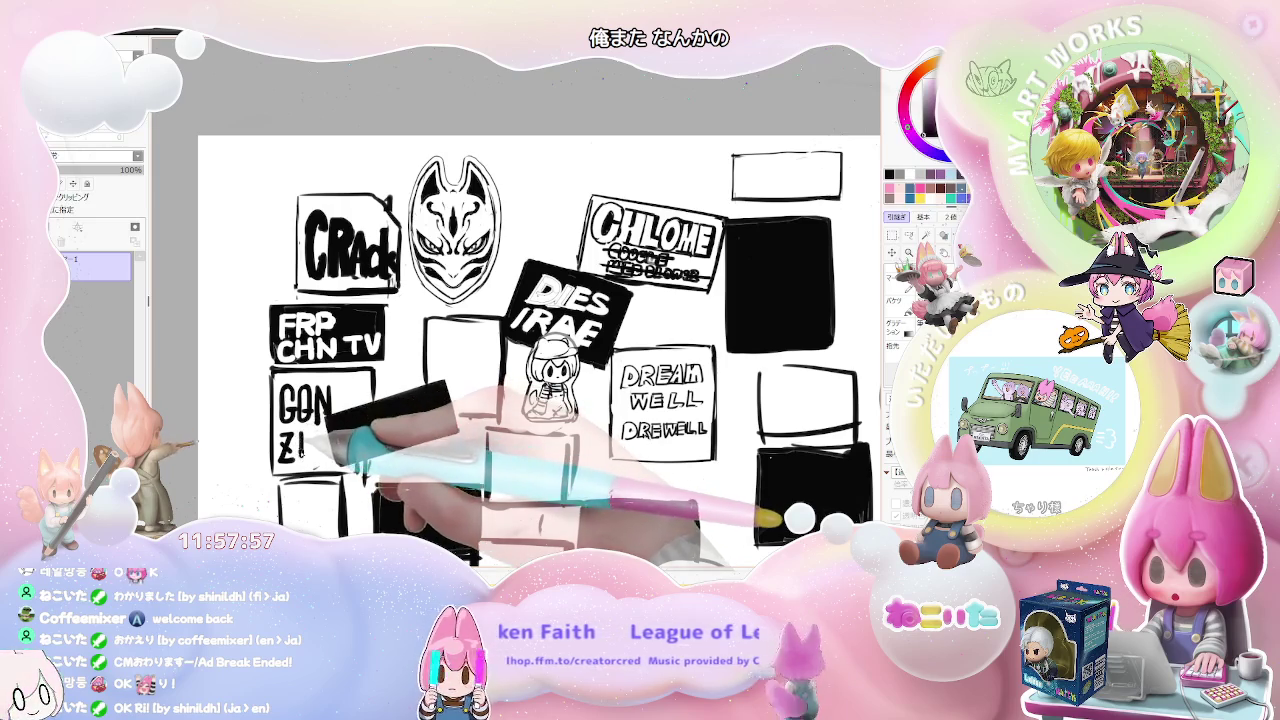
{"action": "left_click_drag", "start_coordinate": [308, 430], "coordinate": [311, 455]}
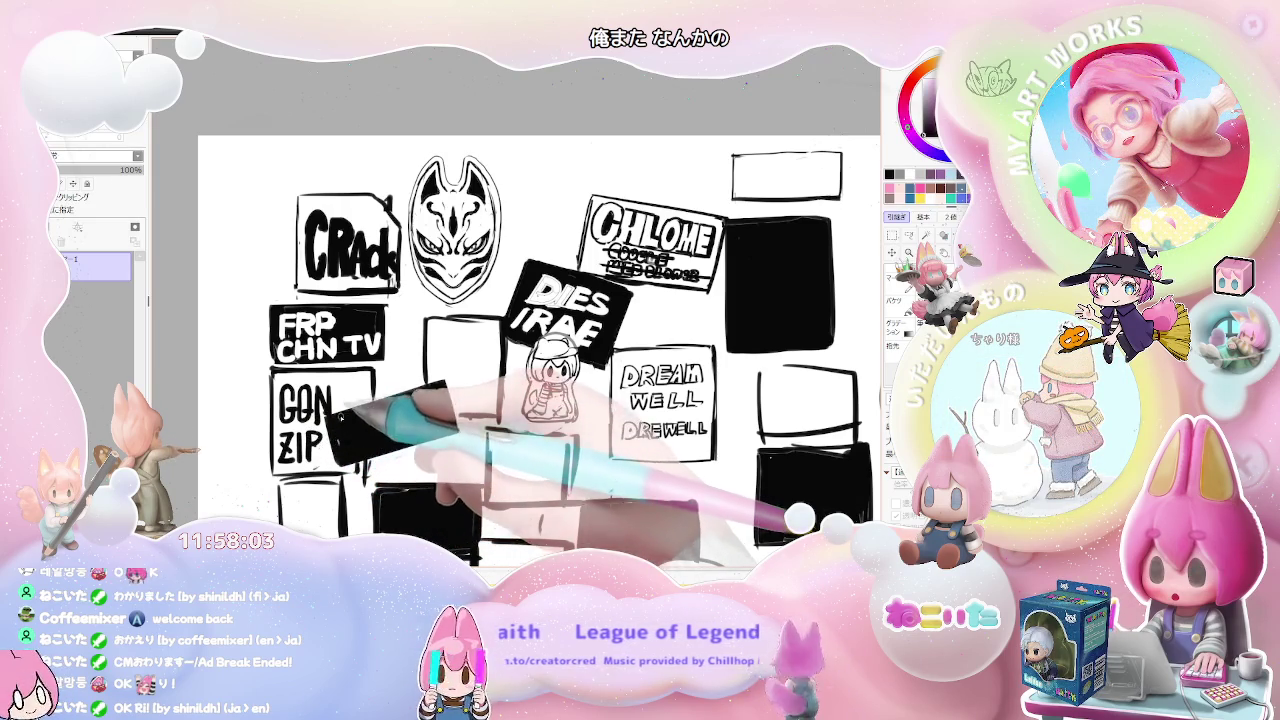
{"action": "mouse_move", "coordinate": [350, 385]}
{"action": "left_mouse_down"}
{"action": "mouse_move", "coordinate": [341, 409]}
{"action": "mouse_move", "coordinate": [357, 410]}
{"action": "left_mouse_up"}
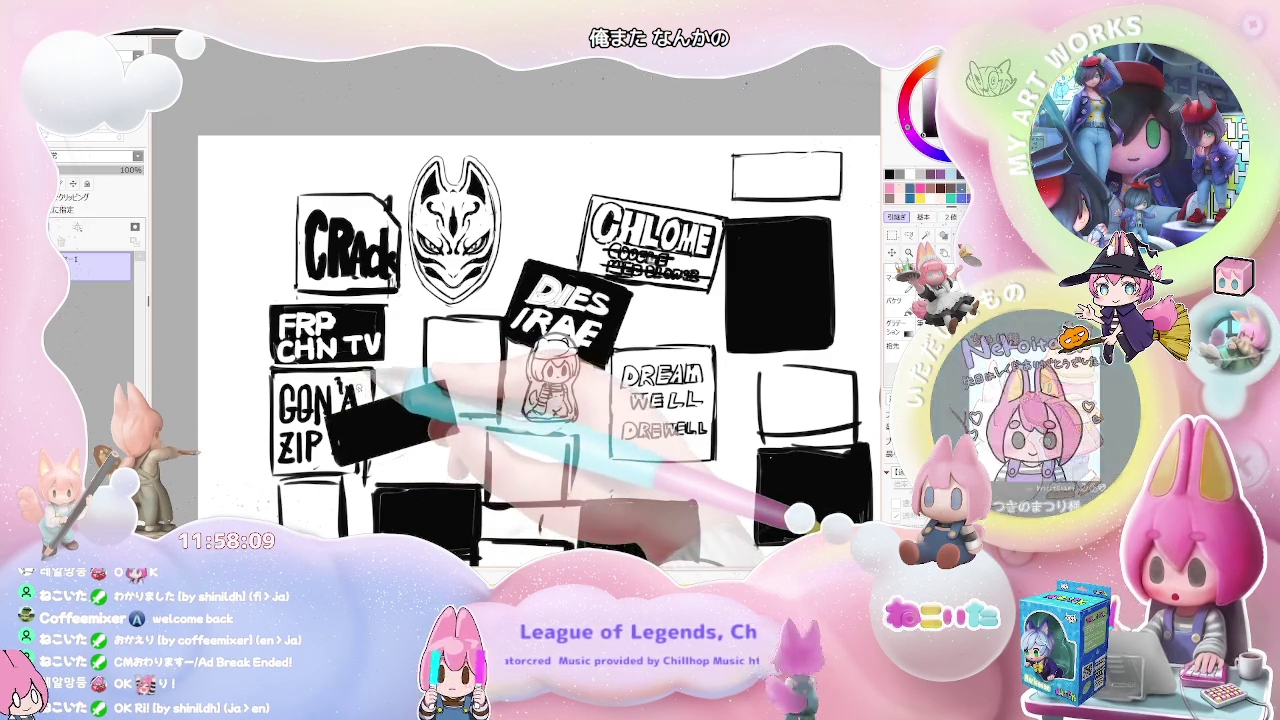
{"action": "left_click_drag", "start_coordinate": [356, 373], "coordinate": [353, 383]}
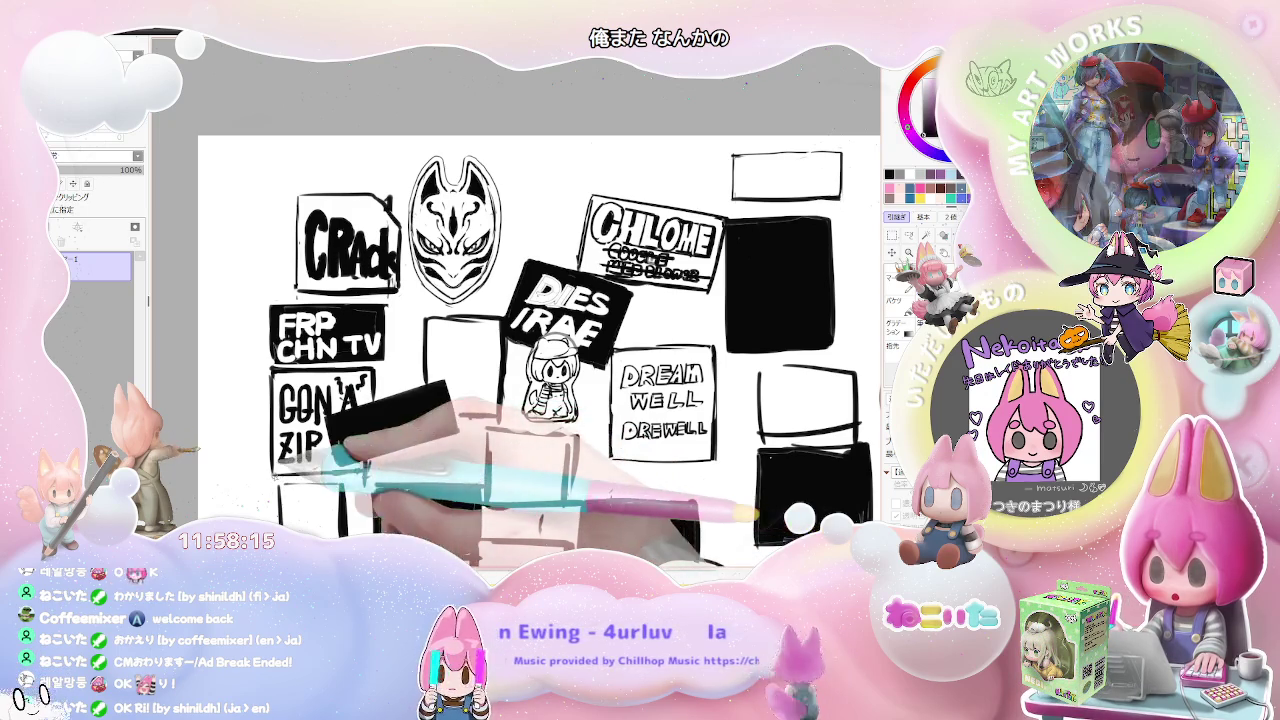
Step: Letter white CHEETAH text with a thick exclamation mark in the black bar beside ZIP
{"action": "scroll", "coordinate": [333, 500], "scroll_direction": "down", "scroll_amount": 2}
{"action": "scroll", "coordinate": [333, 500], "scroll_direction": "down", "scroll_amount": 1}
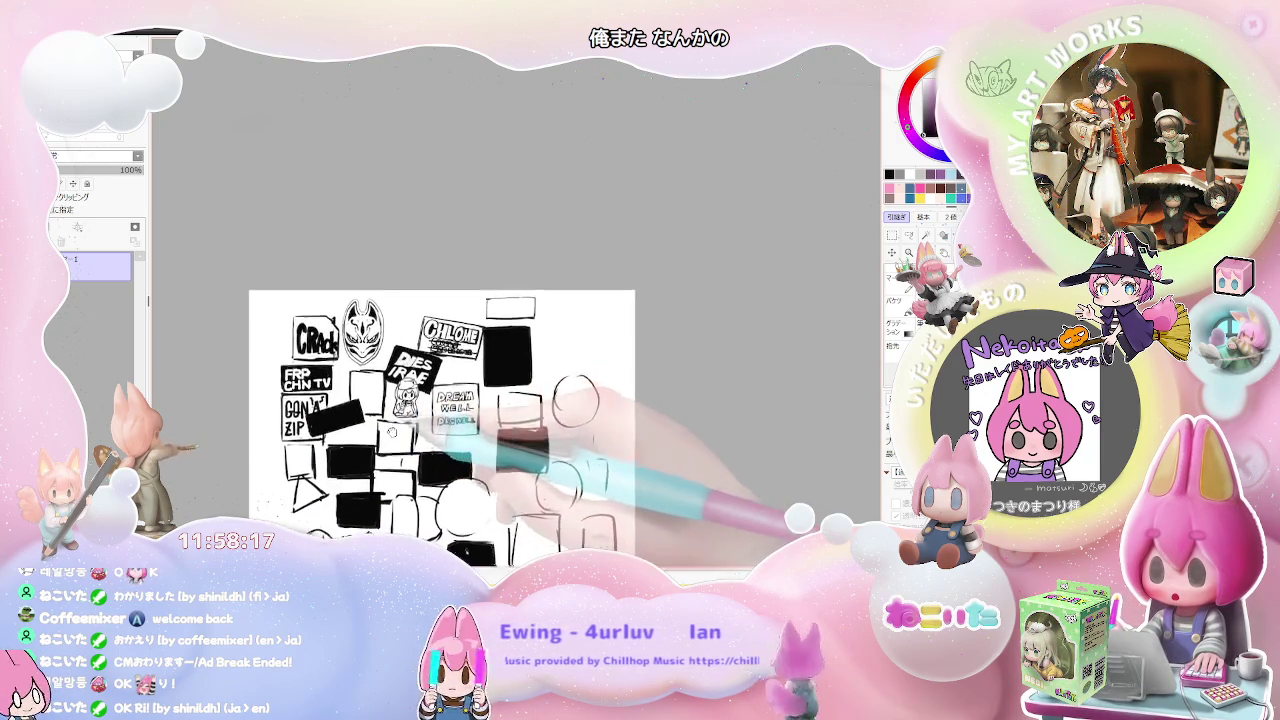
{"action": "scroll", "coordinate": [400, 437], "scroll_direction": "up", "scroll_amount": 2}
{"action": "scroll", "coordinate": [300, 418], "scroll_direction": "up", "scroll_amount": 1}
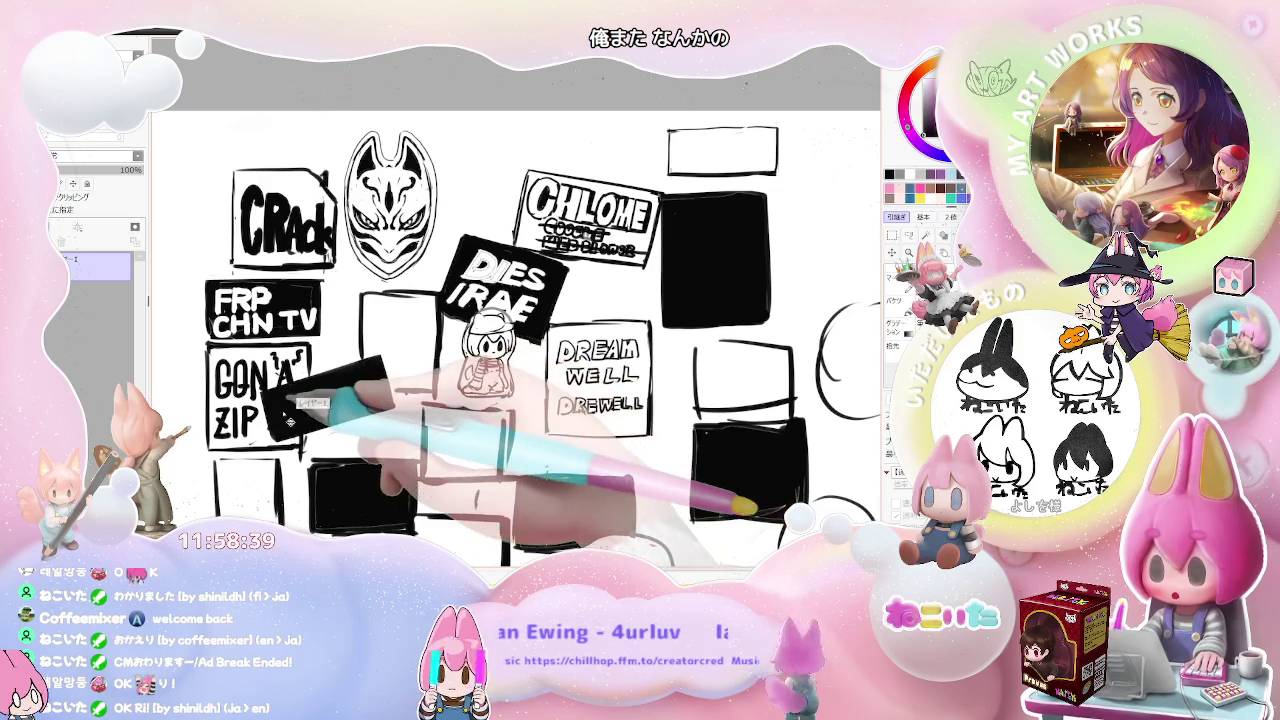
{"action": "mouse_move", "coordinate": [282, 406]}
{"action": "left_mouse_down"}
{"action": "mouse_move", "coordinate": [302, 412]}
{"action": "mouse_move", "coordinate": [288, 396]}
{"action": "left_mouse_up"}
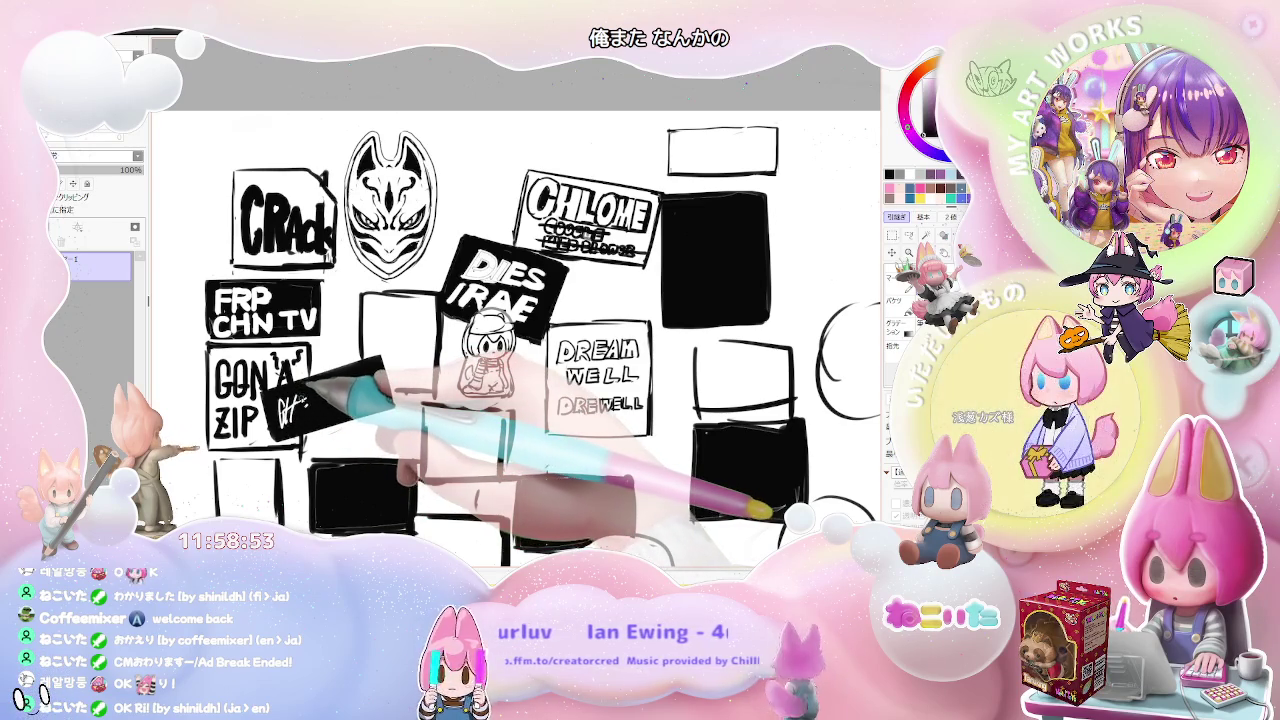
{"action": "left_click_drag", "start_coordinate": [282, 408], "coordinate": [309, 408]}
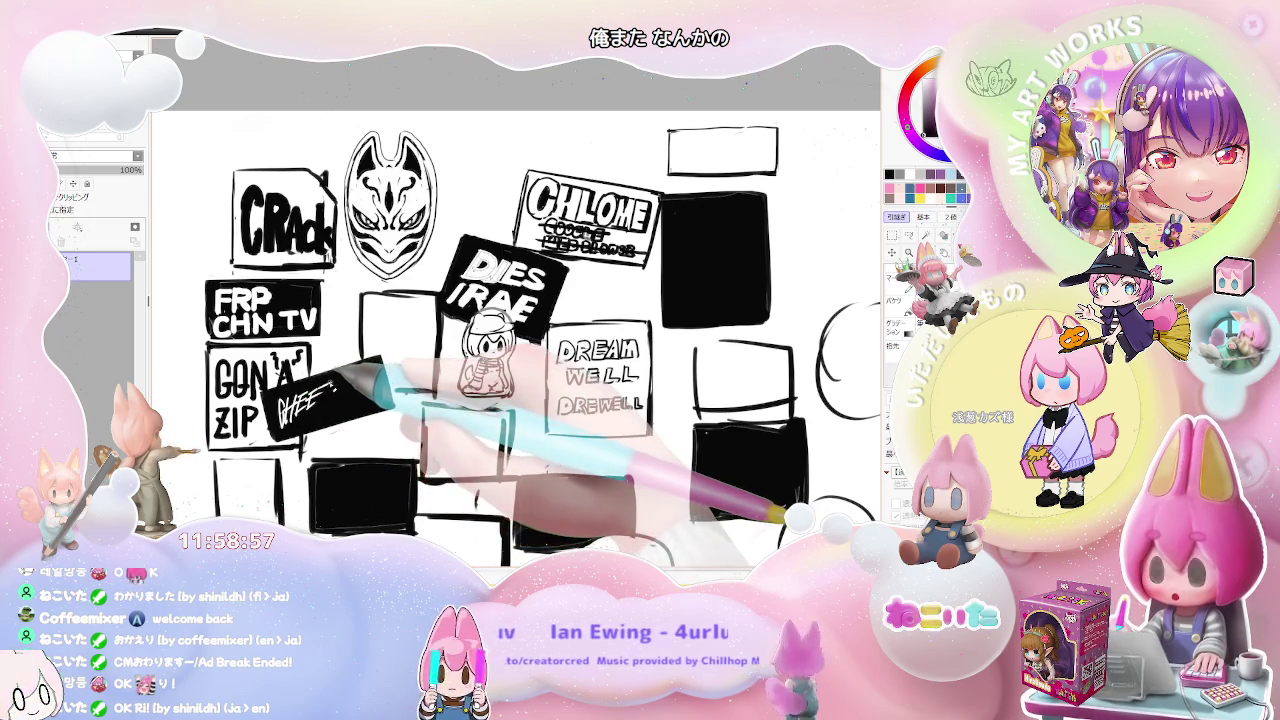
{"action": "left_click_drag", "start_coordinate": [333, 384], "coordinate": [329, 400]}
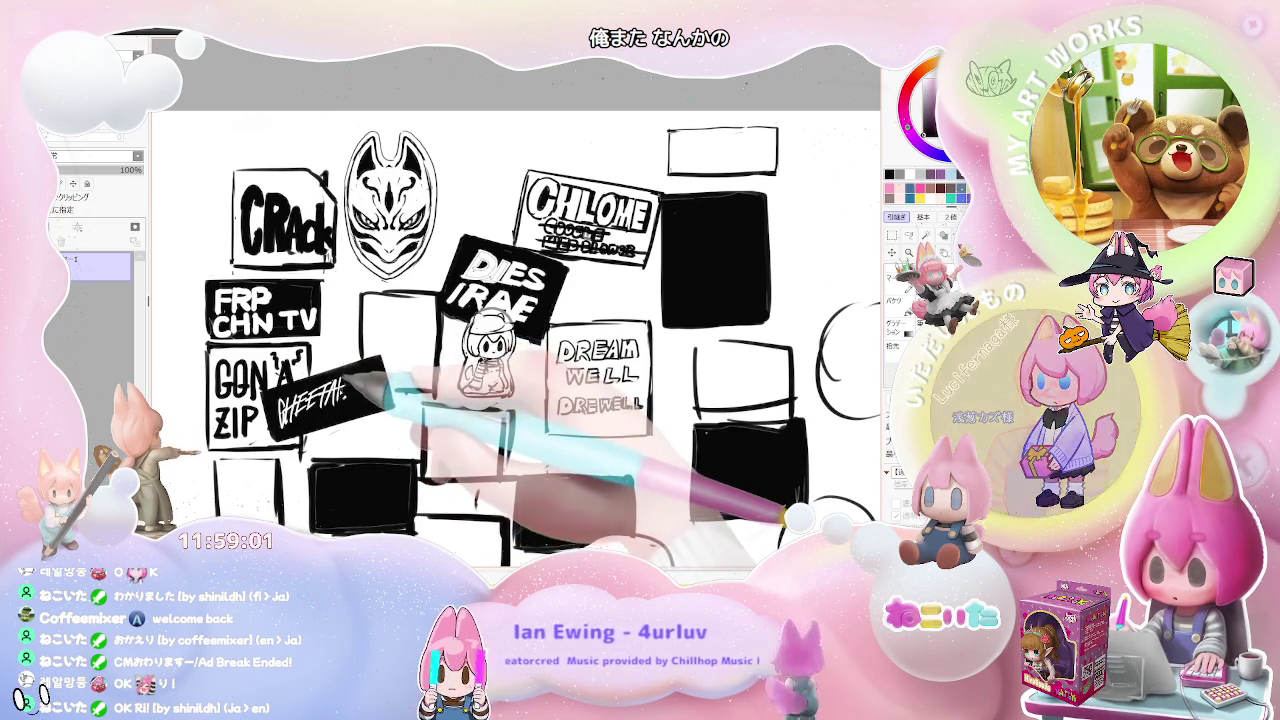
{"action": "left_click_drag", "start_coordinate": [344, 390], "coordinate": [372, 402]}
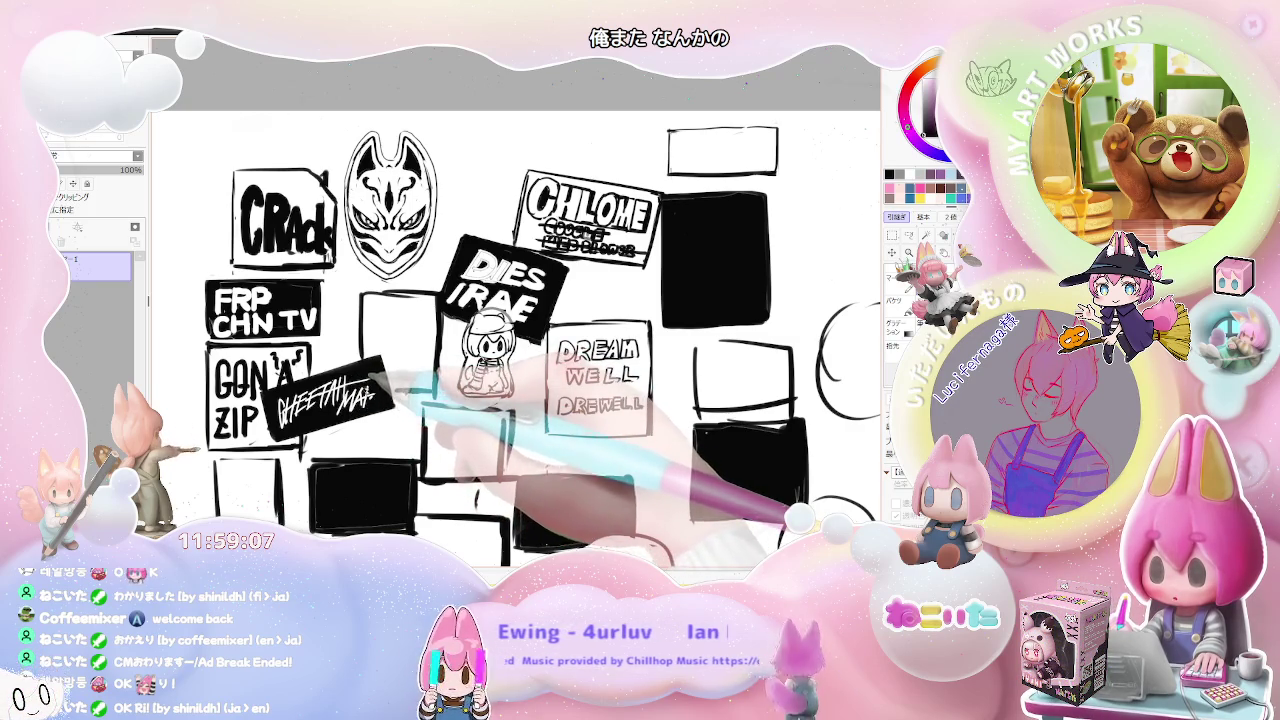
{"action": "key", "text": "ctrl+minus"}
{"action": "key", "text": "ctrl+minus"}
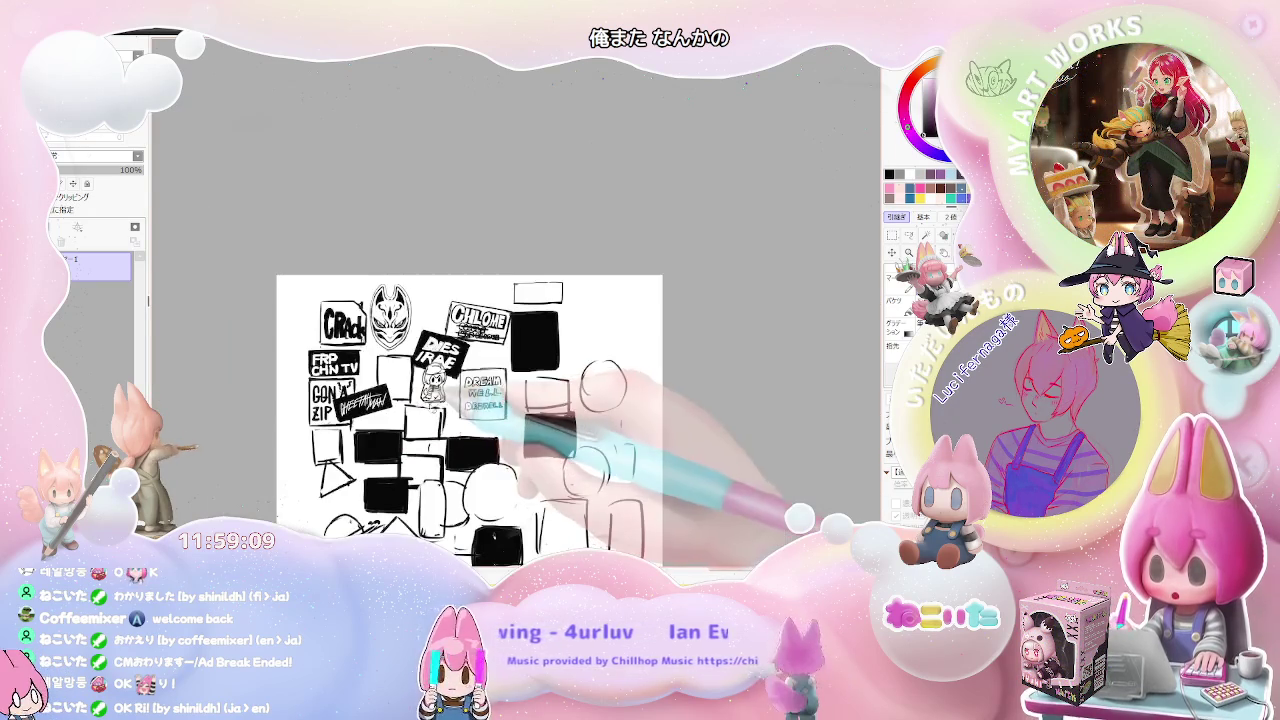
Step: Darken the box edge beside DIES IRAE with a fresh ink stroke
{"action": "scroll", "coordinate": [470, 400], "scroll_direction": "down", "scroll_amount": 1}
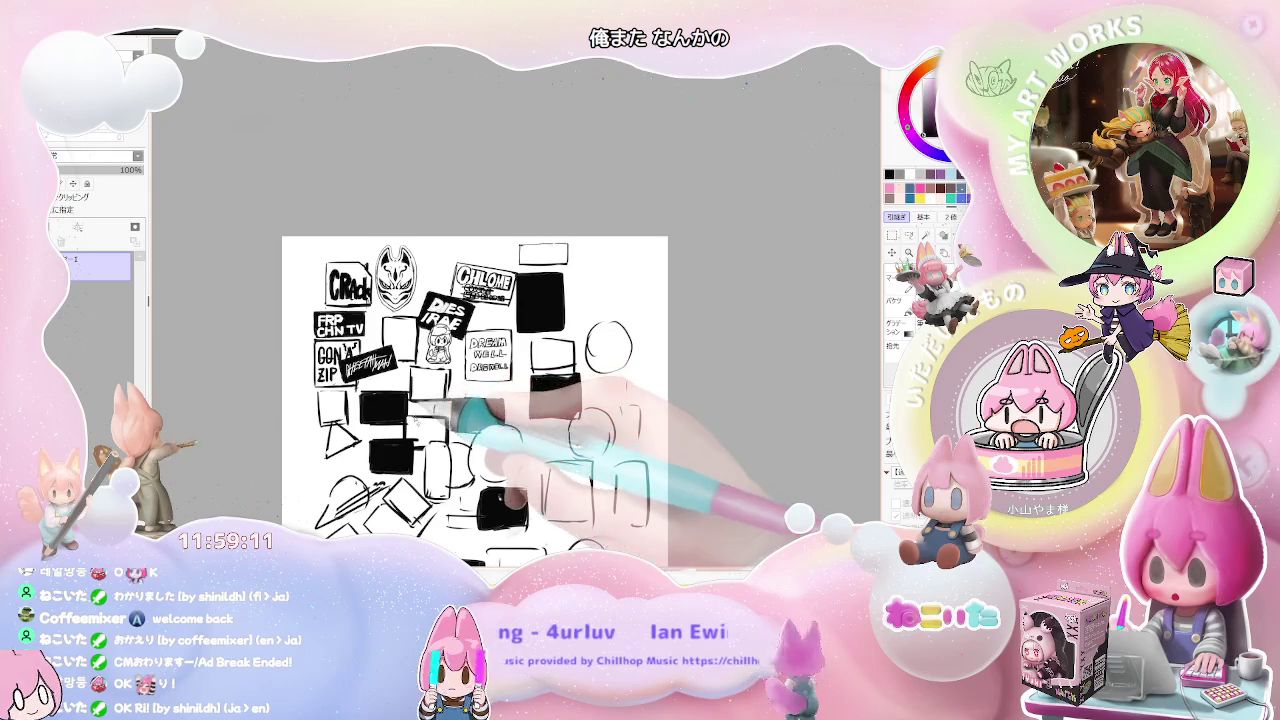
{"action": "left_click_drag", "start_coordinate": [454, 408], "coordinate": [405, 412]}
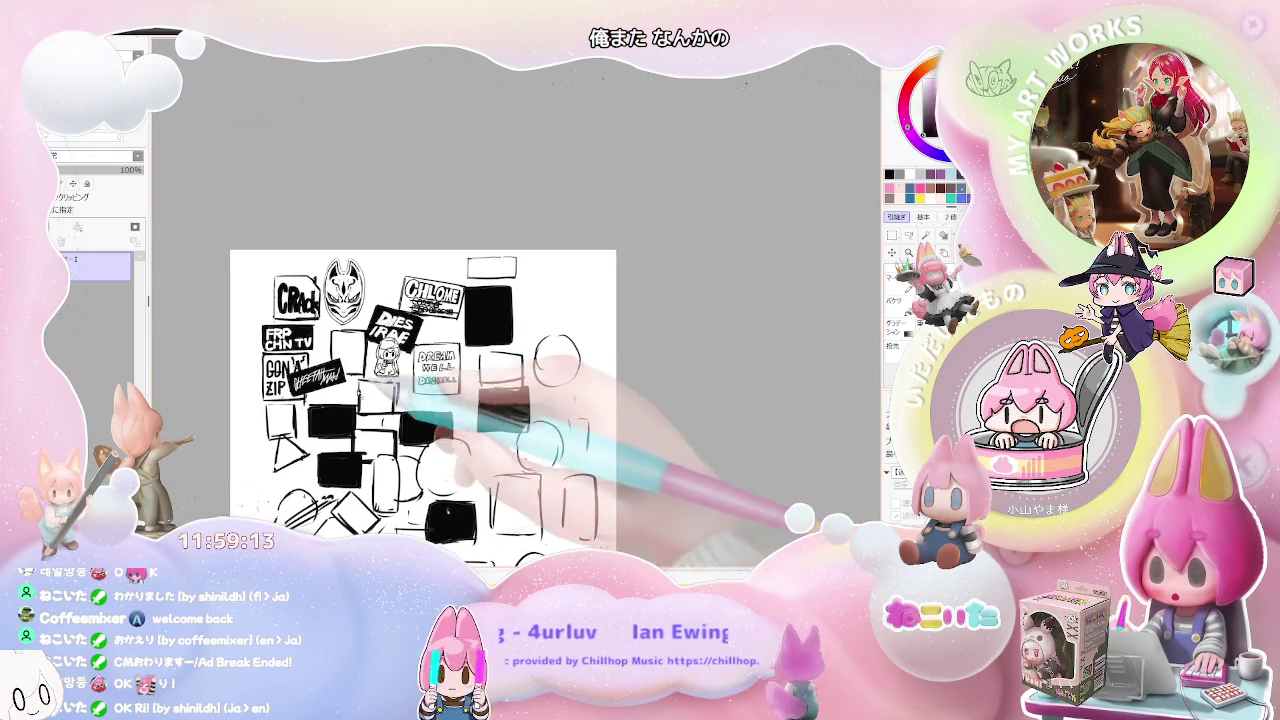
{"action": "key", "text": "ctrl+plus"}
{"action": "key", "text": "ctrl+plus"}
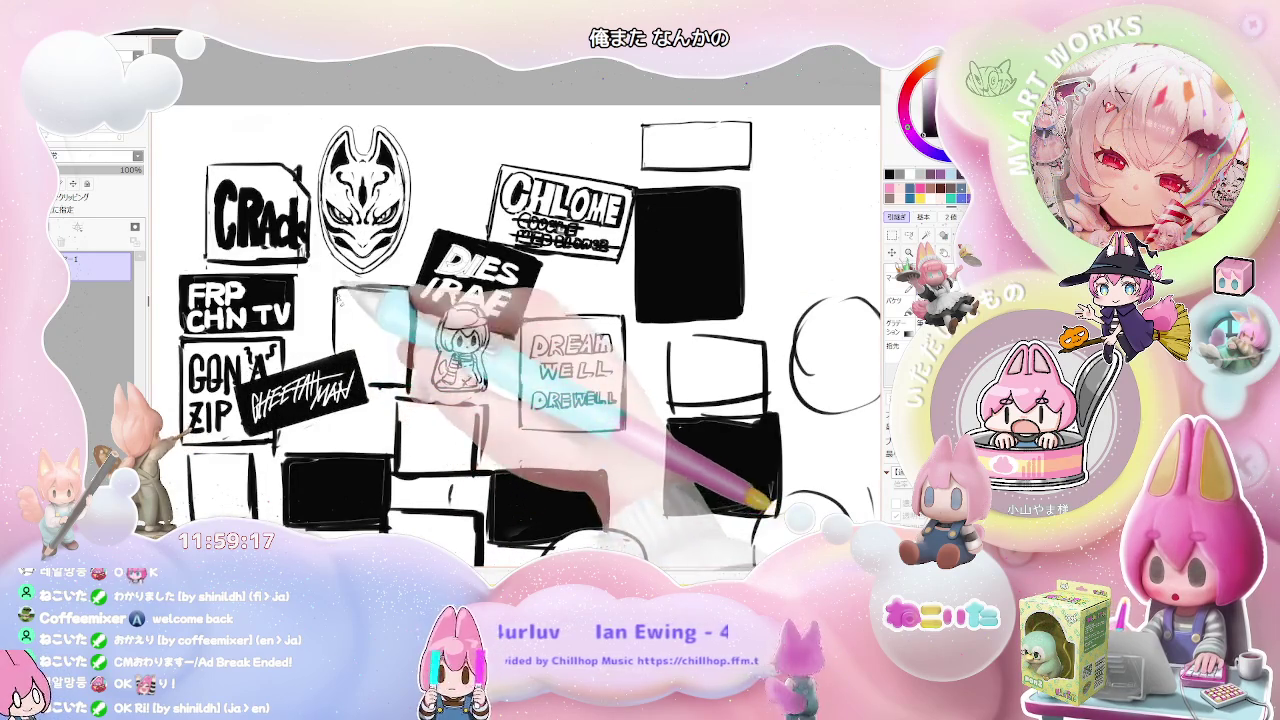
{"action": "left_click_drag", "start_coordinate": [332, 292], "coordinate": [430, 286]}
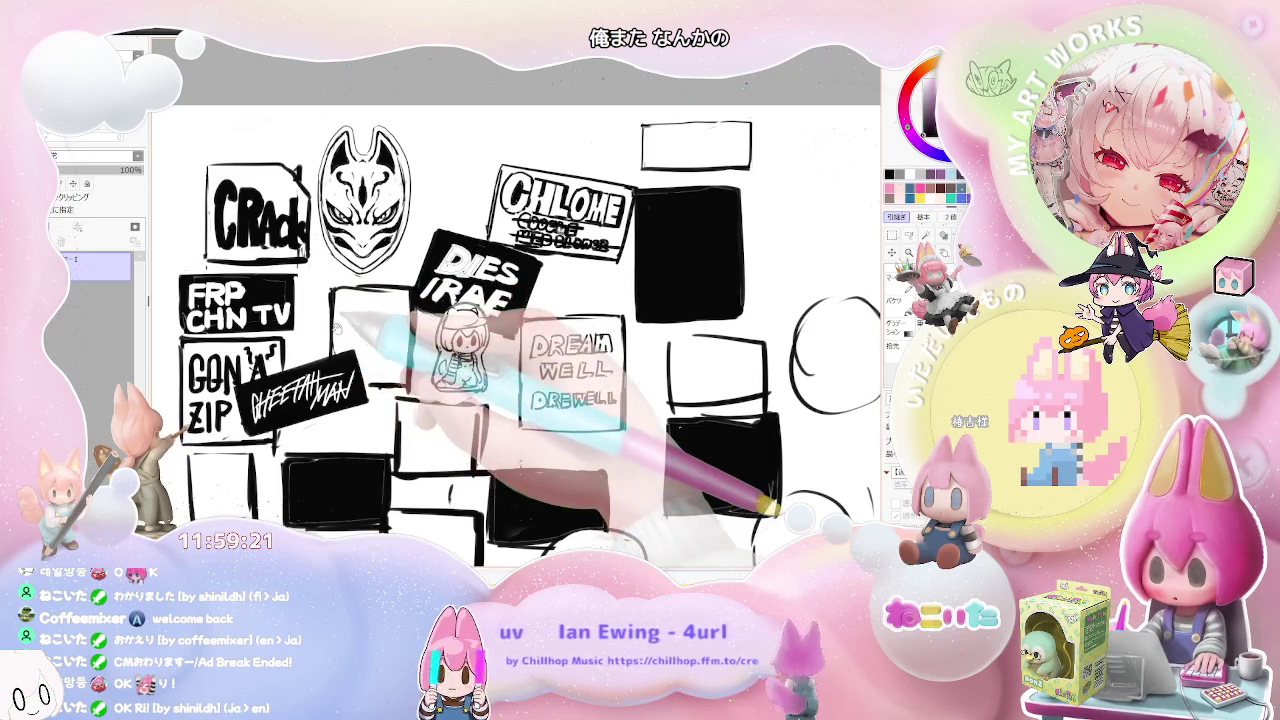
Step: Zoom and pan around the collage to bring the lower right boxes into view
{"action": "left_click_drag", "start_coordinate": [337, 328], "coordinate": [331, 342]}
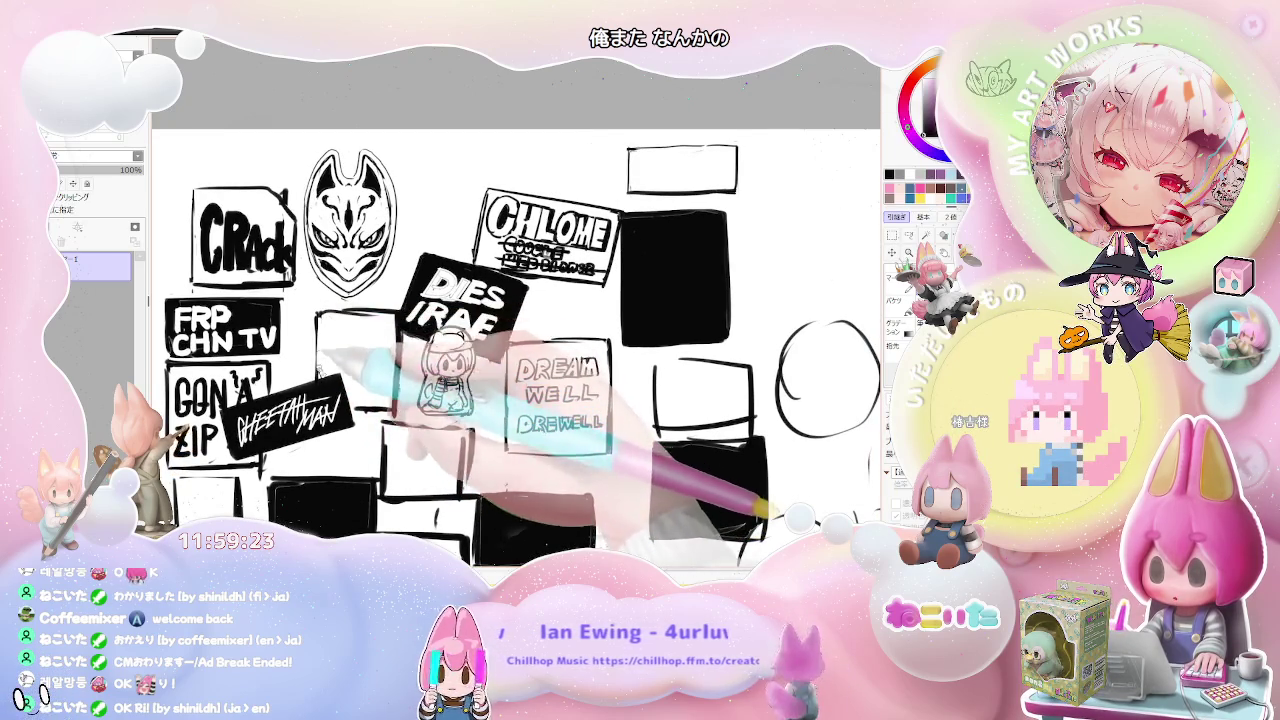
{"action": "key", "text": "minus"}
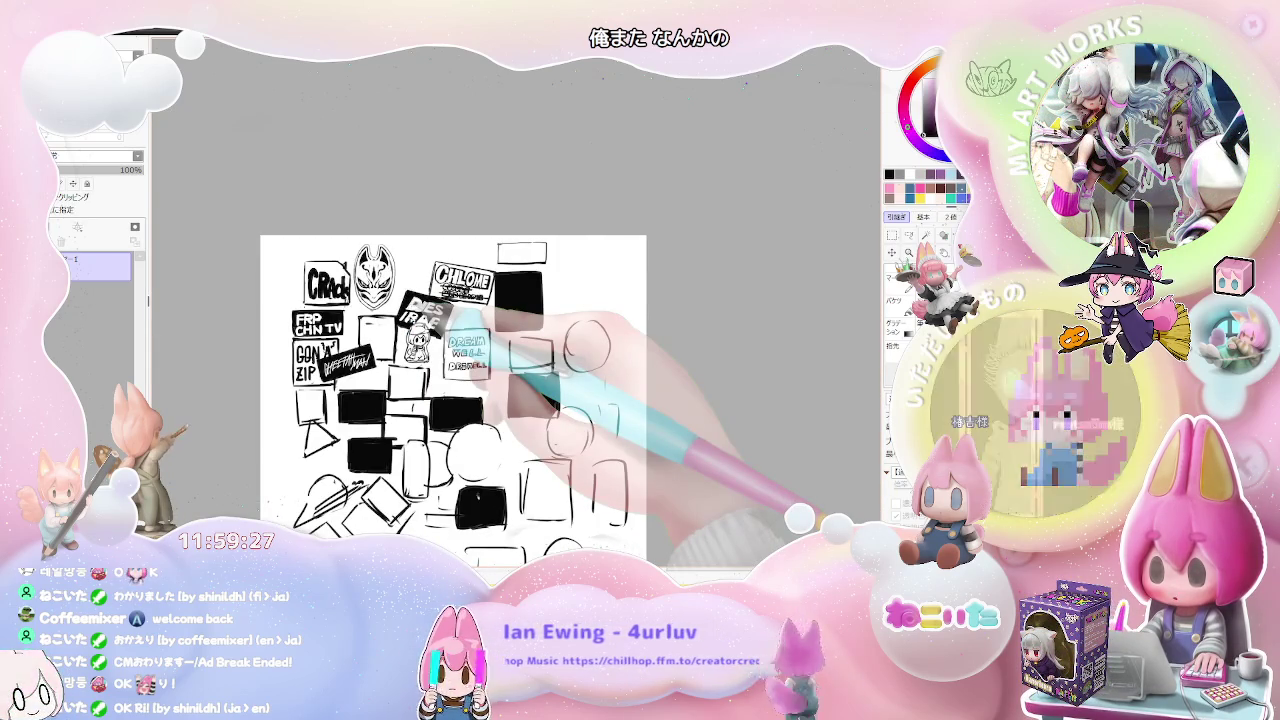
{"action": "key", "text": "minus"}
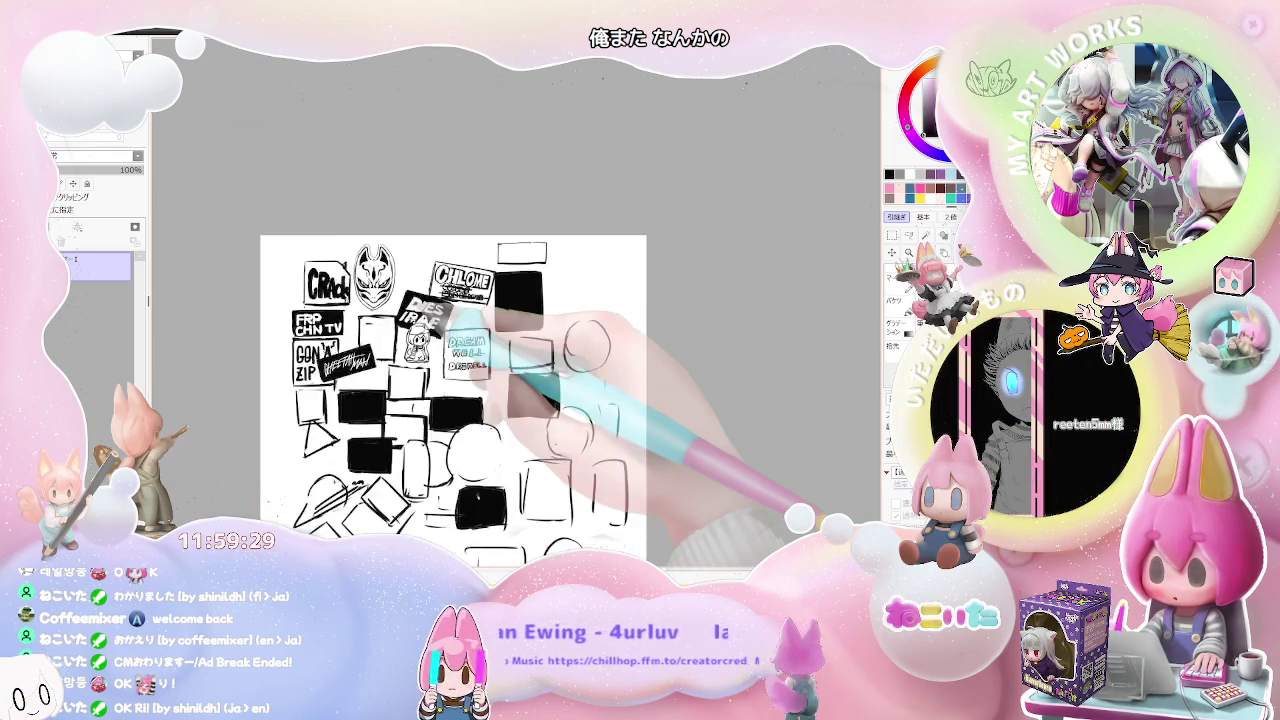
{"action": "key", "text": "plus"}
{"action": "key", "text": "plus"}
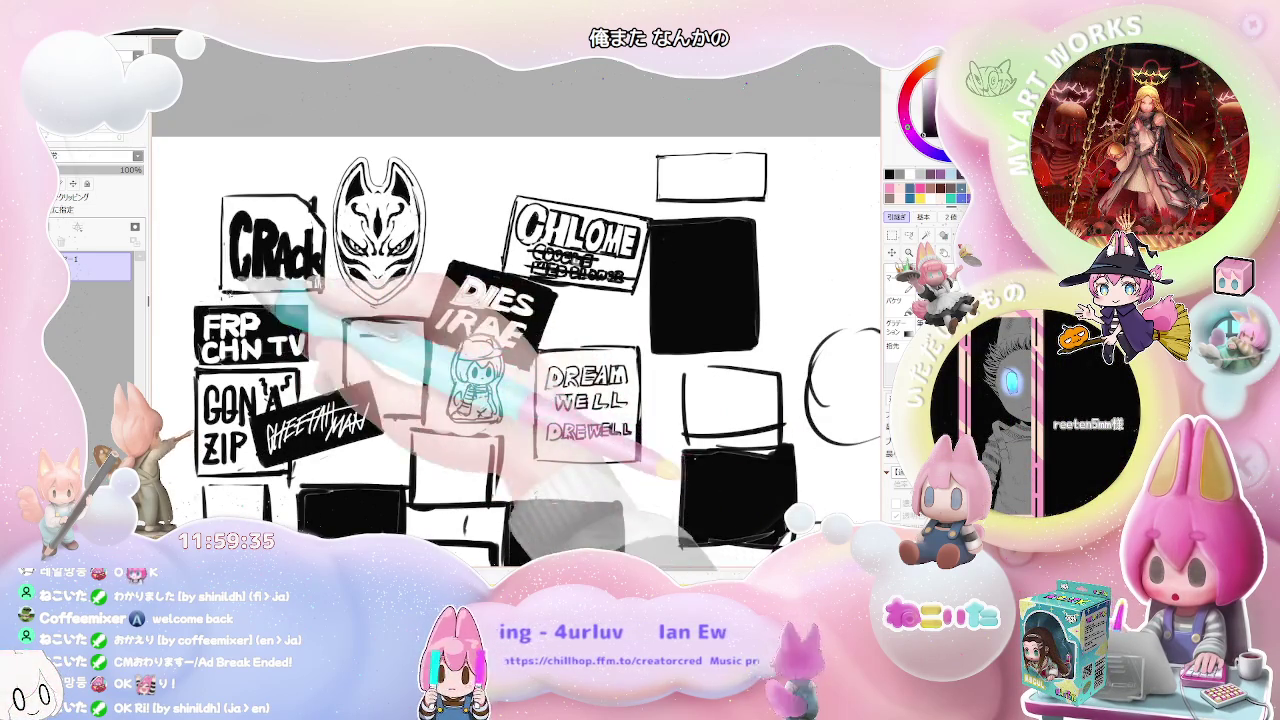
{"action": "key", "text": "minus"}
{"action": "key", "text": "minus"}
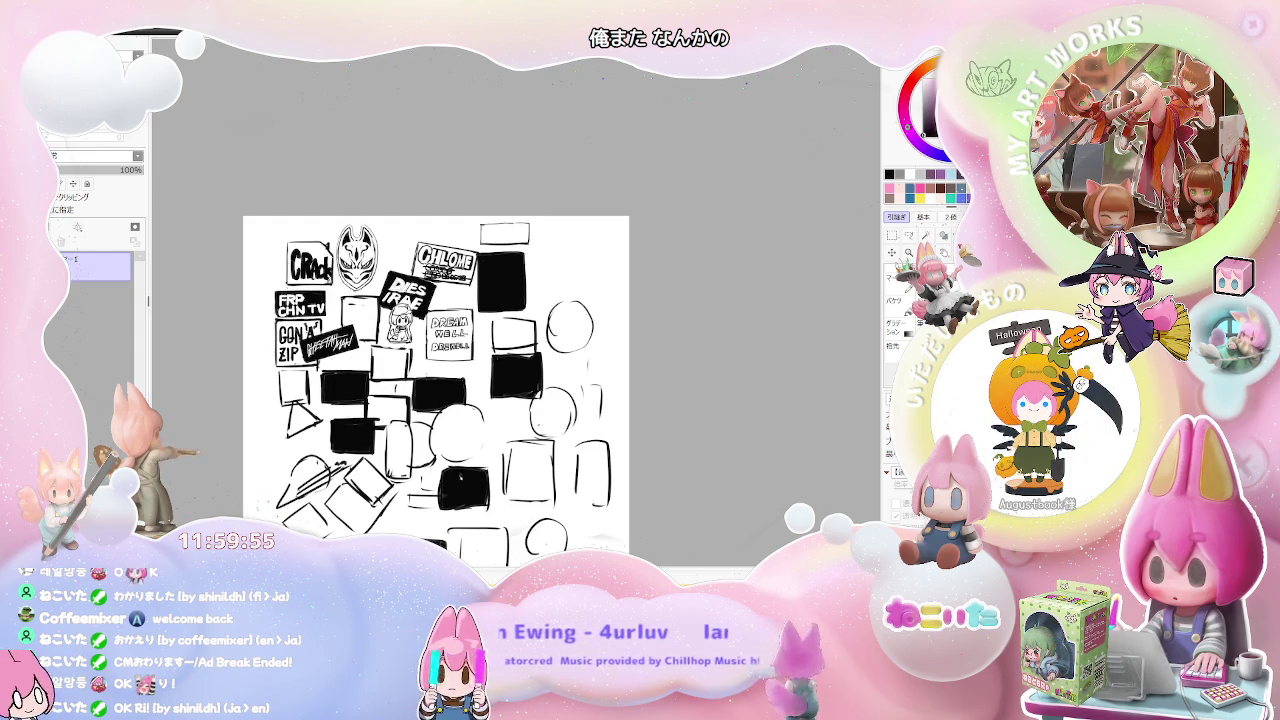
{"action": "scroll", "coordinate": [445, 384], "scroll_direction": "up", "scroll_amount": 2}
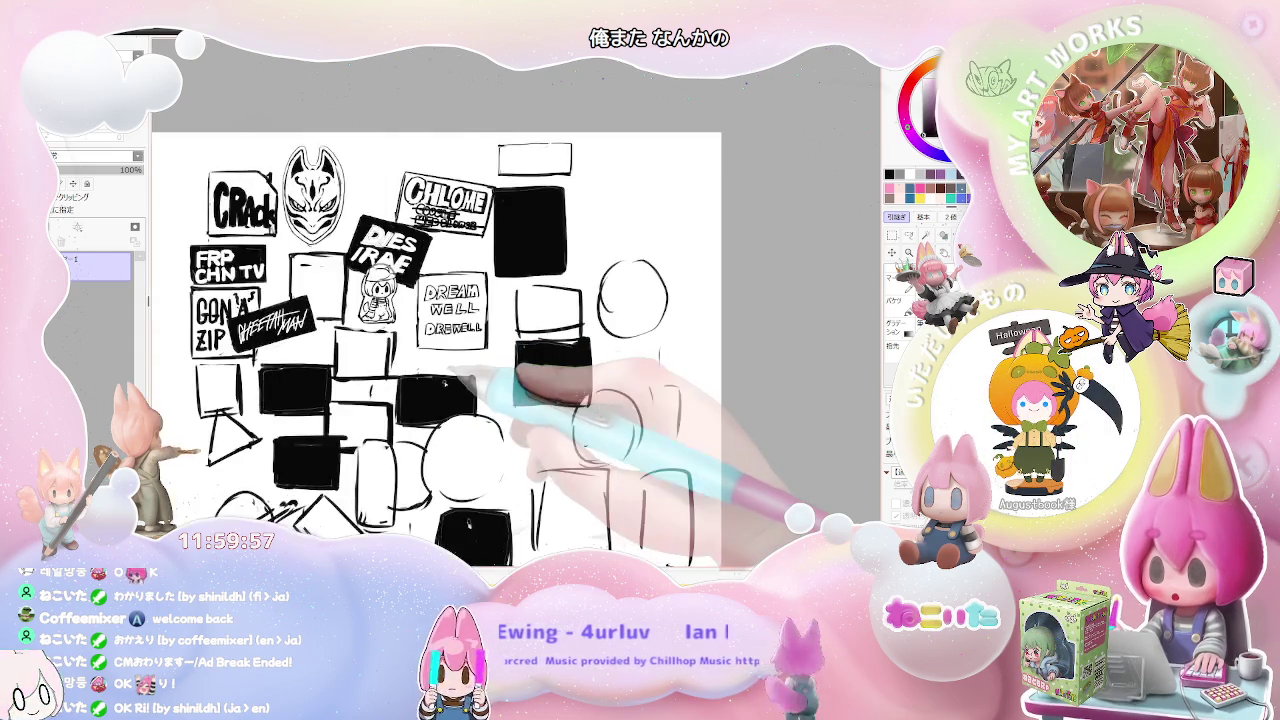
{"action": "scroll", "coordinate": [445, 383], "scroll_direction": "up", "scroll_amount": 2}
{"action": "left_click_drag", "start_coordinate": [447, 385], "coordinate": [426, 426]}
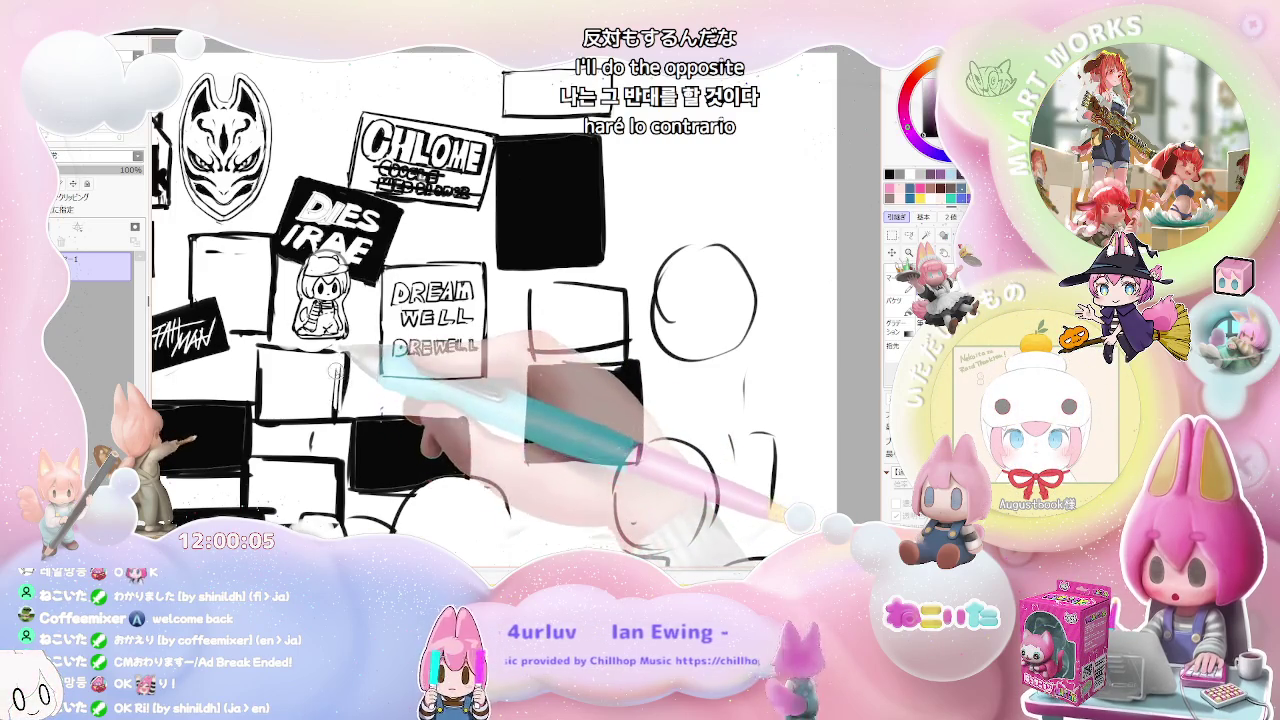
Step: Add a new layer above the collage sketch and hide the sketch to leave a blank page
{"action": "key", "text": "ctrl+minus"}
{"action": "key", "text": "ctrl+minus"}
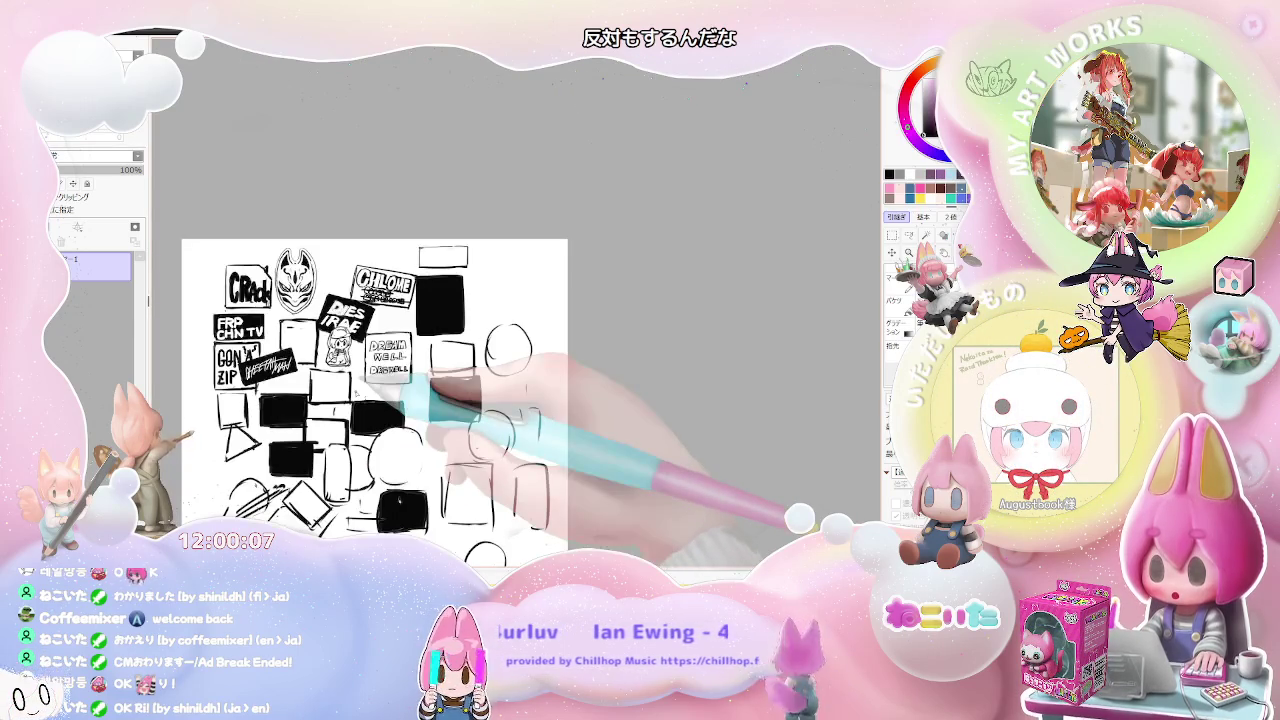
{"action": "left_click", "coordinate": [61, 241]}
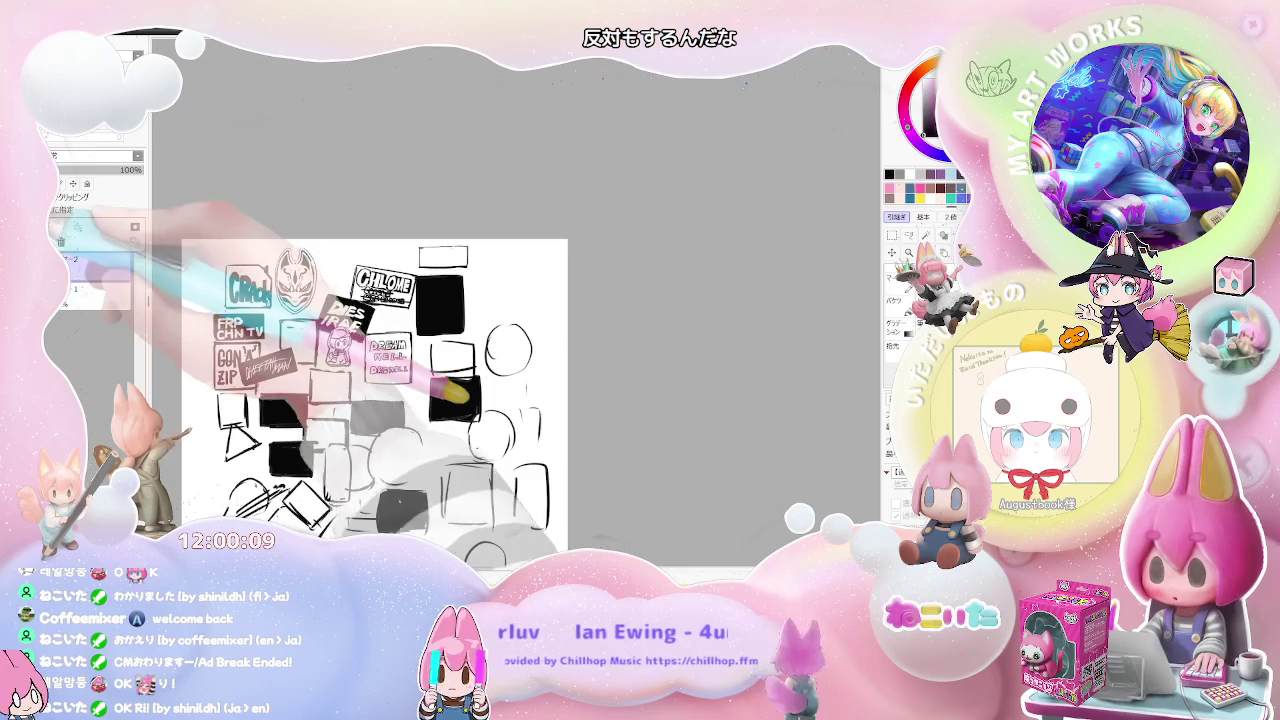
{"action": "key", "text": "ctrl+plus"}
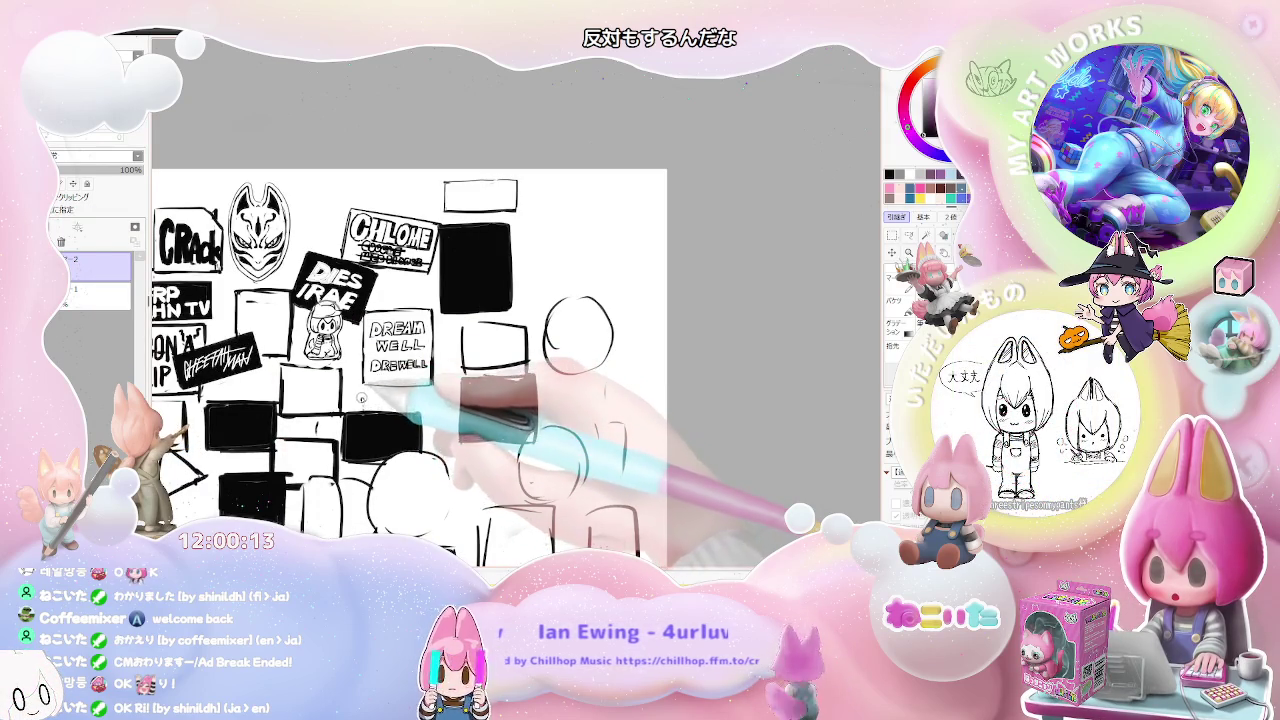
{"action": "key", "text": "Delete"}
{"action": "left_click_drag", "start_coordinate": [362, 397], "coordinate": [362, 424]}
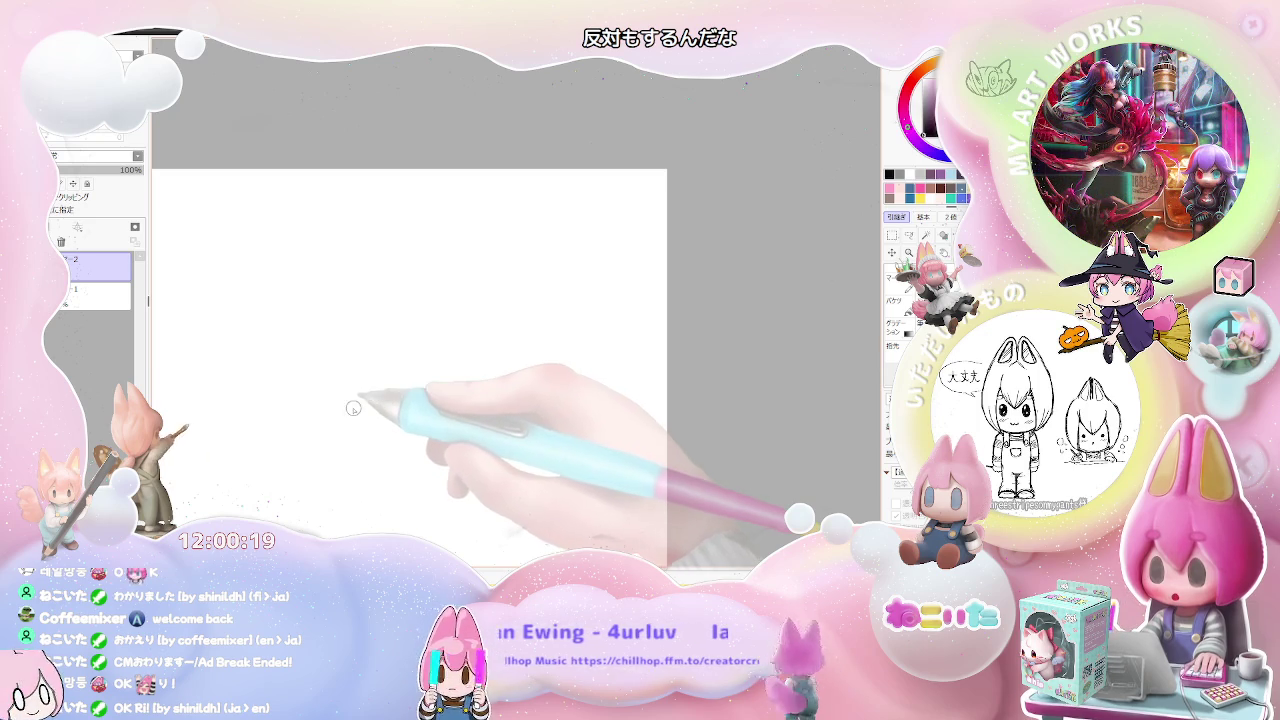
Step: Letter a rough WEEPMAN test word, redrawing several letters, then erase most of it
{"action": "mouse_move", "coordinate": [324, 405]}
{"action": "left_mouse_down"}
{"action": "mouse_move", "coordinate": [324, 432]}
{"action": "mouse_move", "coordinate": [345, 410]}
{"action": "mouse_move", "coordinate": [378, 412]}
{"action": "left_mouse_up"}
{"action": "key", "text": "ctrl+z"}
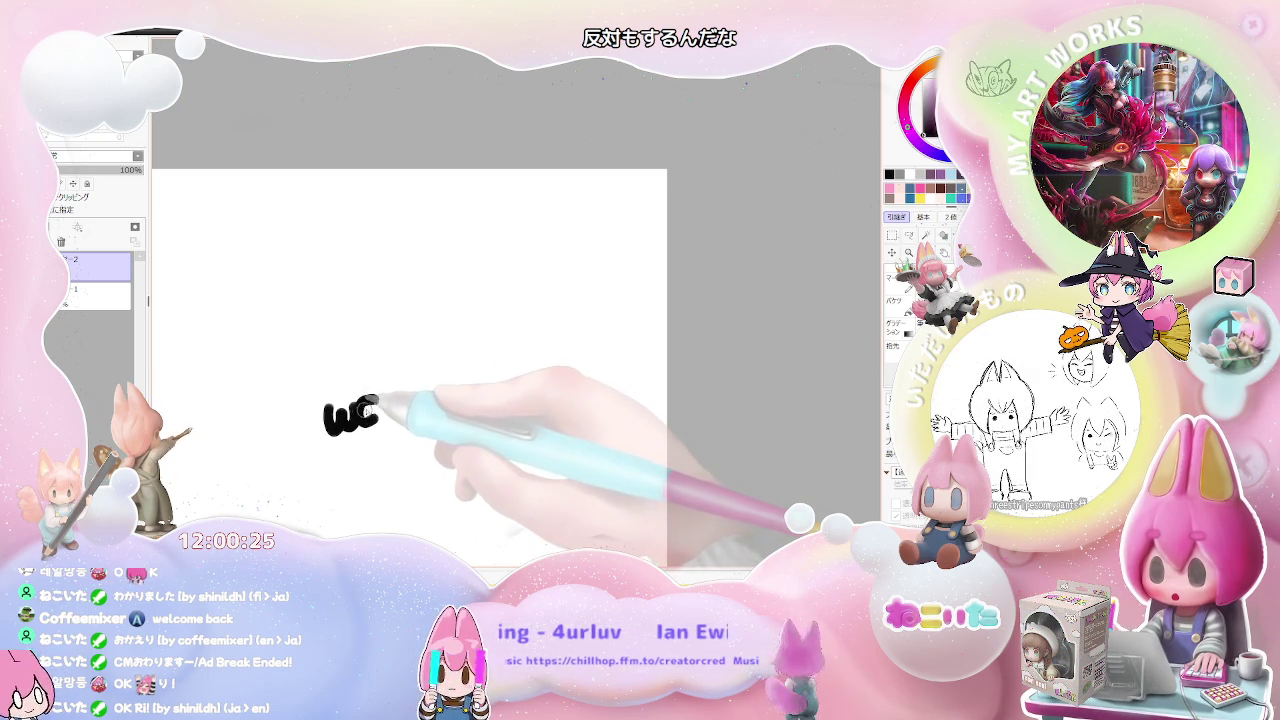
{"action": "key", "text": "ctrl+z"}
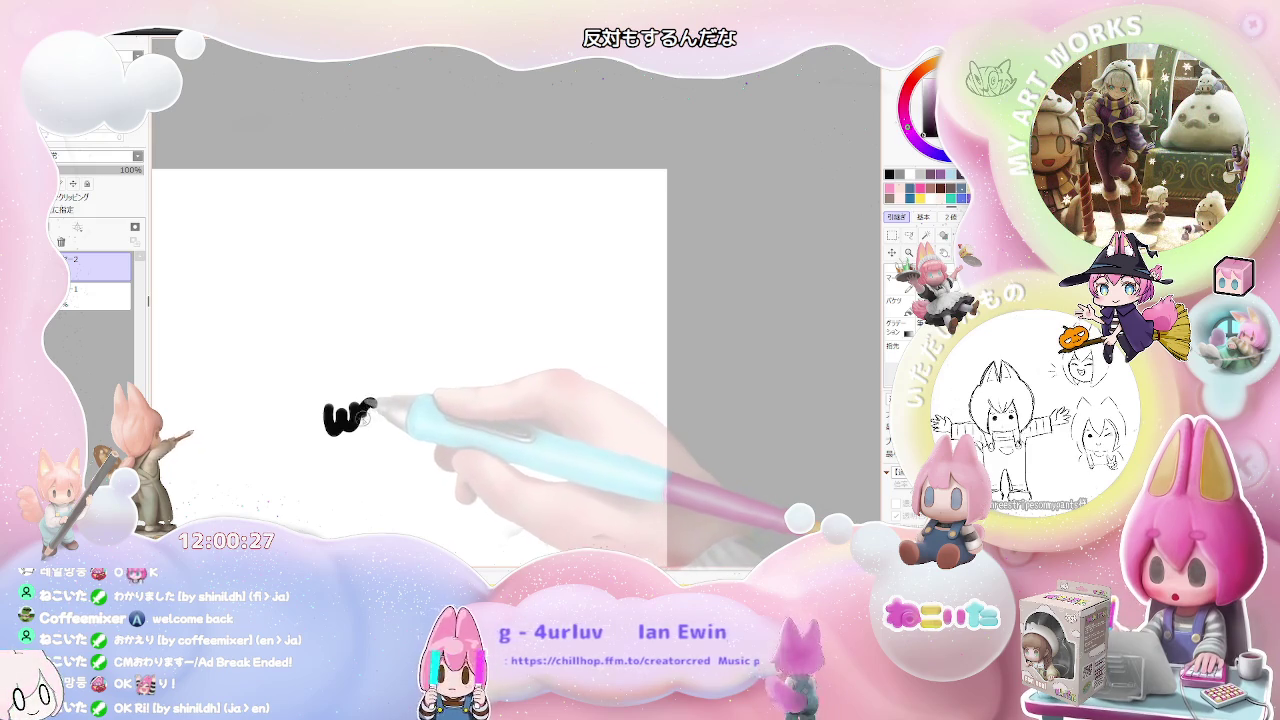
{"action": "key", "text": "ctrl+z"}
{"action": "left_click_drag", "start_coordinate": [378, 406], "coordinate": [372, 427]}
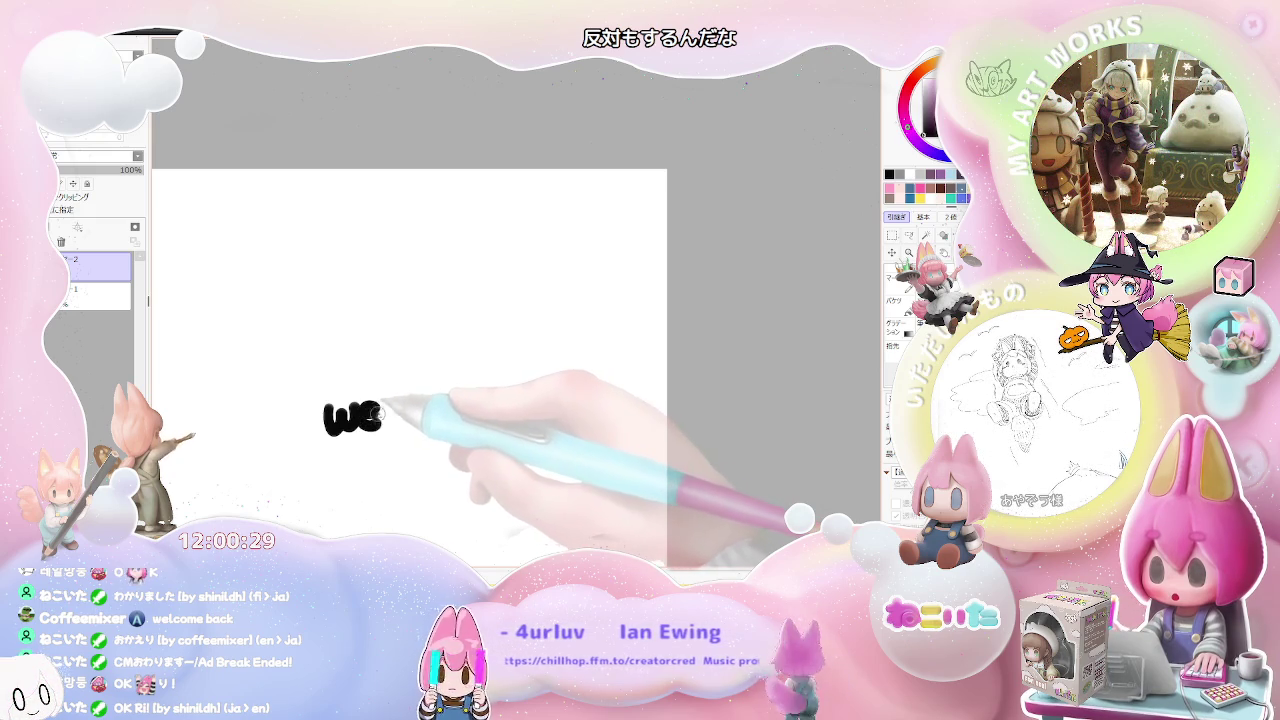
{"action": "left_click_drag", "start_coordinate": [399, 414], "coordinate": [418, 416]}
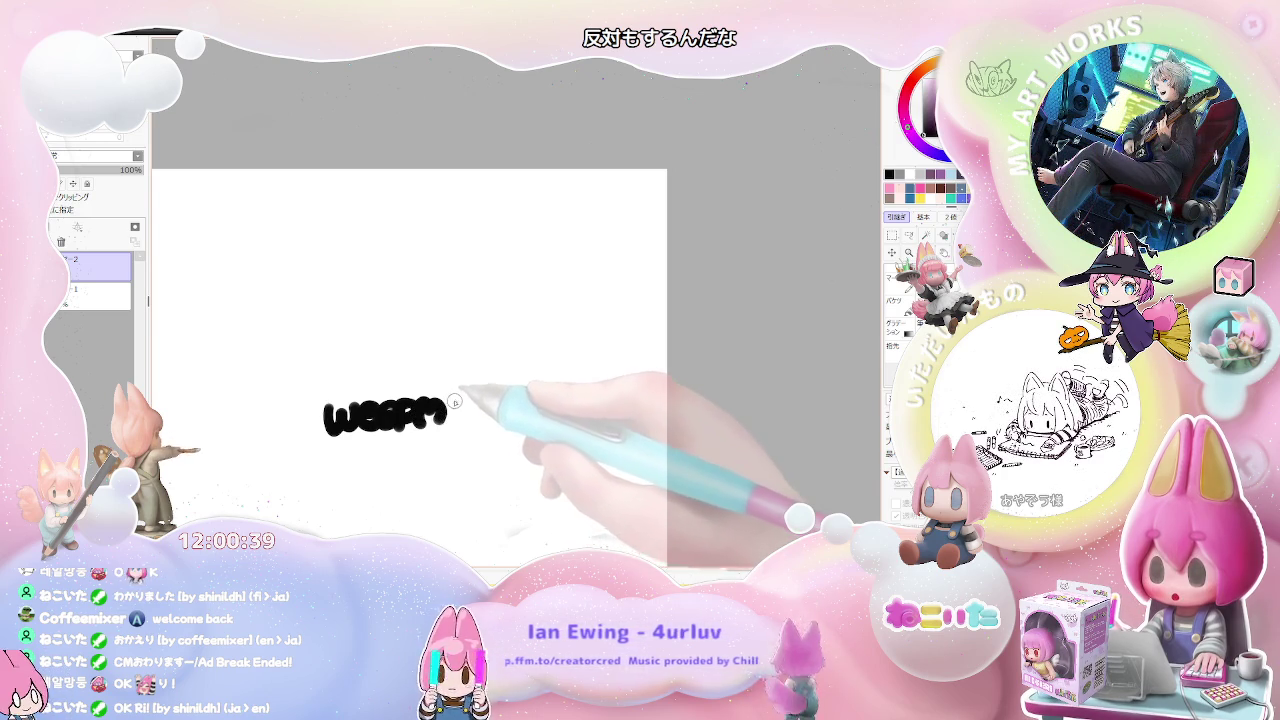
{"action": "left_click_drag", "start_coordinate": [436, 410], "coordinate": [466, 422]}
{"action": "key", "text": "ctrl+z"}
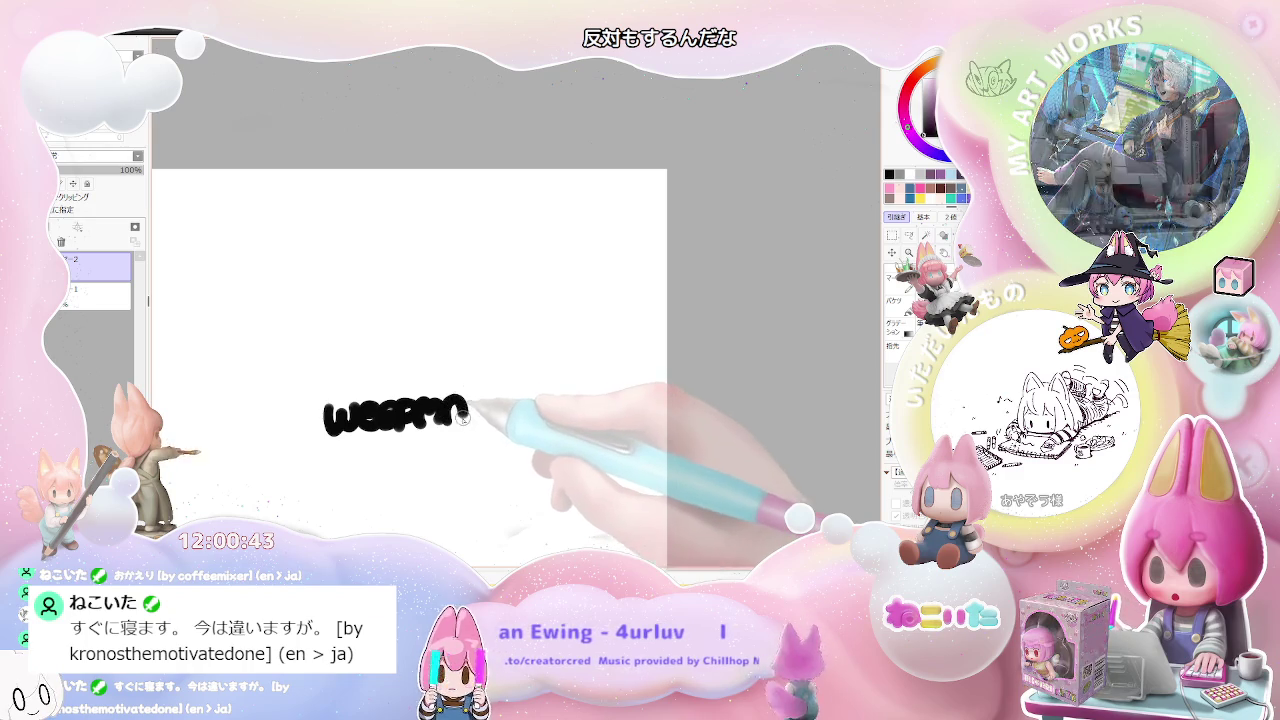
{"action": "left_click_drag", "start_coordinate": [455, 415], "coordinate": [470, 420]}
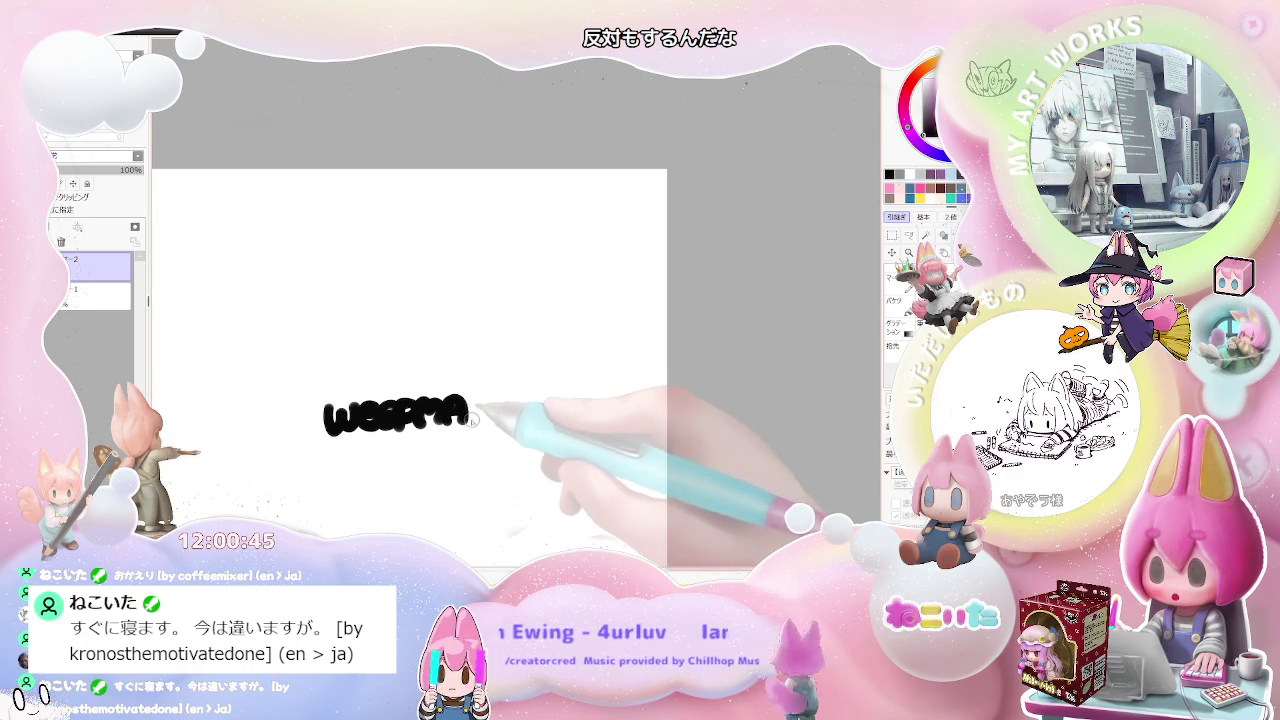
{"action": "left_click_drag", "start_coordinate": [472, 424], "coordinate": [494, 400]}
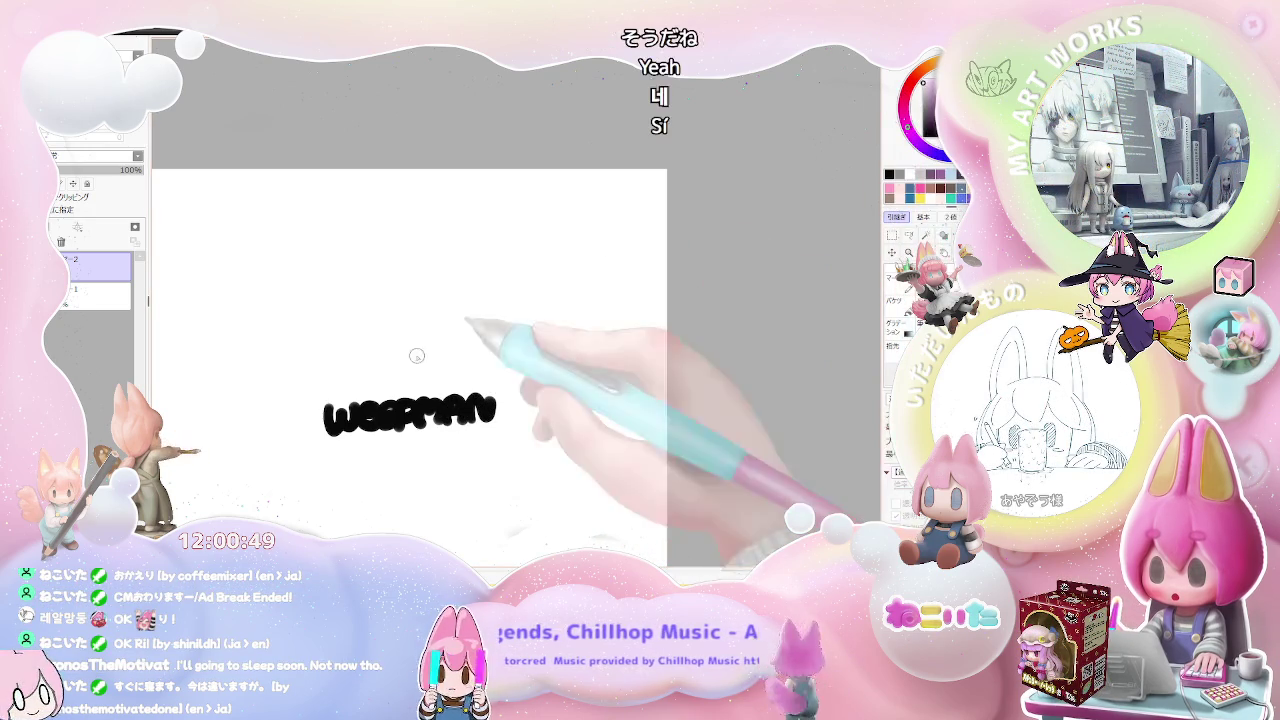
{"action": "left_click_drag", "start_coordinate": [495, 412], "coordinate": [316, 418]}
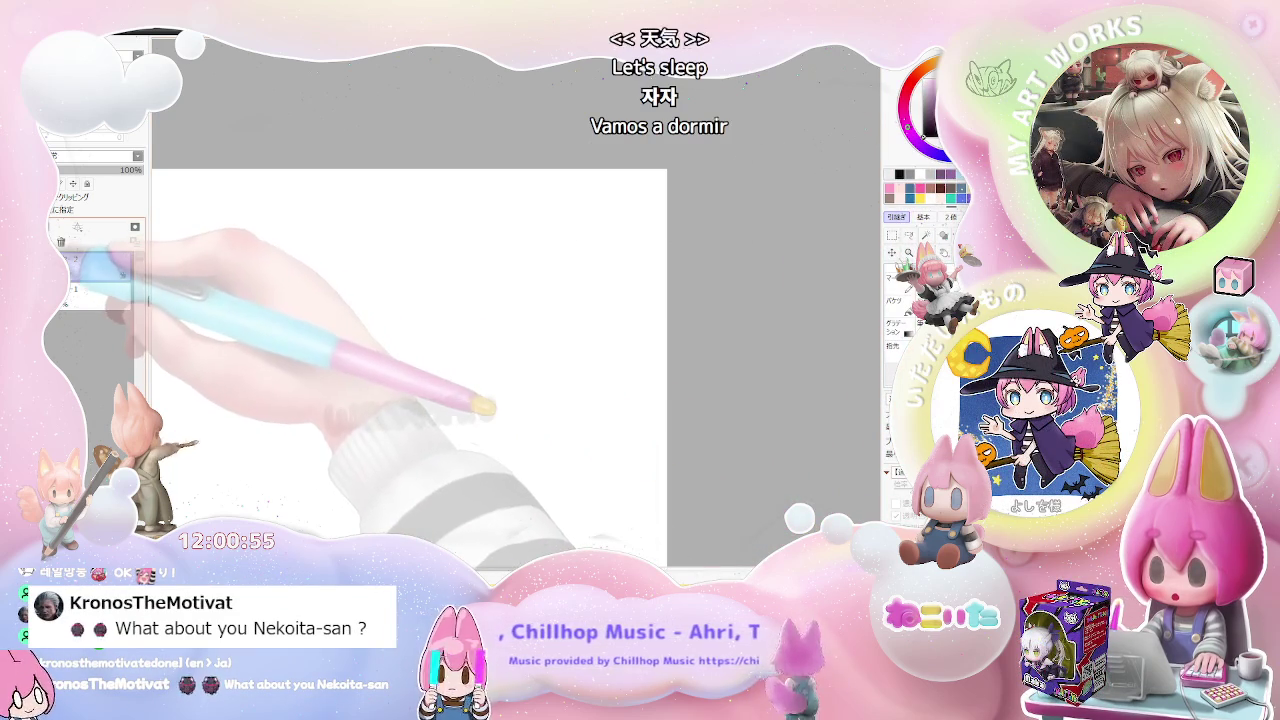
Step: Add レイヤー3 beneath レイヤー2 and reselect the lettering layer レイヤー2
{"action": "left_click", "coordinate": [78, 228]}
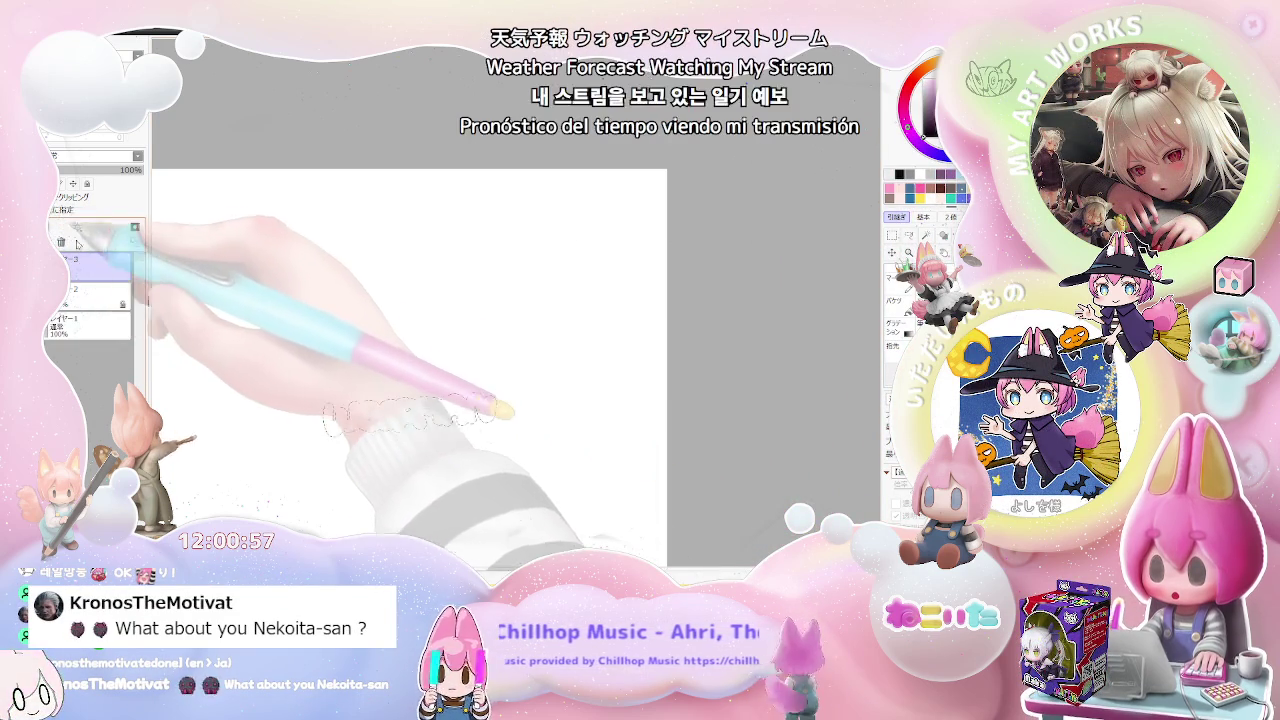
{"action": "left_click_drag", "start_coordinate": [94, 277], "coordinate": [94, 300]}
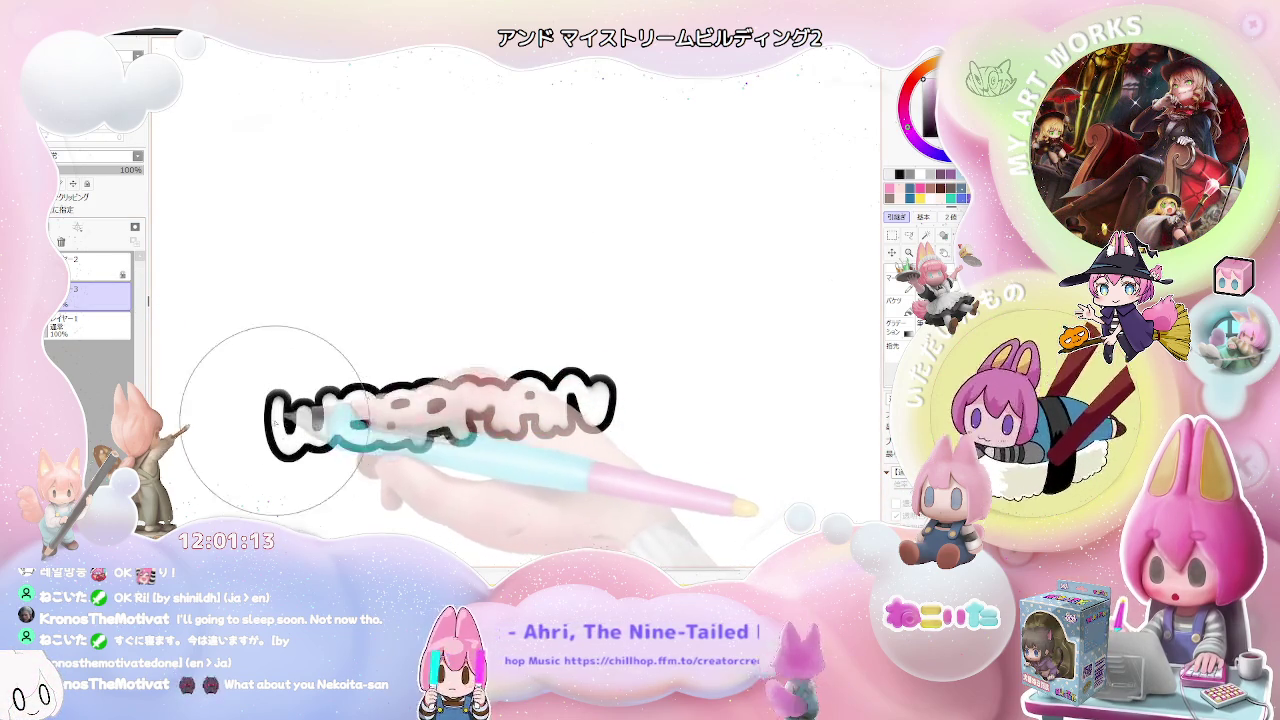
{"action": "left_click", "coordinate": [101, 268]}
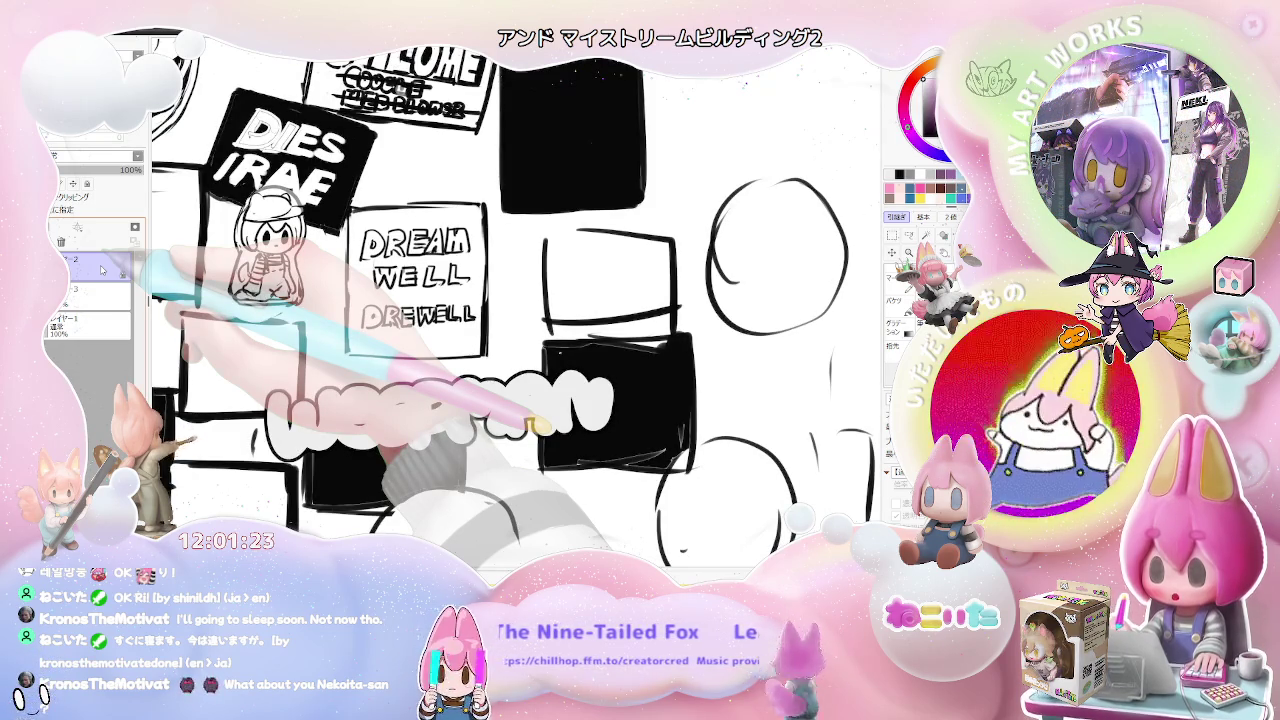
Step: Set the brush size to 11 and ink a thick dark outline around the WEEFMAN bubble letters
{"action": "scroll", "coordinate": [490, 383], "scroll_direction": "down", "scroll_amount": 1}
{"action": "scroll", "coordinate": [490, 383], "scroll_direction": "down", "scroll_amount": 1}
{"action": "scroll", "coordinate": [490, 383], "scroll_direction": "down", "scroll_amount": 1}
{"action": "scroll", "coordinate": [511, 386], "scroll_direction": "up", "scroll_amount": 3}
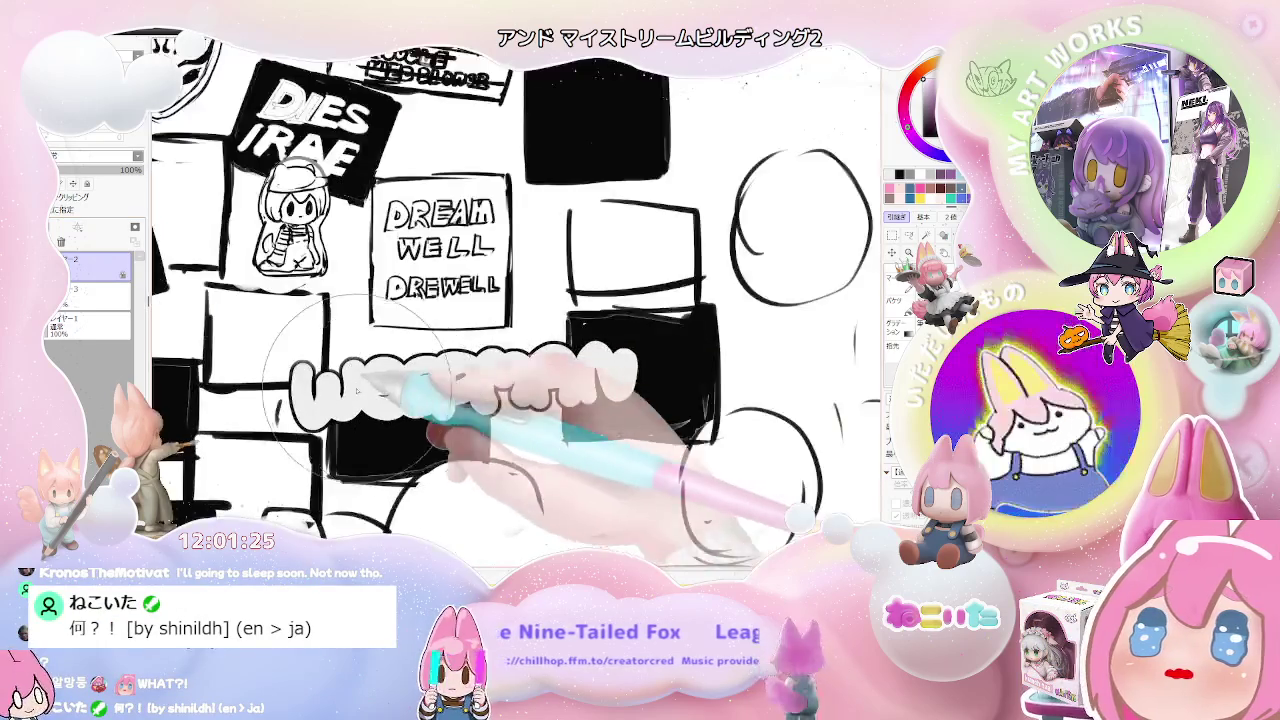
{"action": "scroll", "coordinate": [420, 378], "scroll_direction": "up", "scroll_amount": 1}
{"action": "key", "text": "bracketleft"}
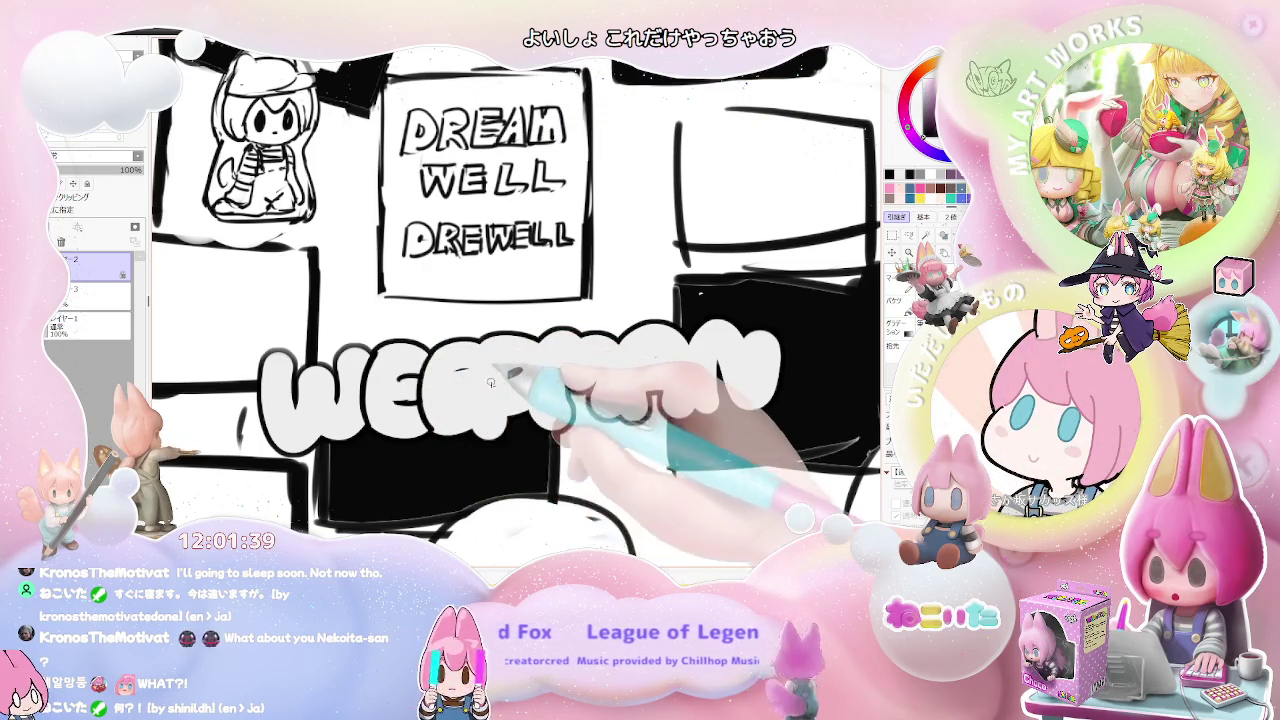
{"action": "left_click_drag", "start_coordinate": [485, 378], "coordinate": [393, 373]}
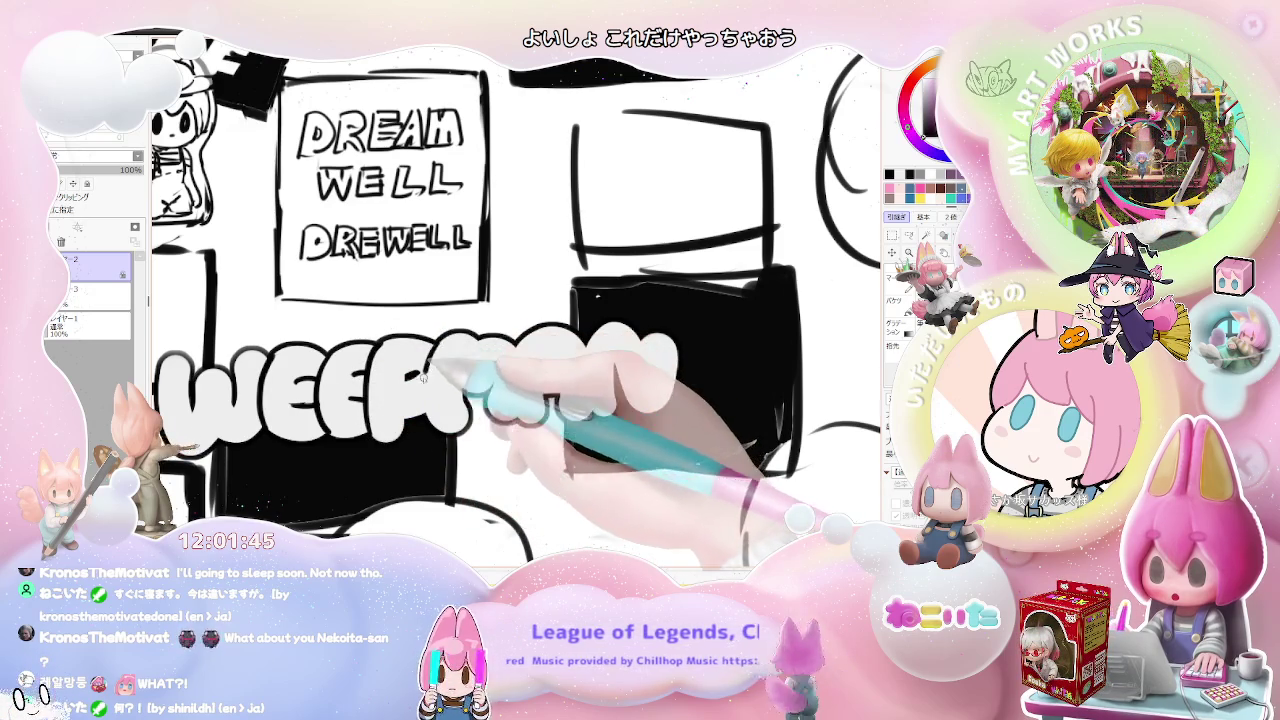
{"action": "scroll", "coordinate": [389, 312], "scroll_direction": "down", "scroll_amount": 2}
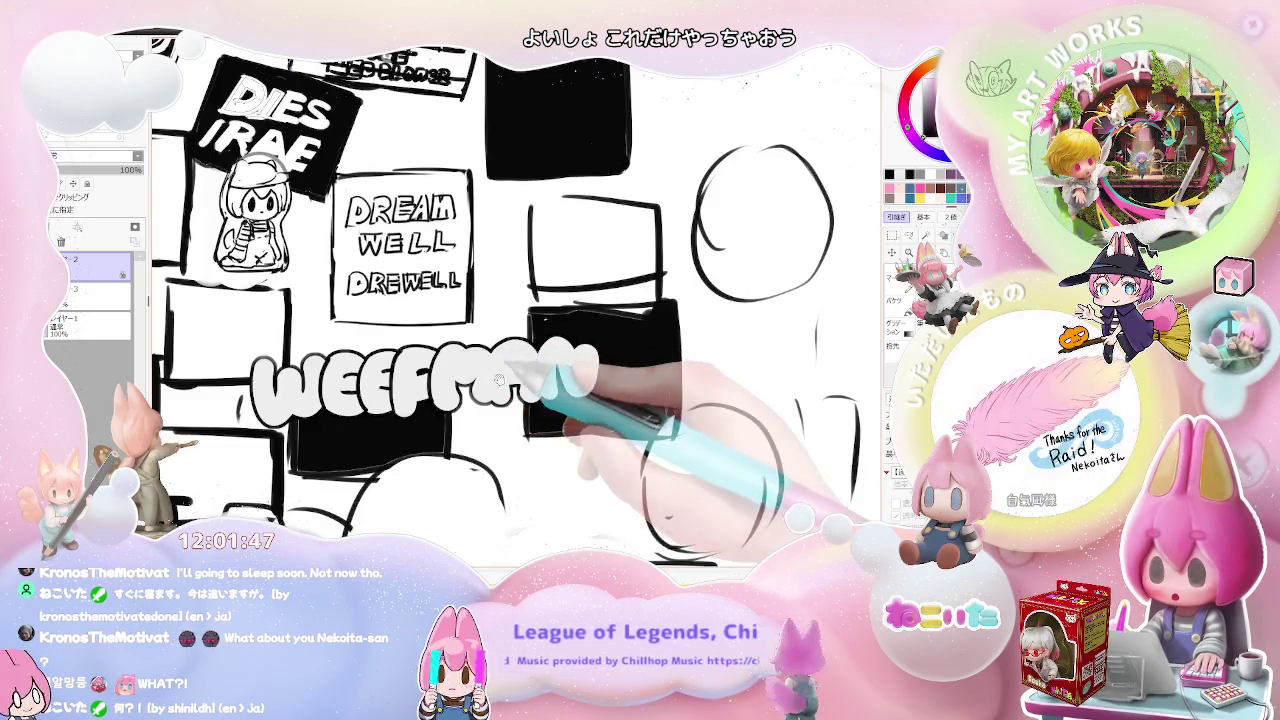
{"action": "scroll", "coordinate": [552, 300], "scroll_direction": "up", "scroll_amount": 1}
{"action": "scroll", "coordinate": [443, 300], "scroll_direction": "up", "scroll_amount": 1}
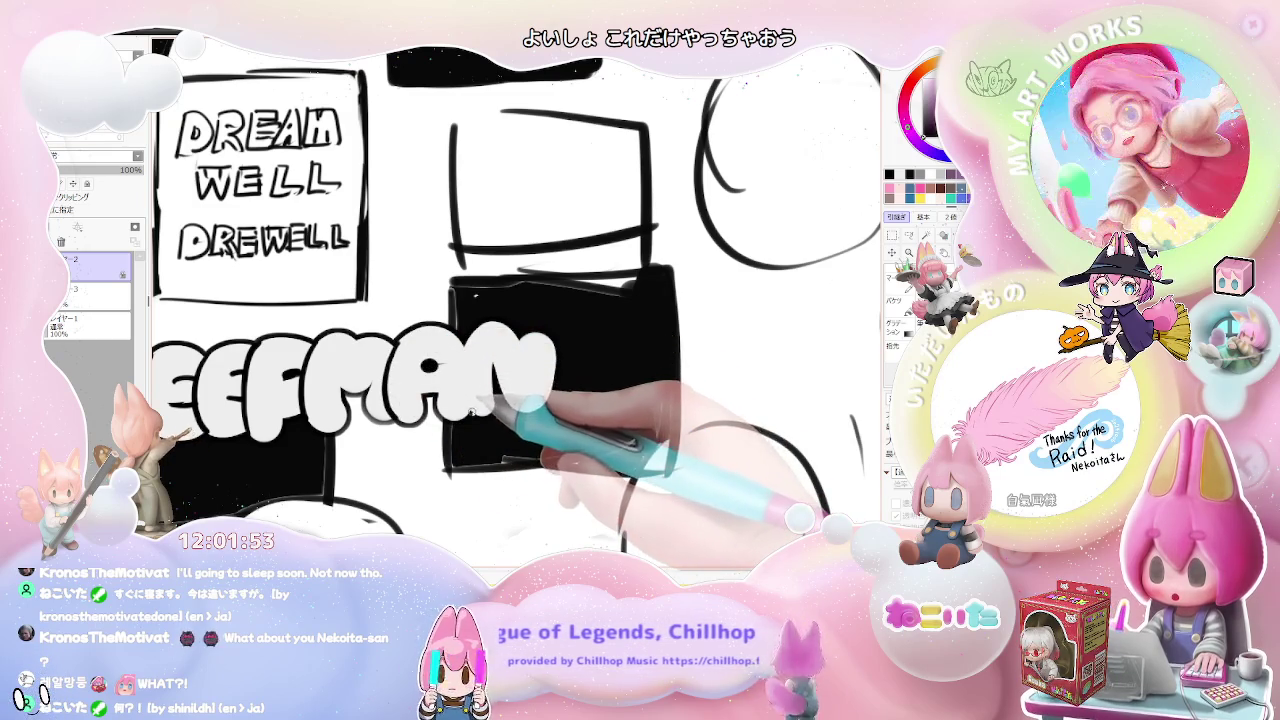
{"action": "scroll", "coordinate": [545, 340], "scroll_direction": "down", "scroll_amount": 1}
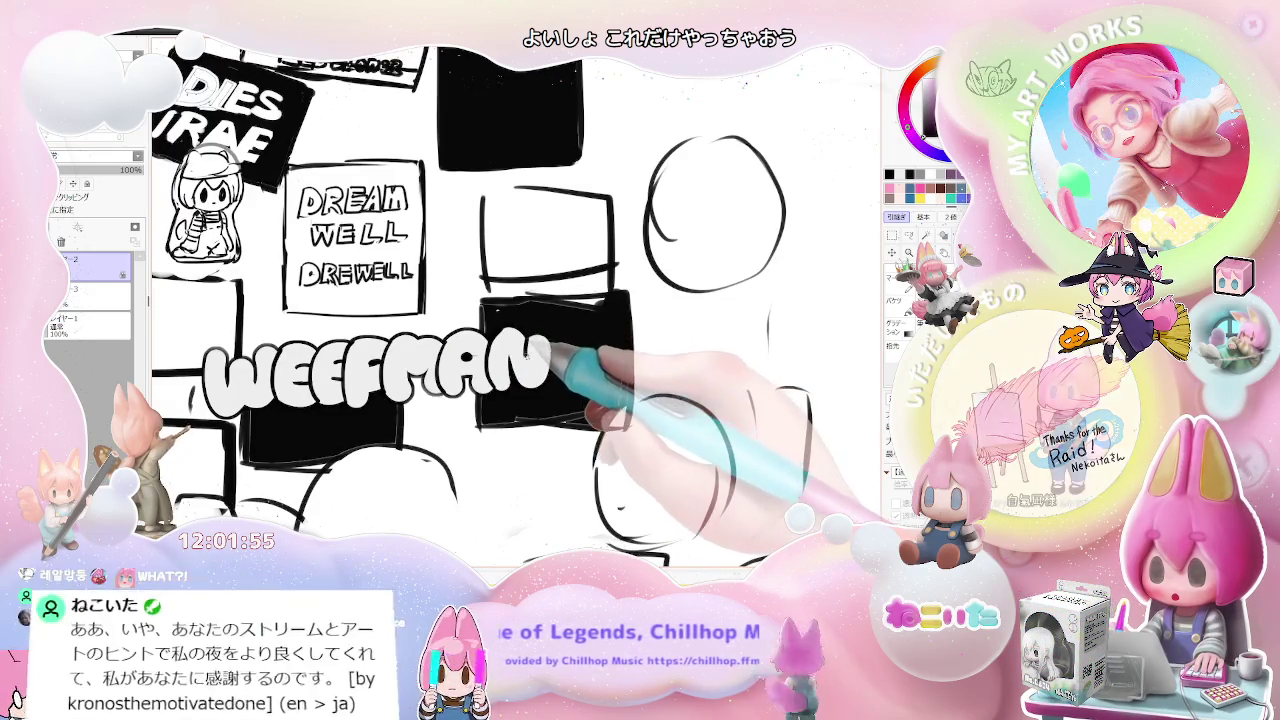
{"action": "scroll", "coordinate": [527, 357], "scroll_direction": "down", "scroll_amount": 1}
{"action": "scroll", "coordinate": [510, 362], "scroll_direction": "down", "scroll_amount": 1}
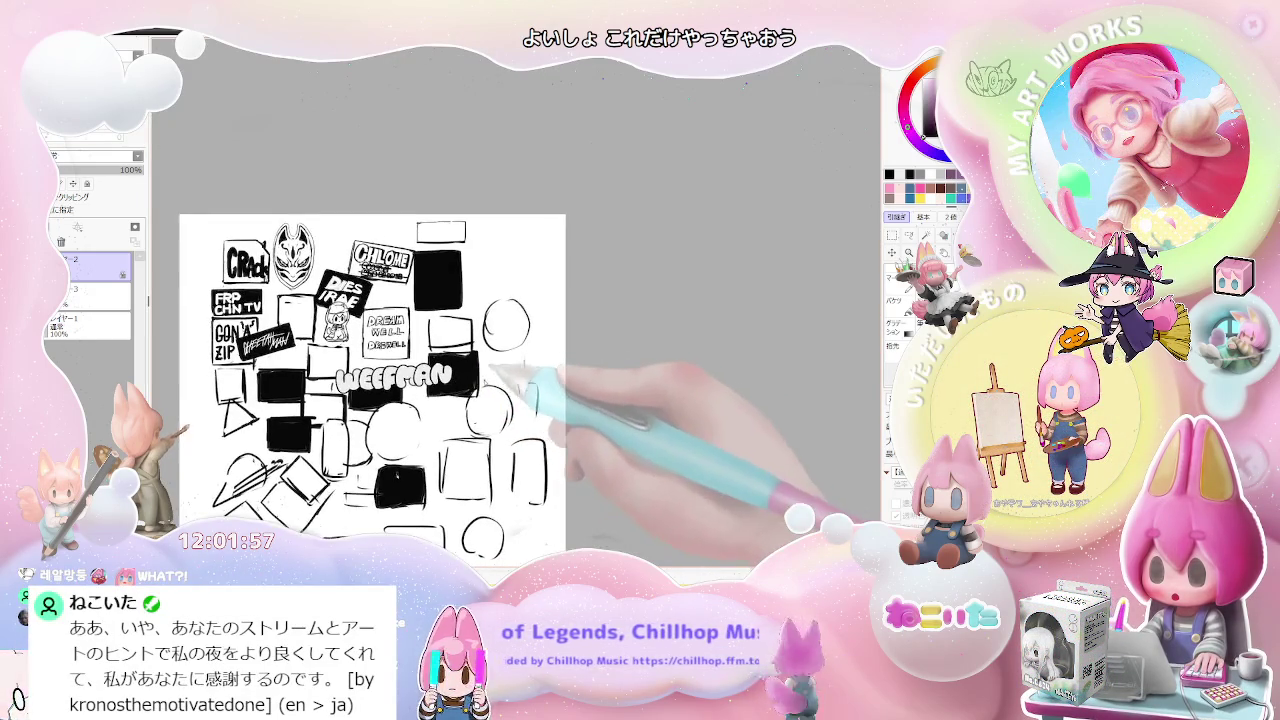
Step: Merge the two lettering layers and add a new layer beneath the lettering
{"action": "left_click", "coordinate": [100, 291]}
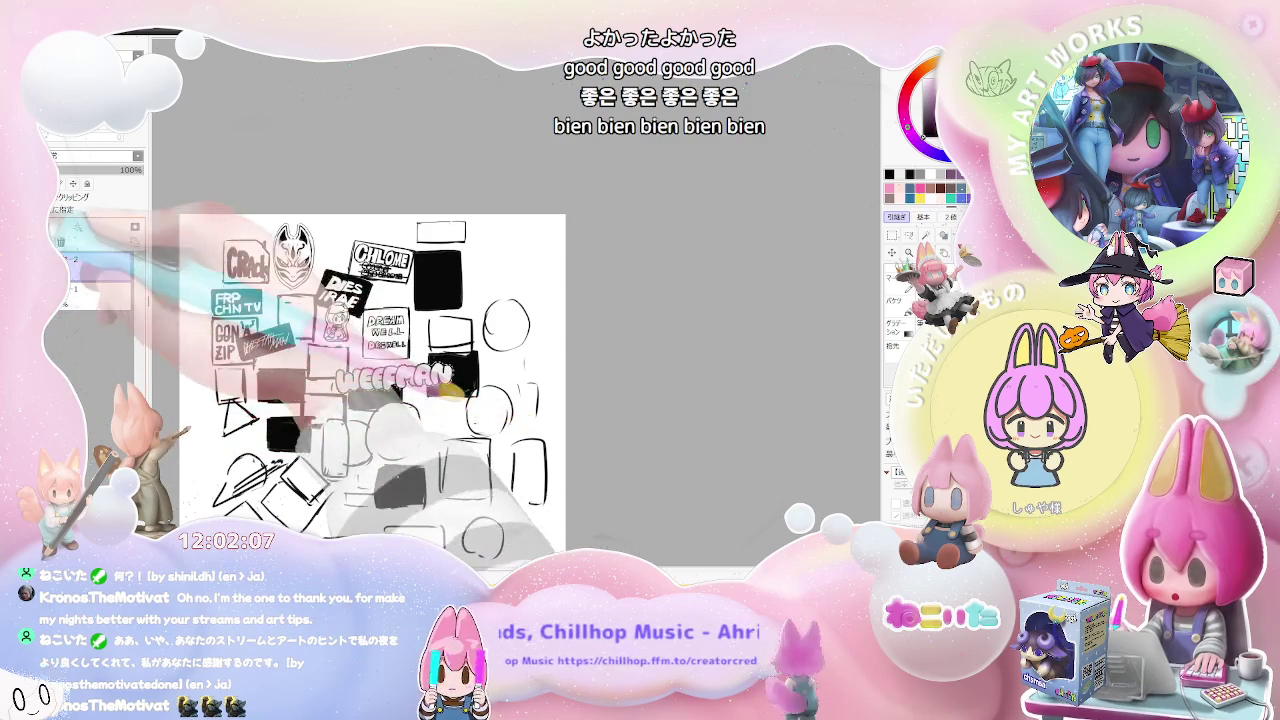
{"action": "left_click", "coordinate": [80, 268]}
{"action": "left_click_drag", "start_coordinate": [80, 265], "coordinate": [85, 292]}
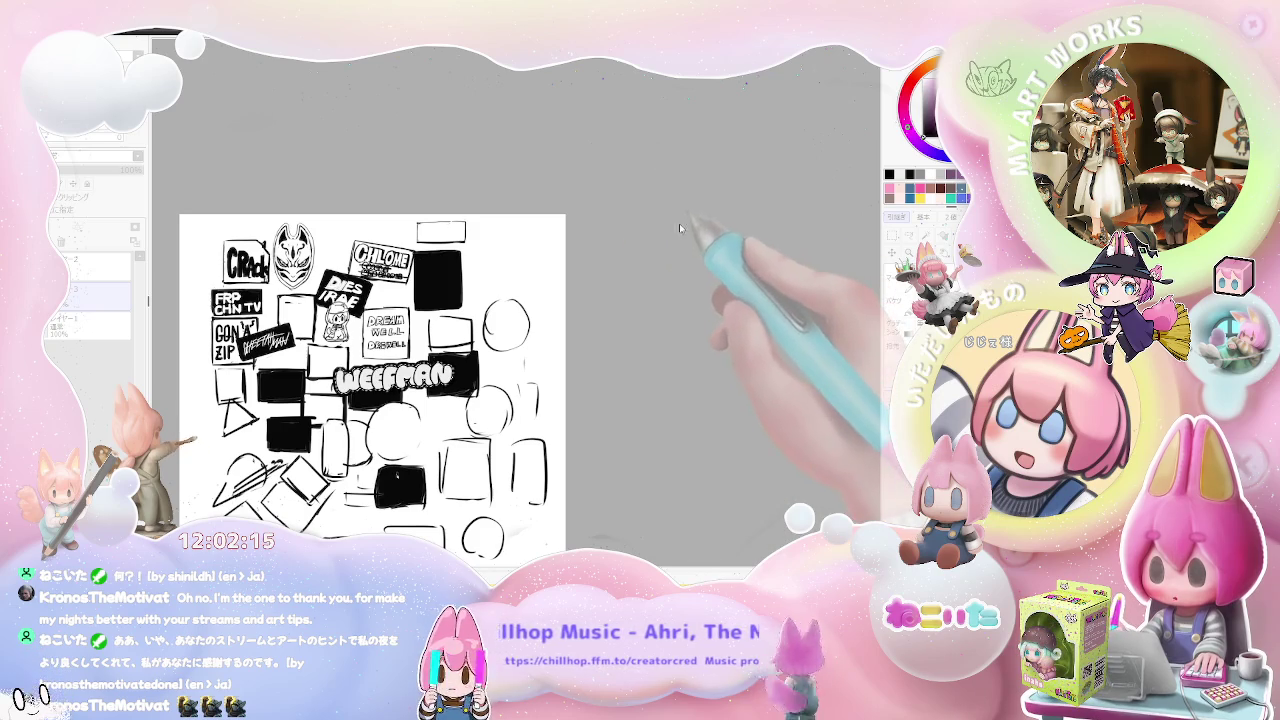
Step: Move the lettering layer up one place and drag an offset copy of WEEFMAN upward
{"action": "key", "text": "ctrl+plus"}
{"action": "key", "text": "ctrl+plus"}
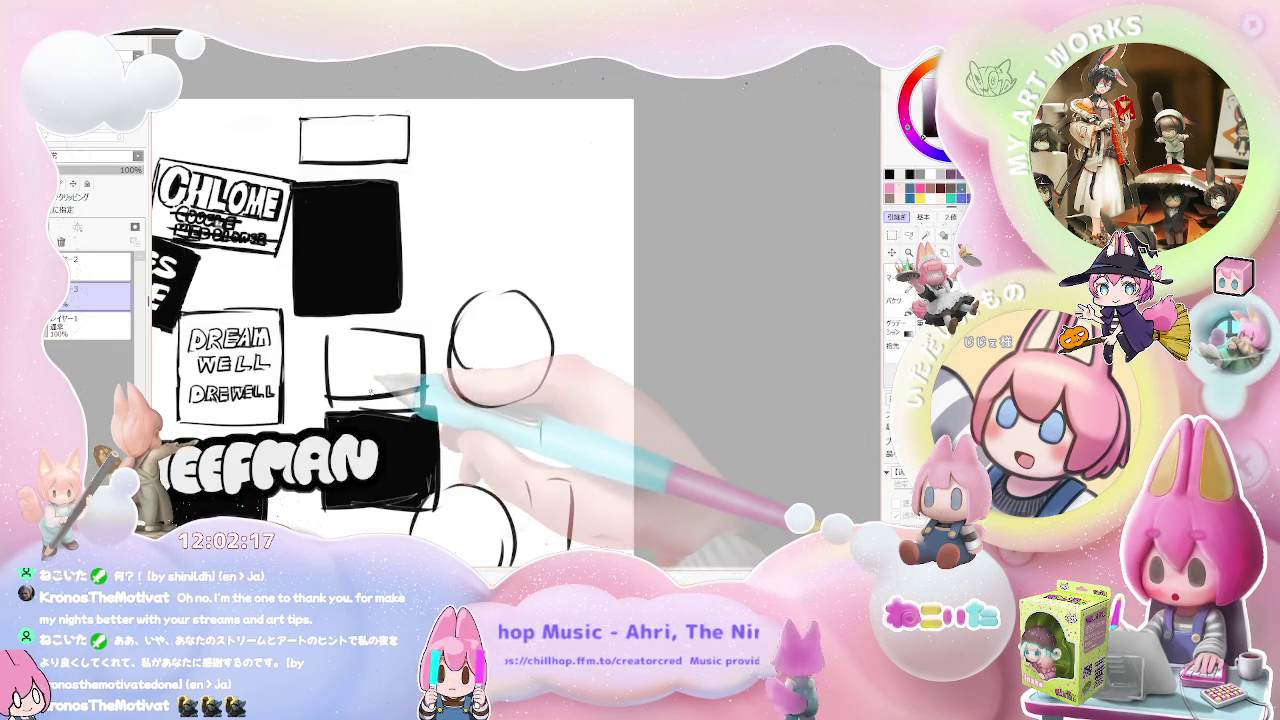
{"action": "left_click_drag", "start_coordinate": [95, 292], "coordinate": [103, 280]}
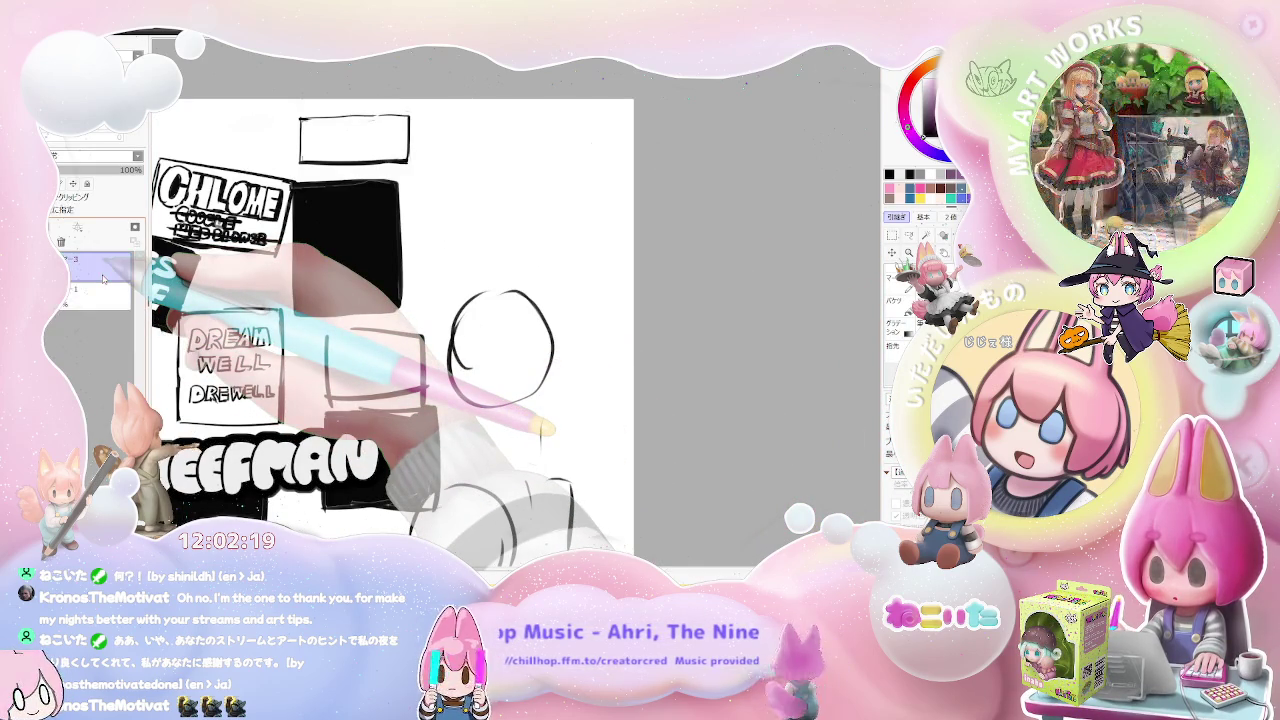
{"action": "left_click_drag", "start_coordinate": [380, 440], "coordinate": [393, 314]}
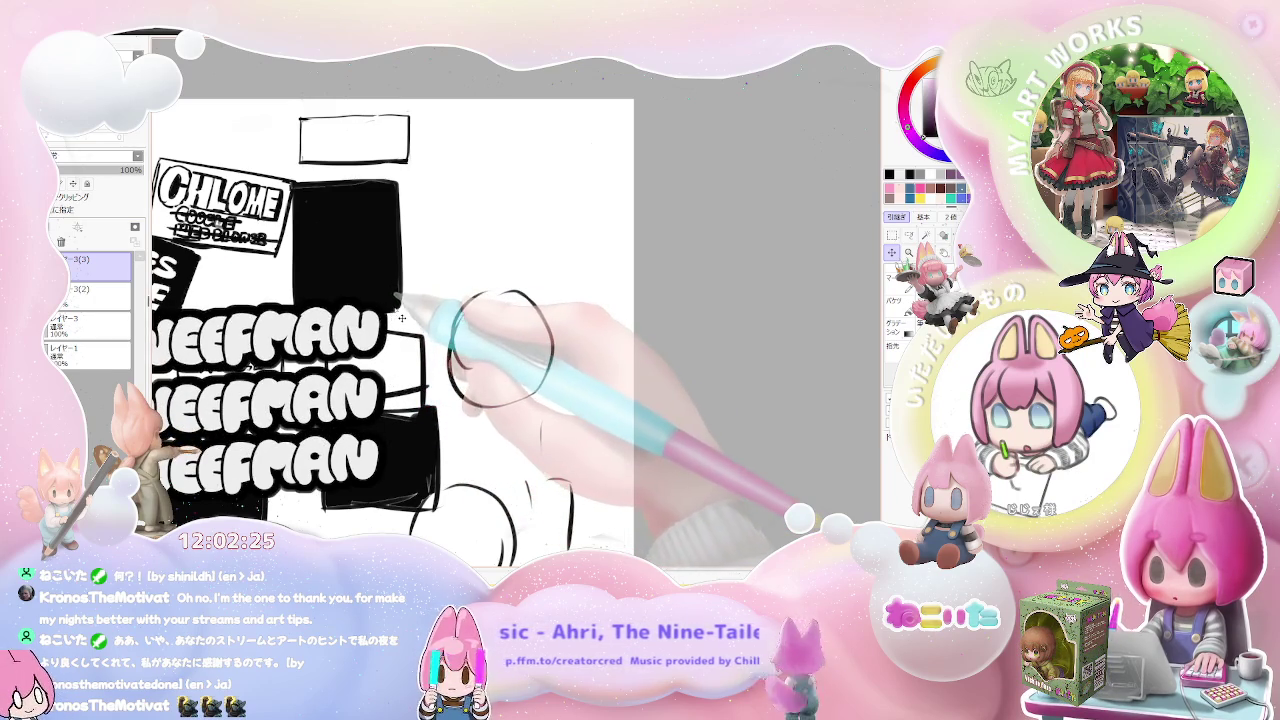
Step: Select all three WEEFMAN layers and shrink the block, dropping it below the DREAM WELL label
{"action": "key", "text": "ctrl+minus"}
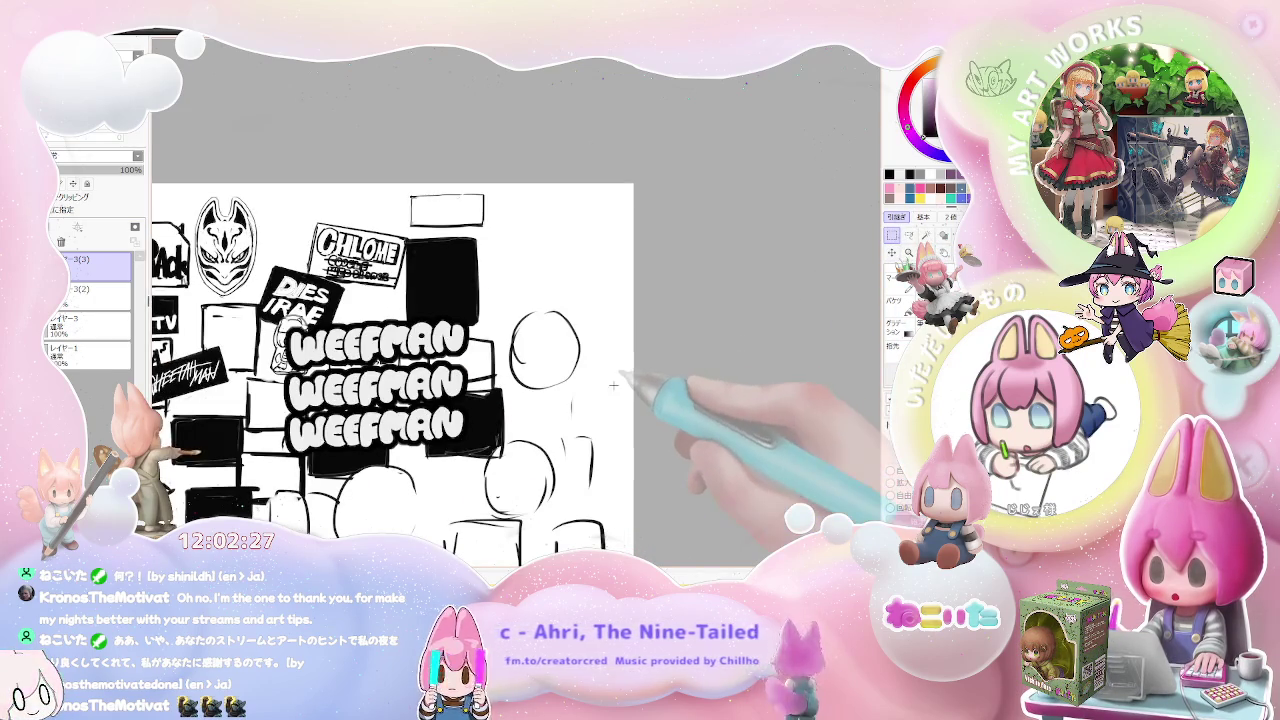
{"action": "left_click", "coordinate": [105, 330], "text": "shift"}
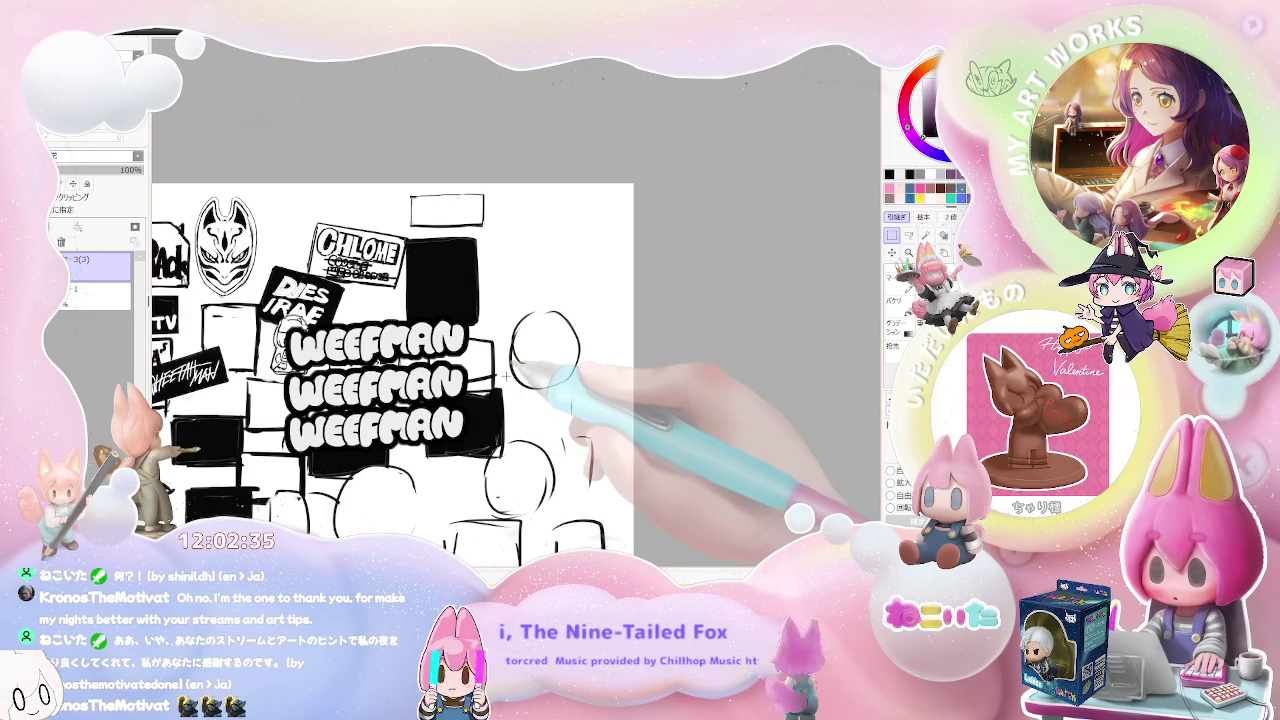
{"action": "key", "text": "ctrl+t"}
{"action": "mouse_move", "coordinate": [468, 322]}
{"action": "left_mouse_down"}
{"action": "mouse_move", "coordinate": [443, 333]}
{"action": "mouse_move", "coordinate": [426, 441]}
{"action": "mouse_move", "coordinate": [455, 498]}
{"action": "left_mouse_up"}
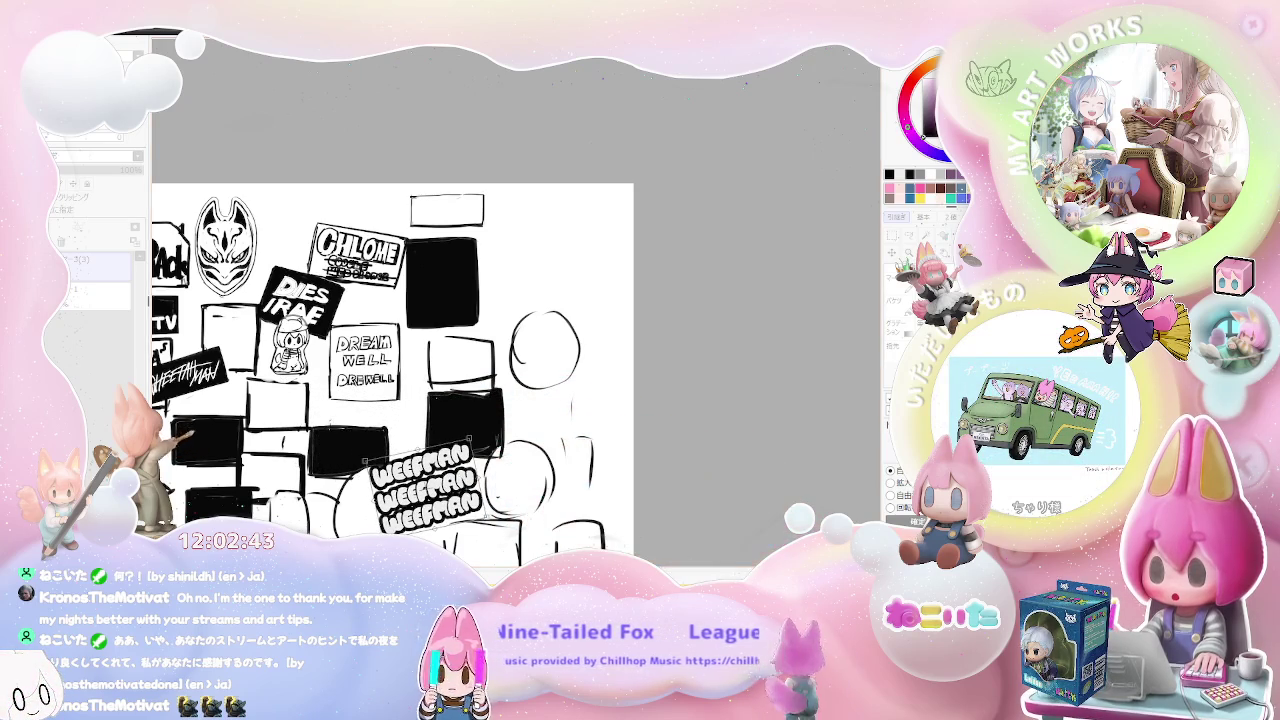
Step: Apply the WEEFMAN block's resize and tilt, then zoom out to review the whole collage page
{"action": "key", "text": "Return"}
{"action": "key", "text": "ctrl+minus"}
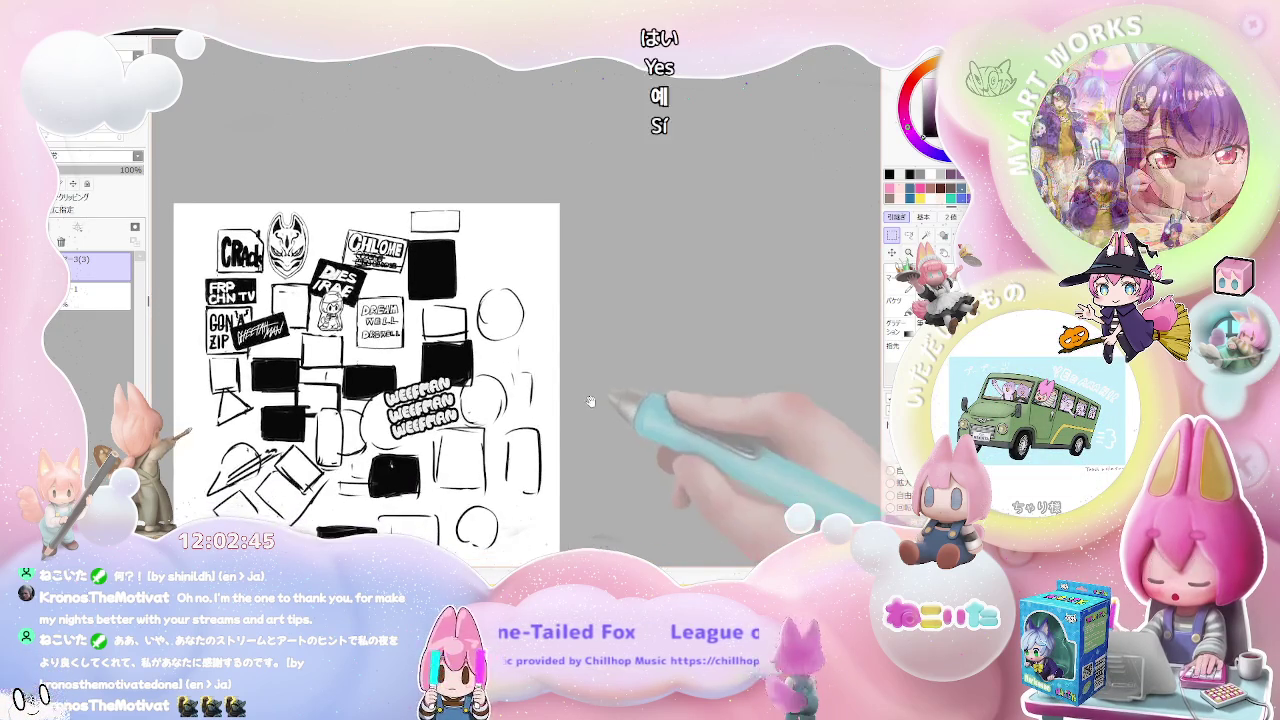
{"action": "key", "text": "ctrl+plus"}
{"action": "key", "text": "ctrl+plus"}
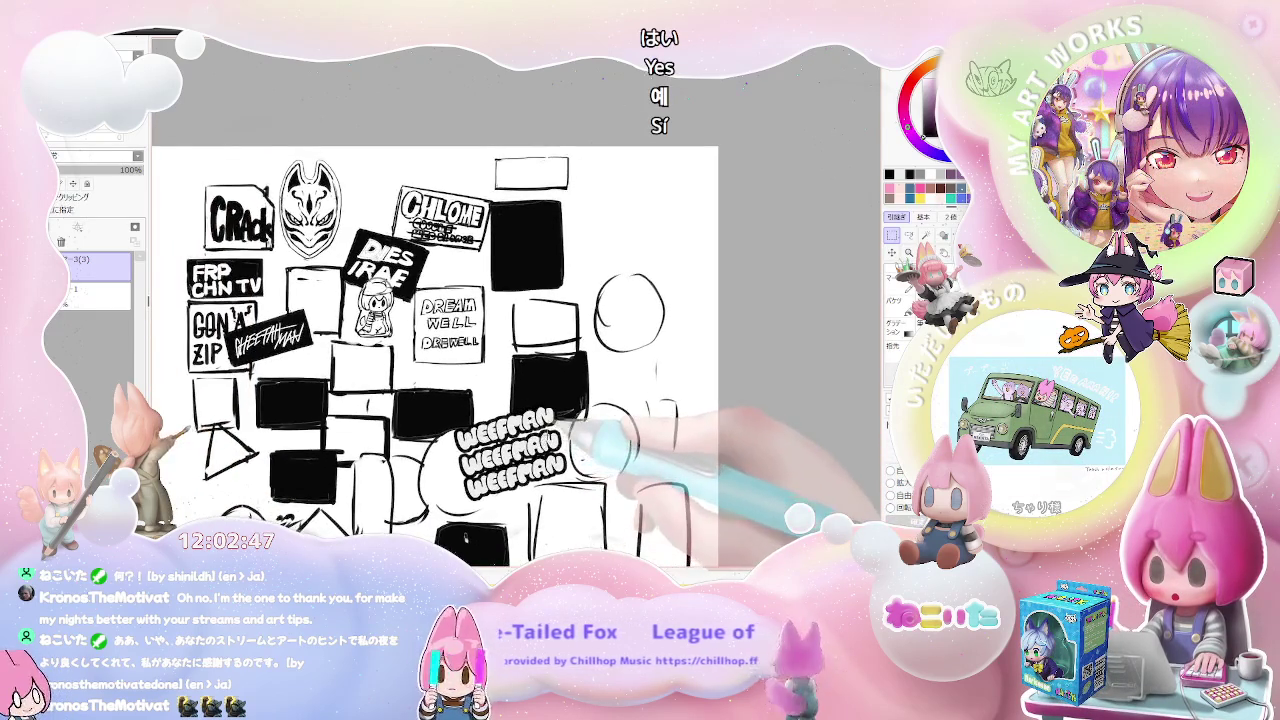
{"action": "key", "text": "ctrl+minus"}
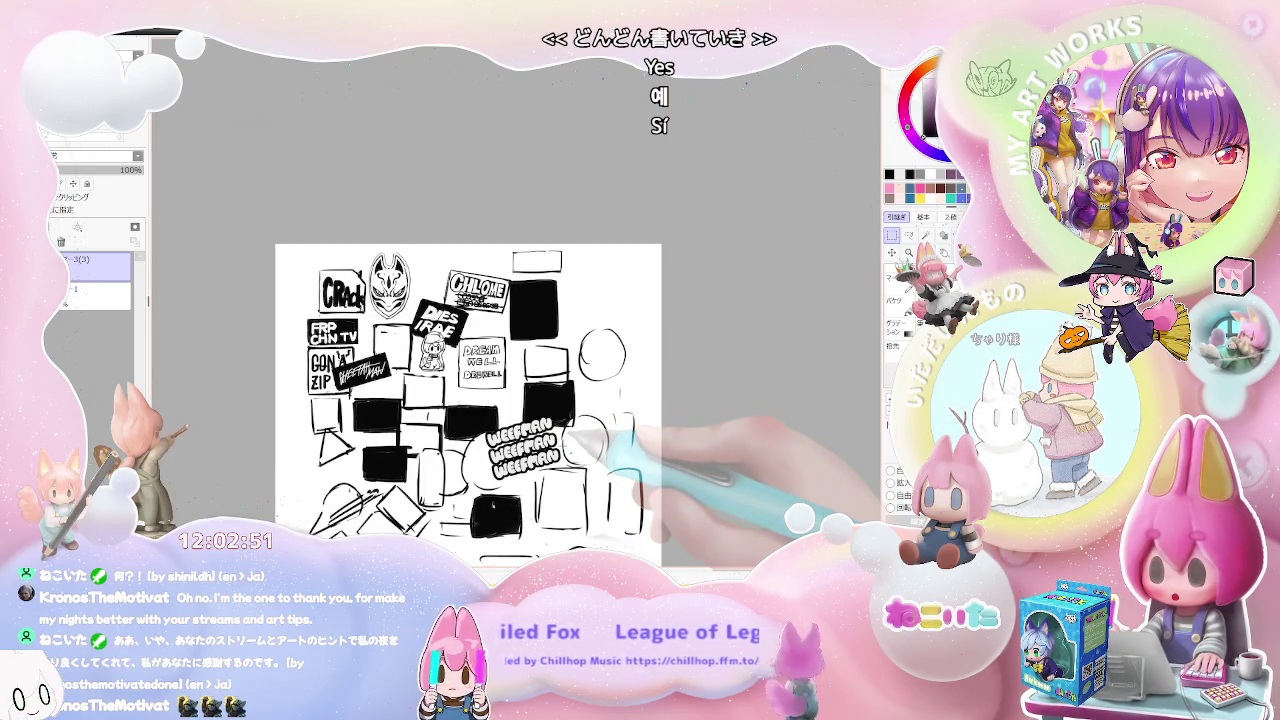
{"action": "left_click_drag", "start_coordinate": [566, 442], "coordinate": [506, 381]}
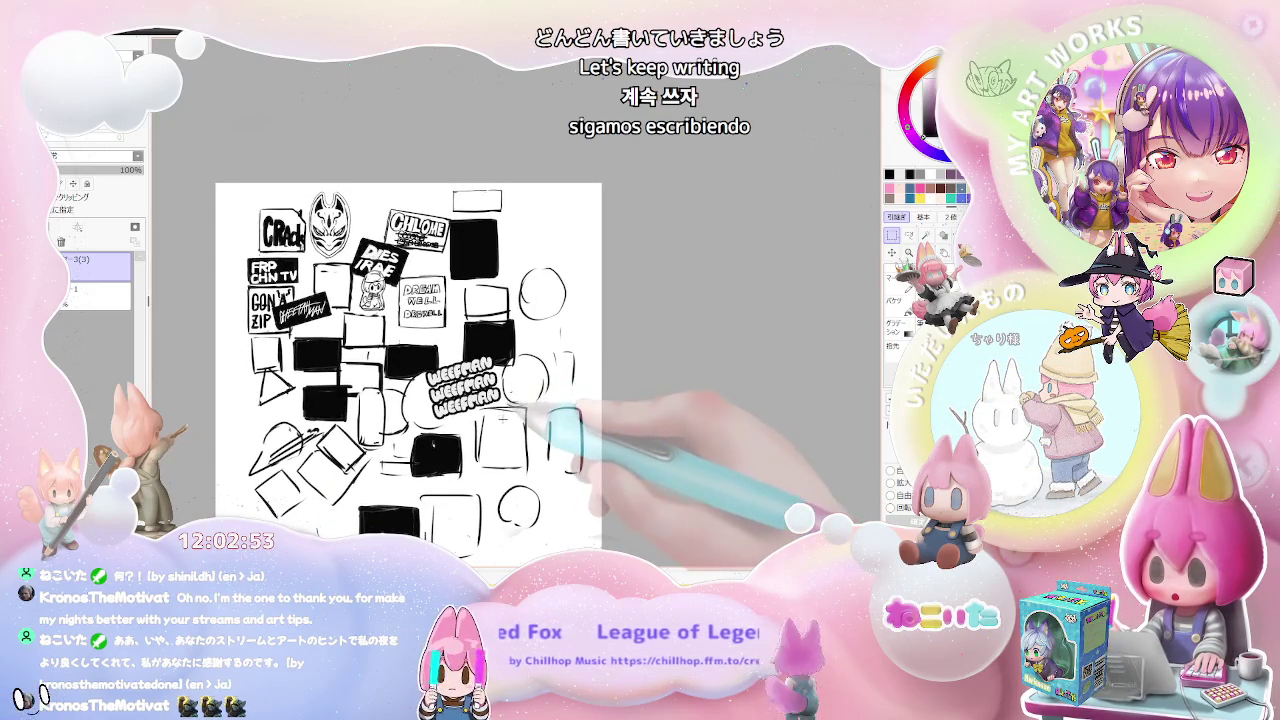